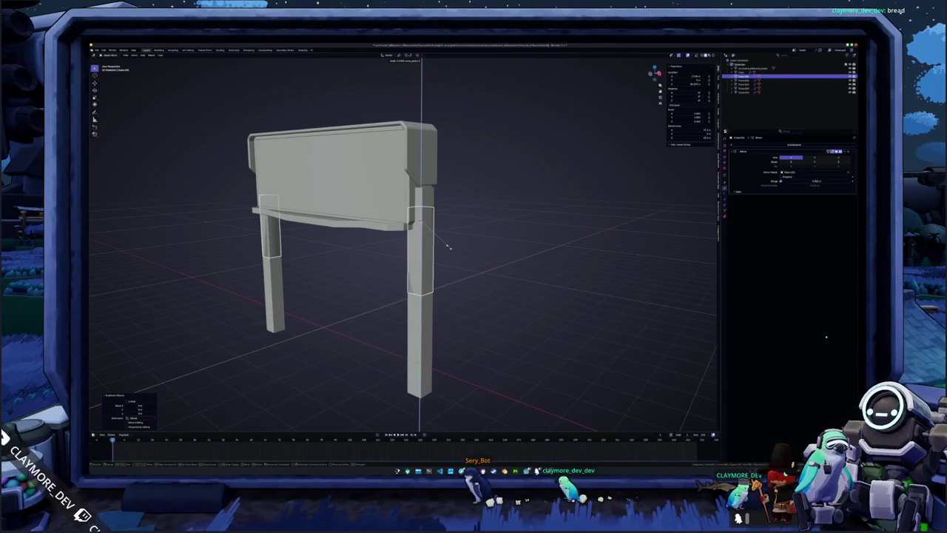
Step: On the right post, move the new edge loop straight down along Z so each post gets a separate lower section
key("Tab")
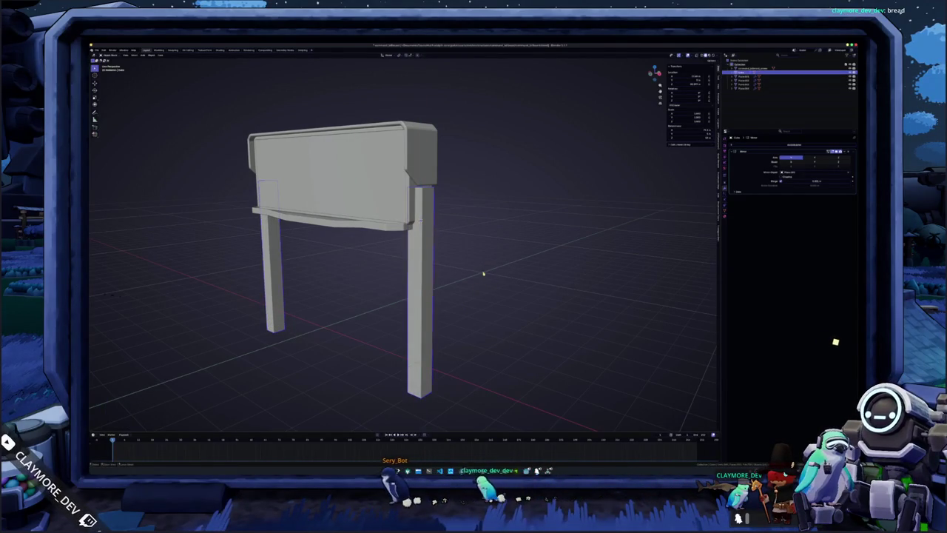
key("Tab")
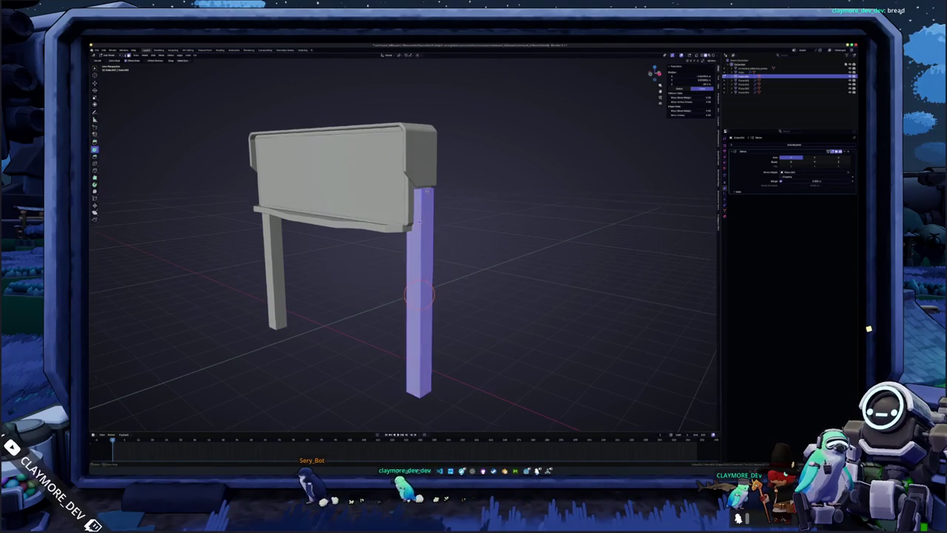
key("g")
key("z")
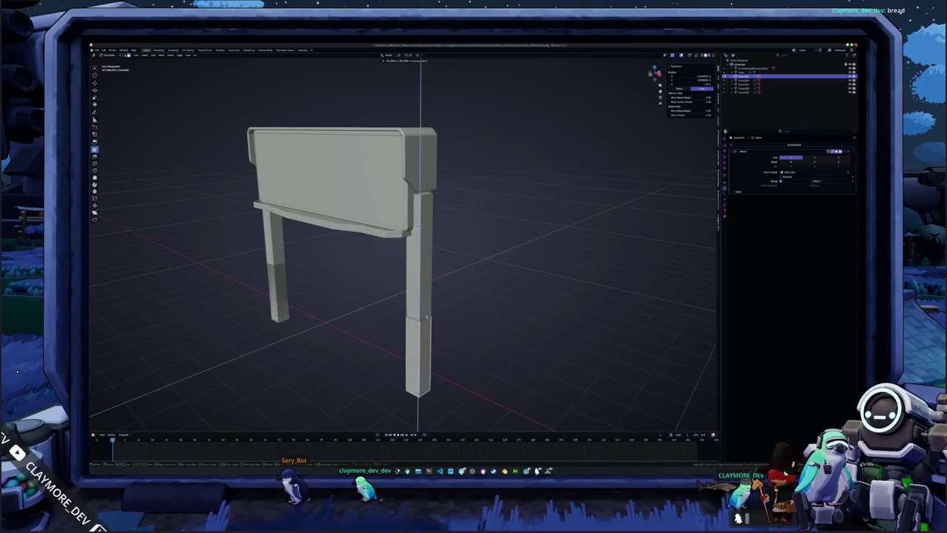
key("Return")
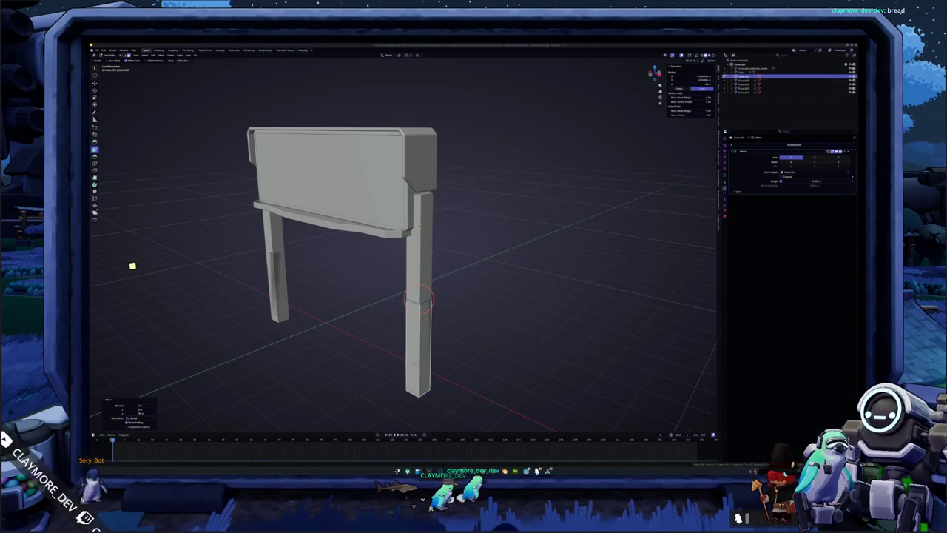
Step: Scale the right post's lower section outward into a thicker base block
mouse_move(459, 274)
left_mouse_down()
mouse_move(513, 273)
mouse_move(518, 289)
left_mouse_up()
left_click(482, 356)
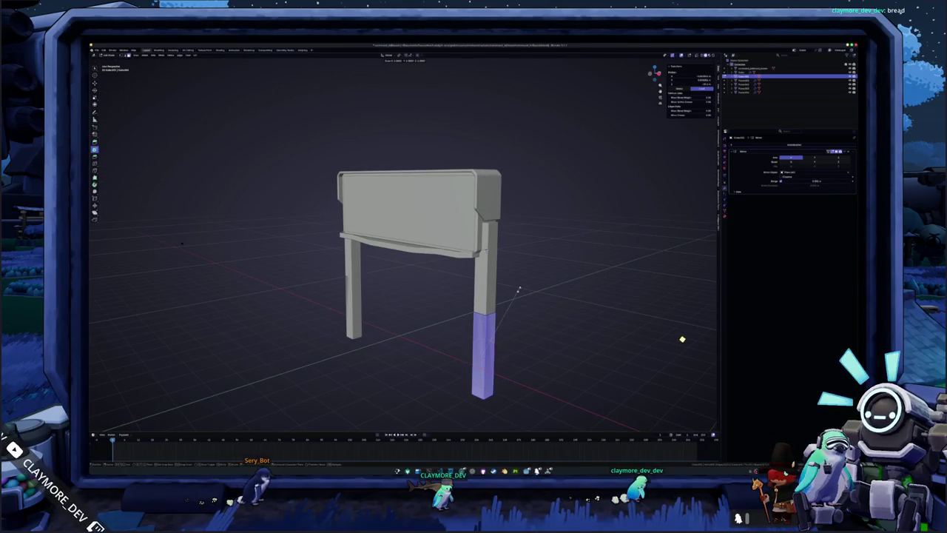
key("s")
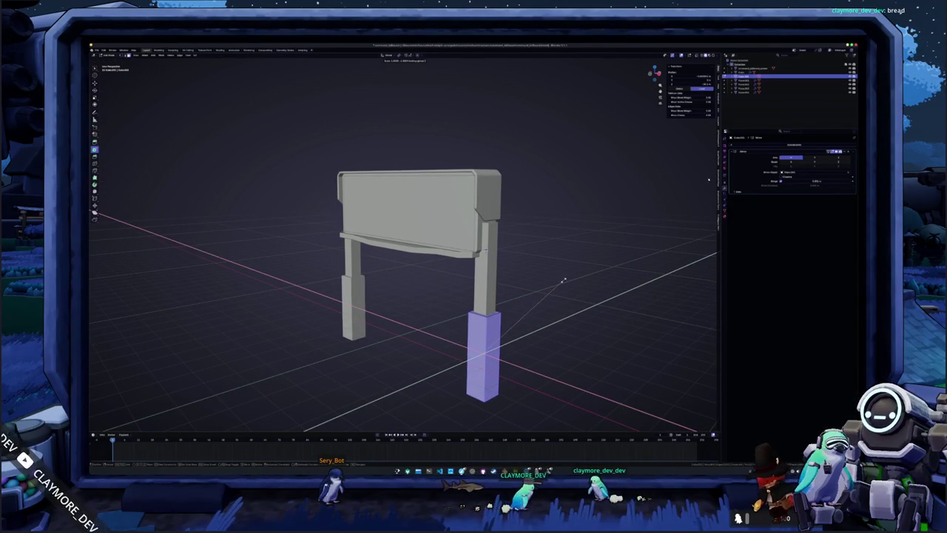
left_click(562, 279)
Step: Add a Bevel modifier to the sign, apply its scale, and increase the bevel Amount
mouse_move(565, 281)
left_mouse_down()
mouse_move(545, 301)
mouse_move(487, 323)
mouse_move(492, 300)
left_mouse_up()
key("Tab")
key("Tab")
key("Tab")
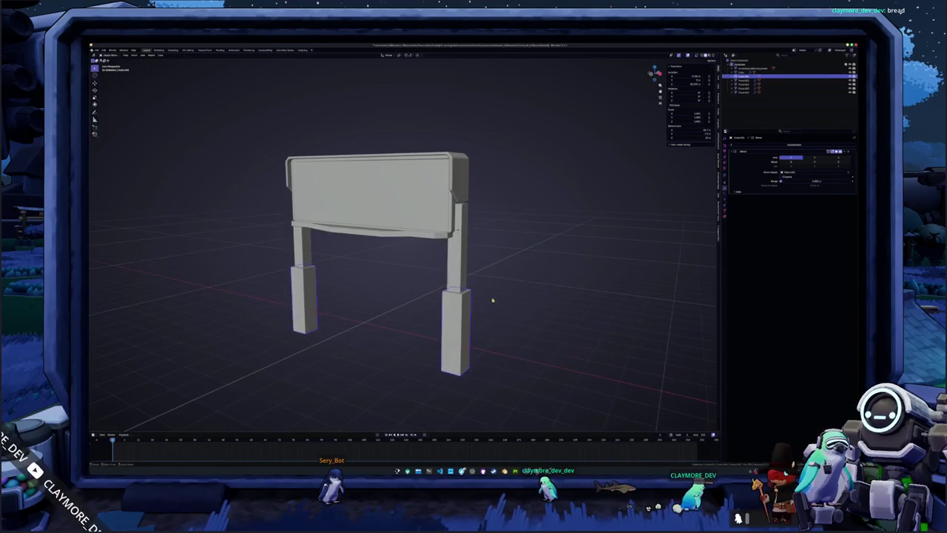
key("ctrl+Tab")
key("shift+a")
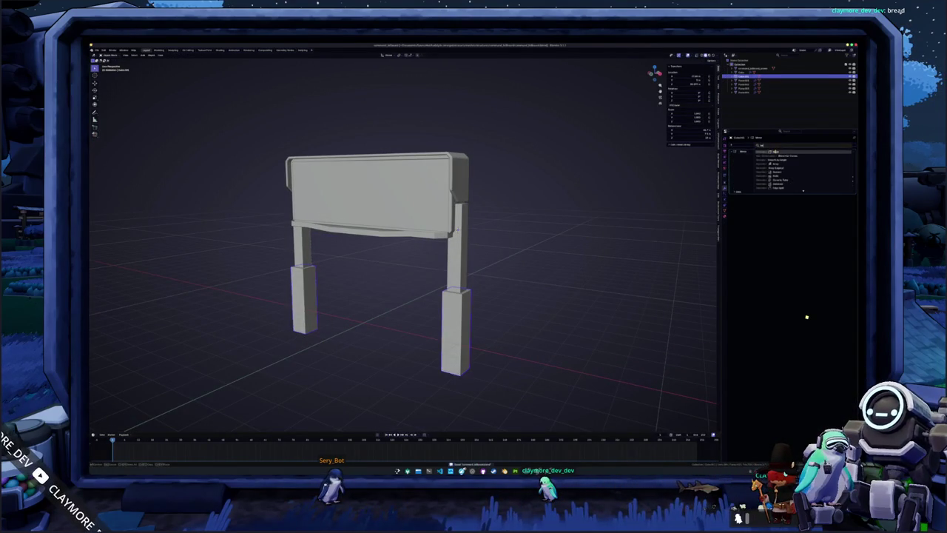
key("Return")
key("ctrl+a")
left_click(625, 228)
scroll(632, 258, "up", 5)
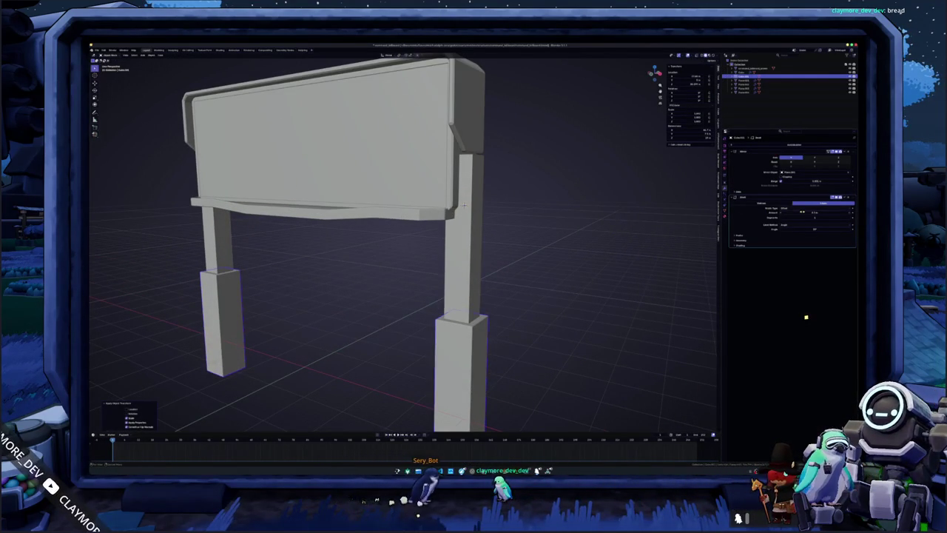
left_click_drag(814, 212, 829, 212)
Step: In Edit Mode, select the right base's top, front and side faces to chamfer its top edges
key("Tab")
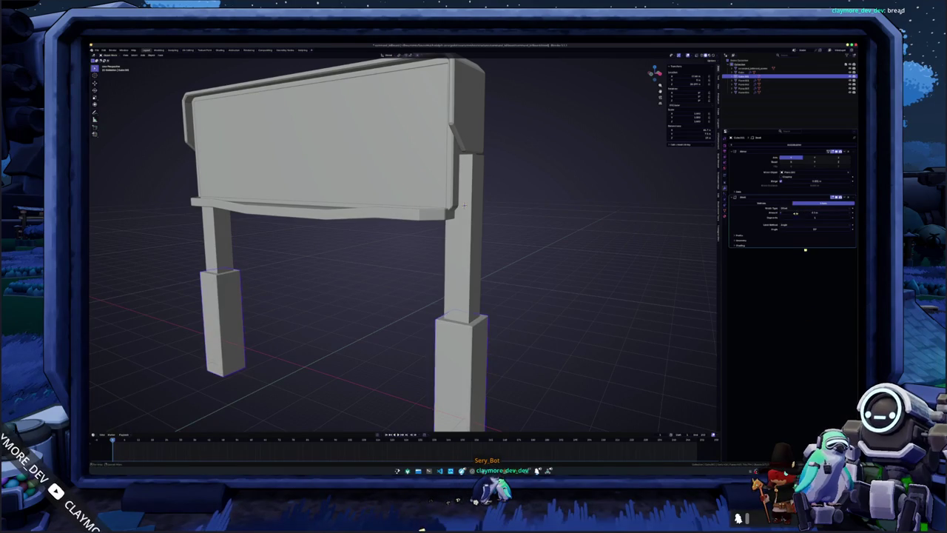
scroll(464, 204, "up", 3)
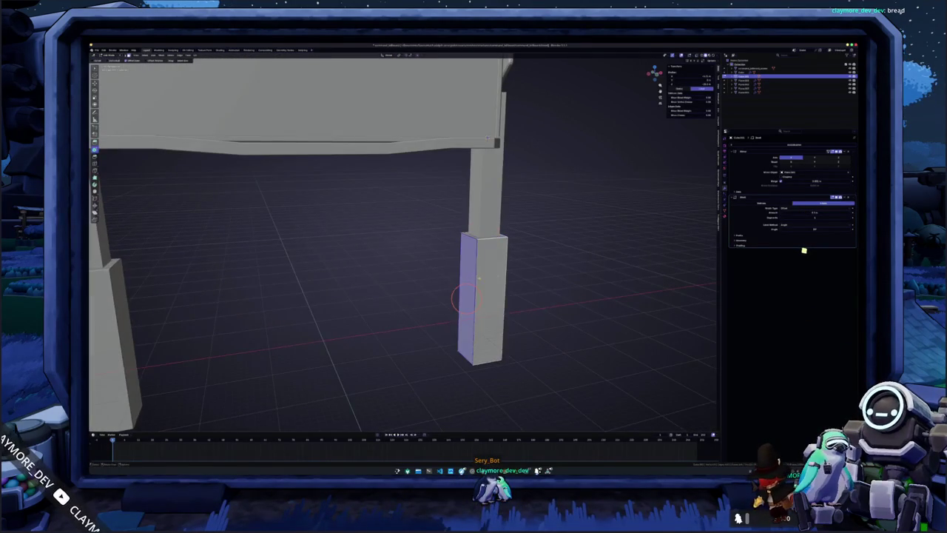
scroll(452, 317, "down", 3)
left_click(492, 285)
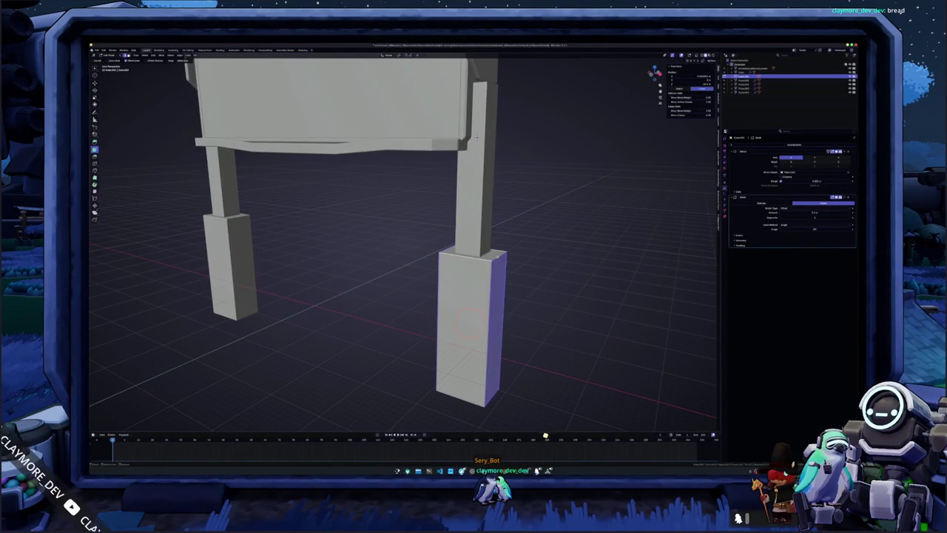
left_click(501, 256)
left_click(494, 250)
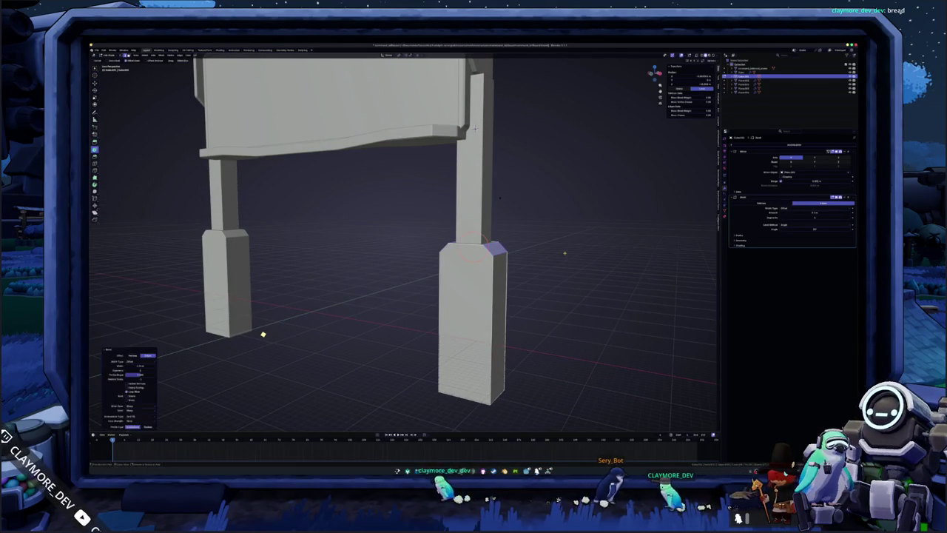
key("Tab")
key("Tab")
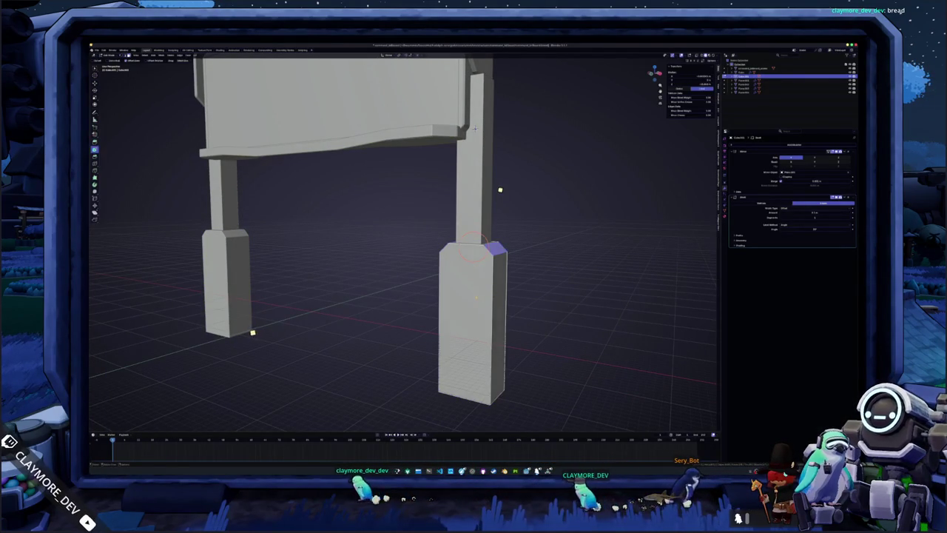
left_click(446, 298)
mouse_move(446, 297)
left_mouse_down()
mouse_move(349, 299)
mouse_move(423, 310)
left_mouse_up()
left_click(393, 312)
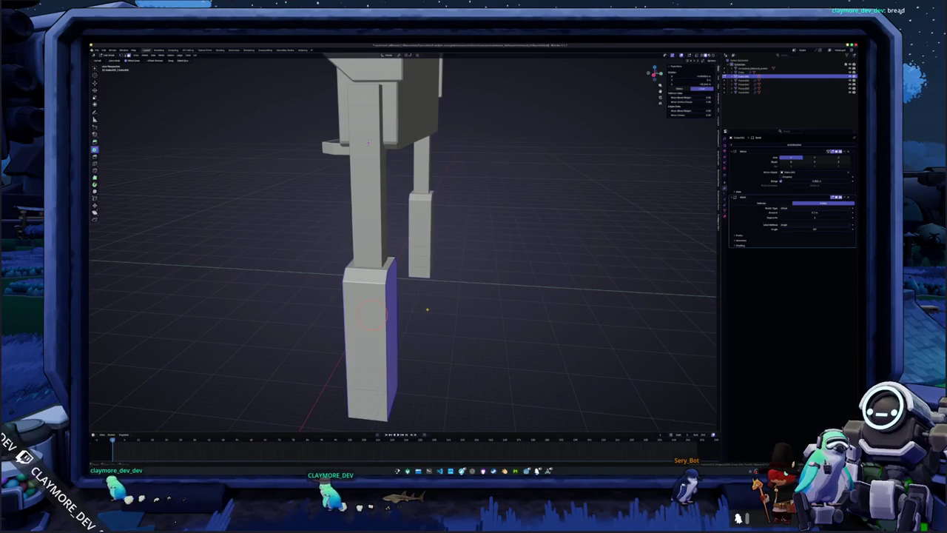
key("Tab")
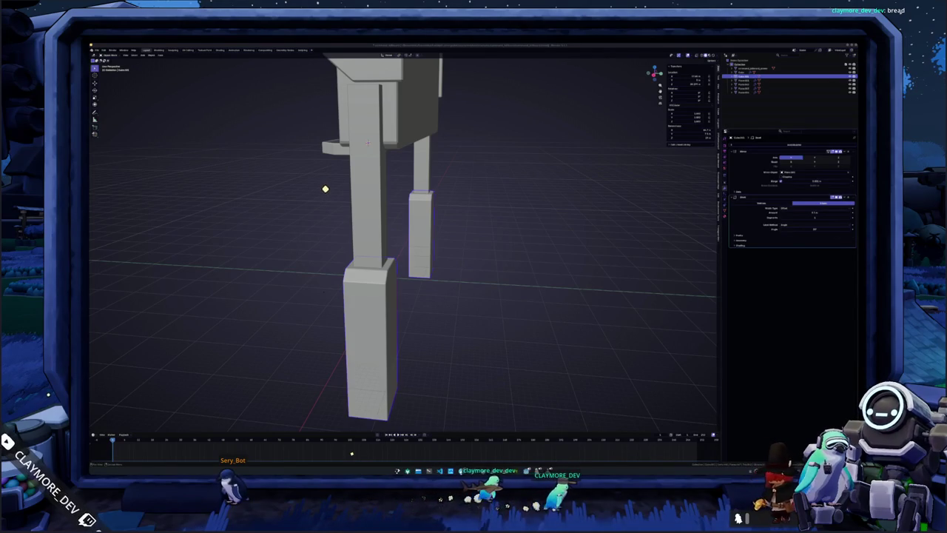
Step: Try scaling the selected base along Z, then undo that change
scroll(496, 272, "down", 3)
mouse_move(496, 271)
left_mouse_down()
mouse_move(525, 280)
mouse_move(530, 293)
left_mouse_up()
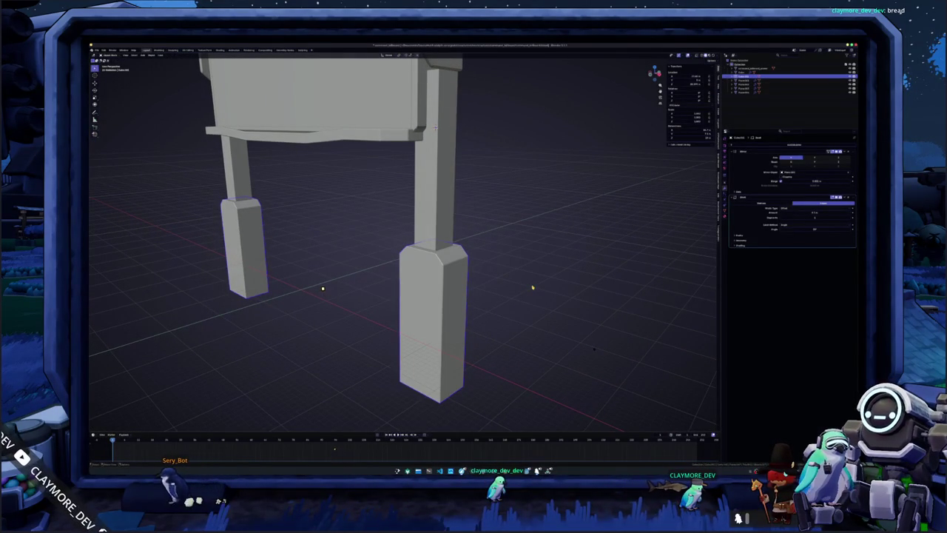
key("Tab")
key("s")
key("z")
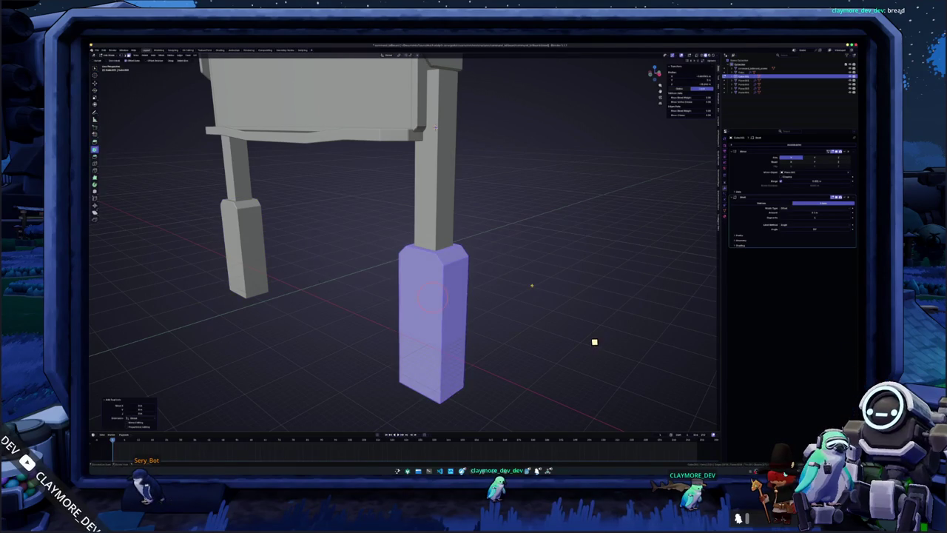
left_click(531, 285)
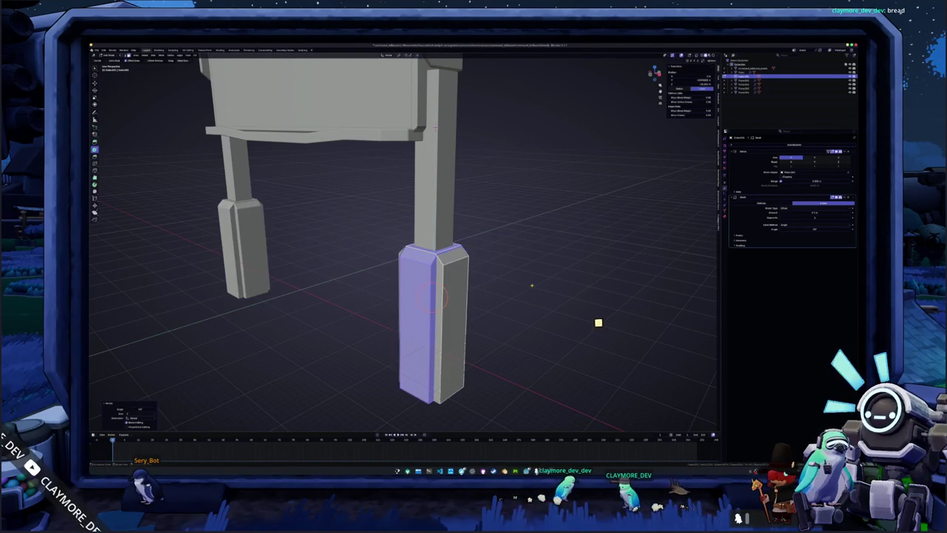
key("ctrl+z")
key("ctrl+z")
key("ctrl+z")
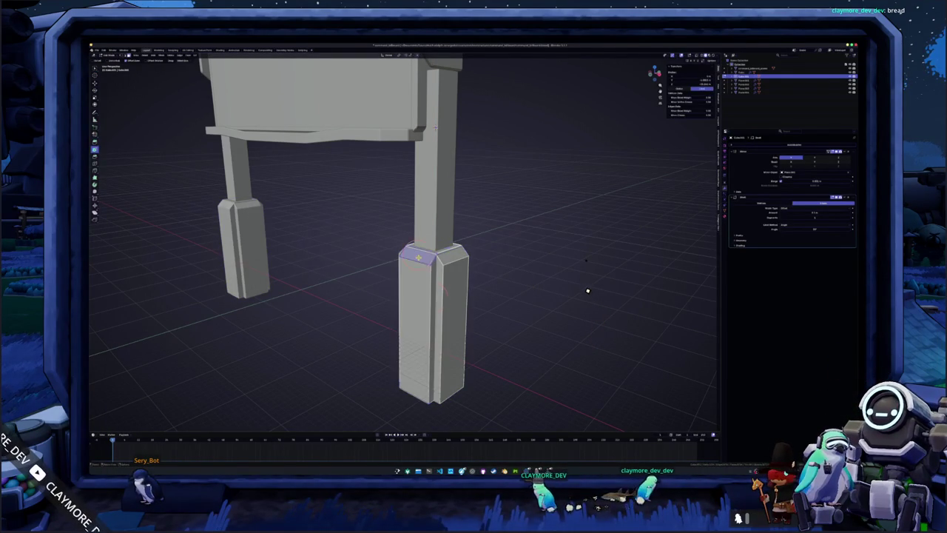
Step: From a side view, lower the base face with proportional falloff and inset the right base's bottom face
key("KP_4")
key("KP_4")
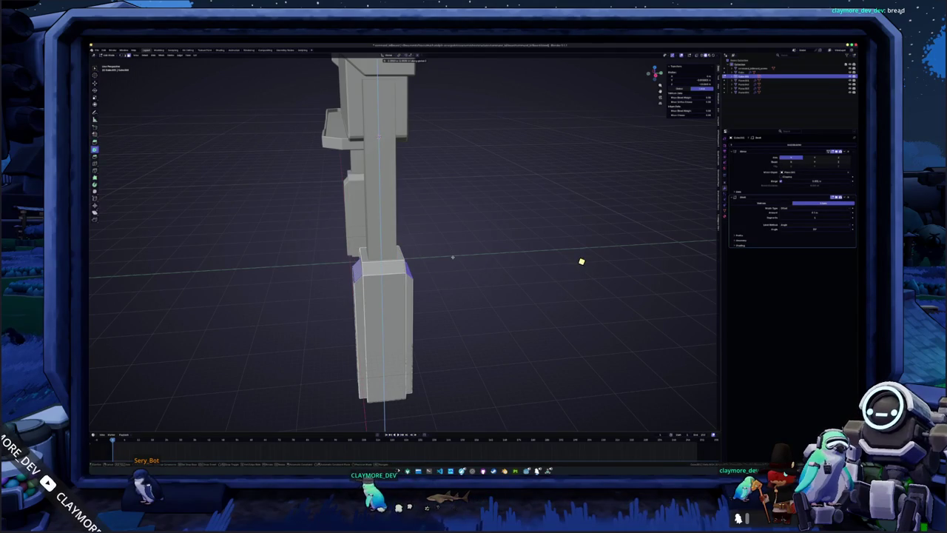
key("KP_4")
scroll(455, 267, "down", 5)
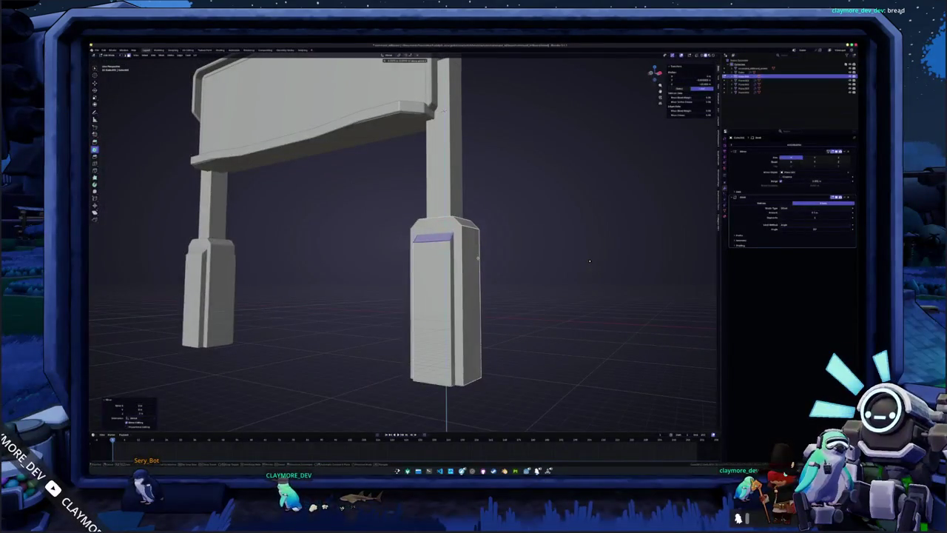
key("g")
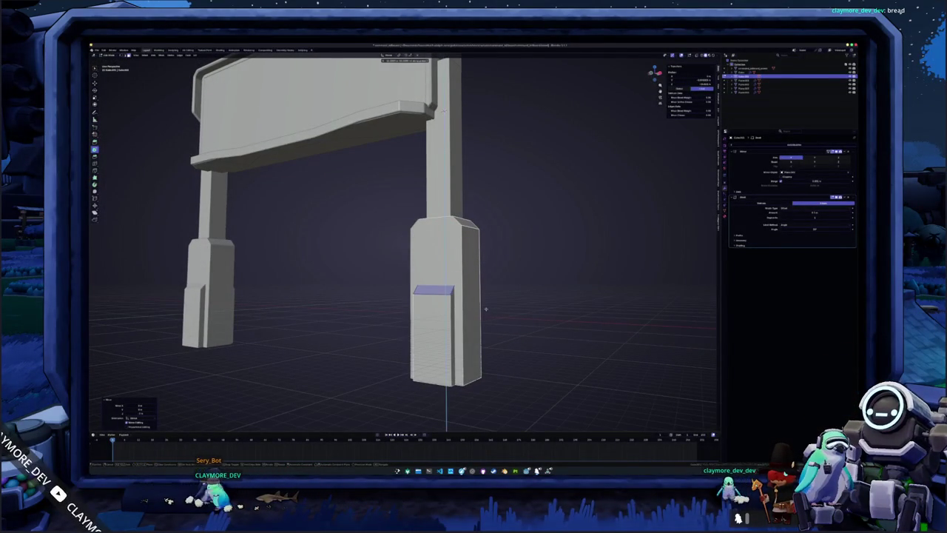
left_click(433, 296)
key("g")
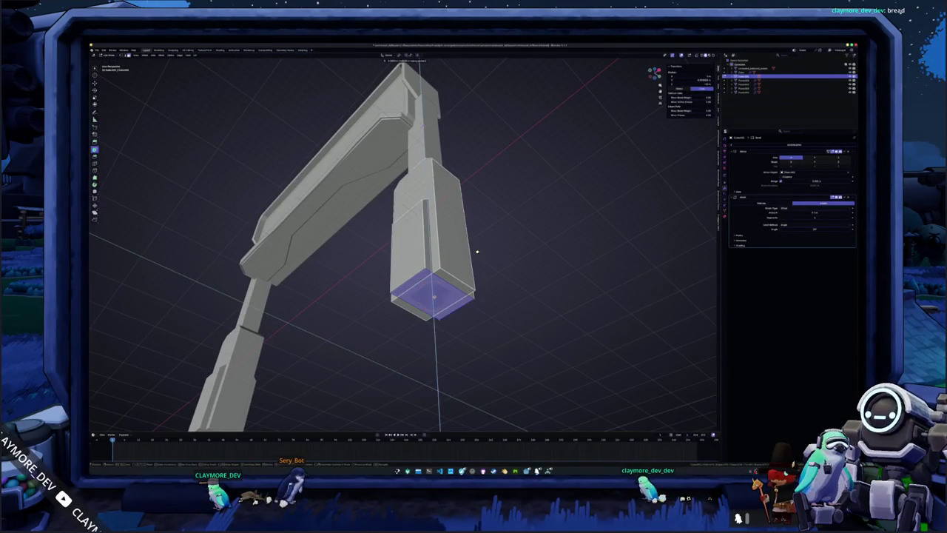
key("i")
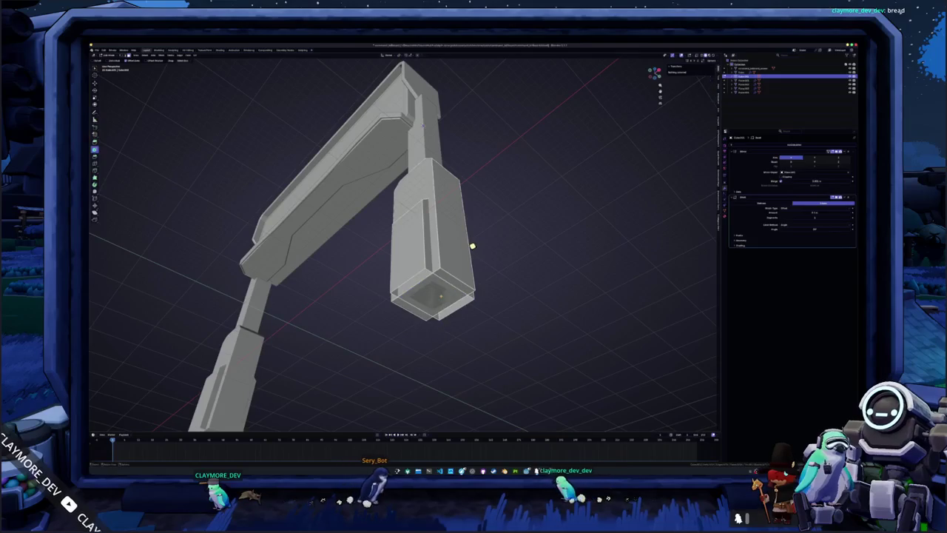
key("Tab")
mouse_move(470, 242)
left_mouse_down()
mouse_move(470, 208)
mouse_move(411, 215)
left_mouse_up()
left_click_drag(342, 306, 447, 285)
scroll(389, 299, "down", 2)
Step: Select all objects, export them through File > Export > glTF 2.0, then deselect everything
key("a")
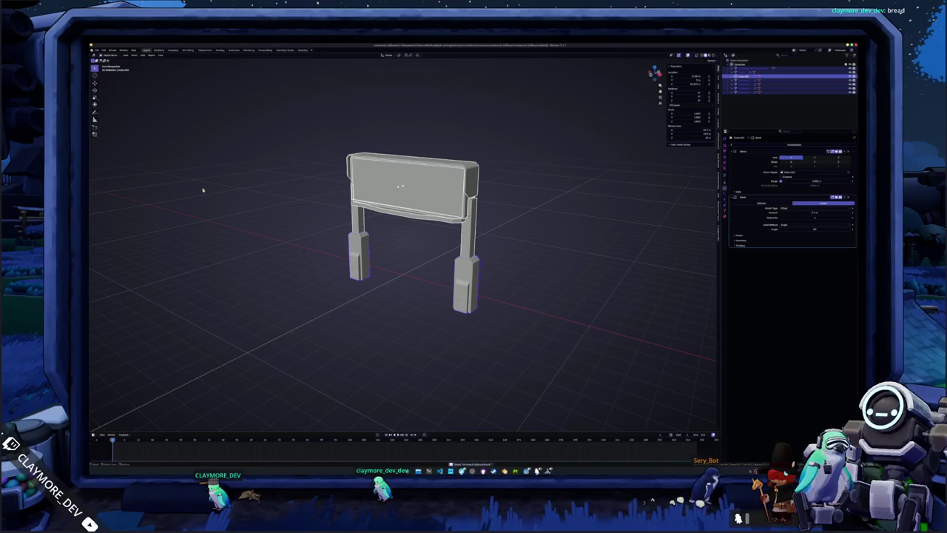
left_click(96, 50)
mouse_move(111, 116)
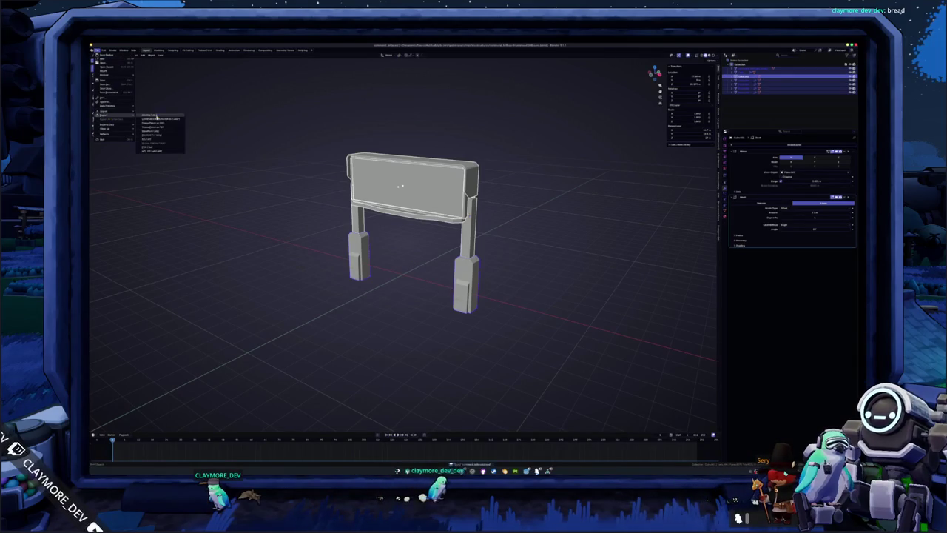
left_click(146, 151)
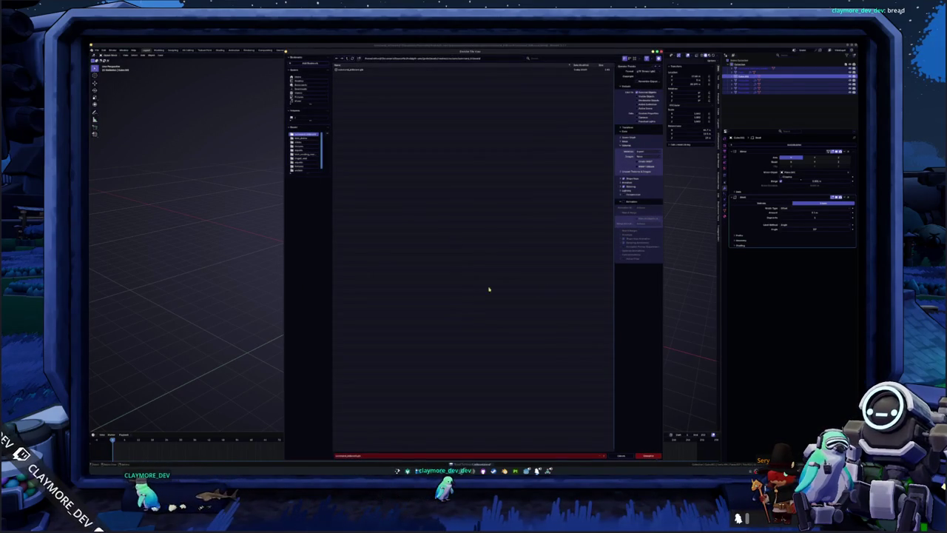
left_click(642, 457)
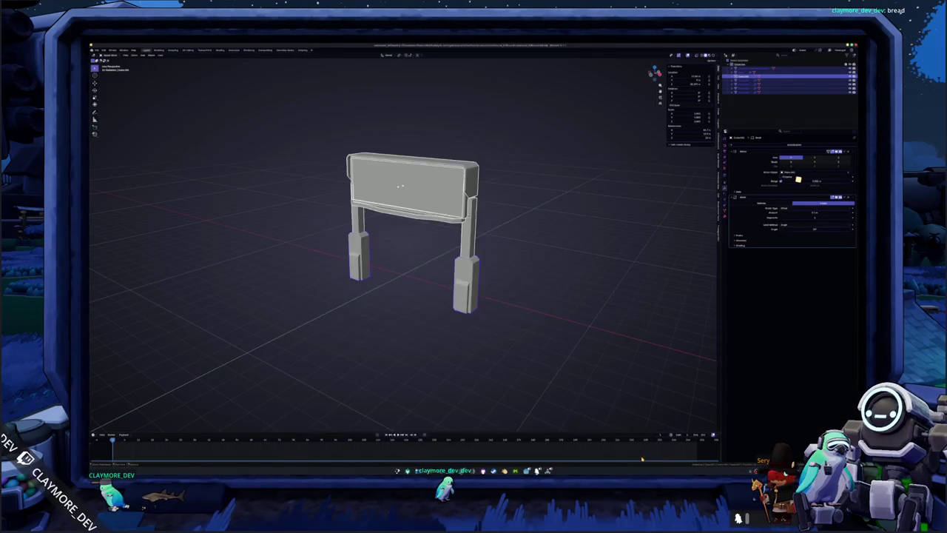
left_click(609, 363)
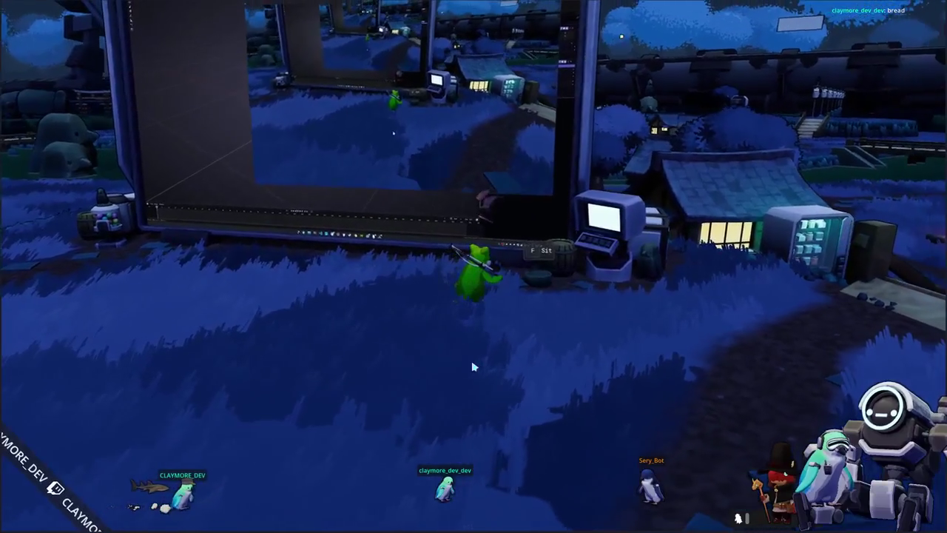
Step: Quit the running game, then launch the game executable from the project's personal folder in Dolphin
key("Escape")
left_click(466, 286)
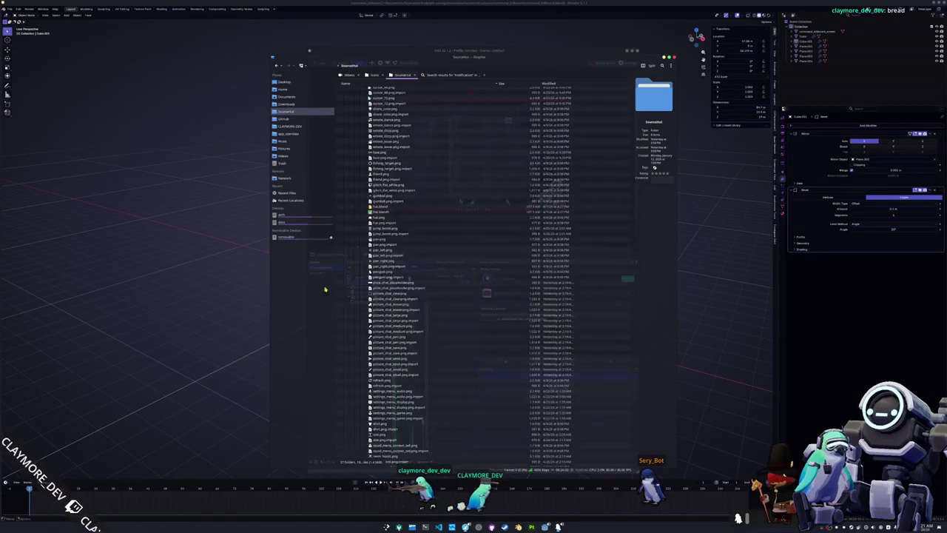
scroll(361, 140, "up", 5)
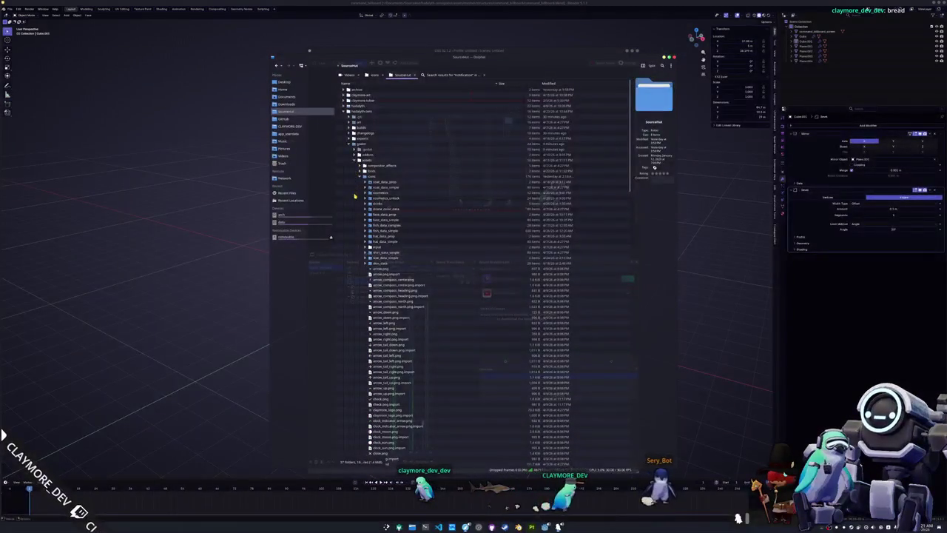
left_click(354, 138)
left_click(357, 149)
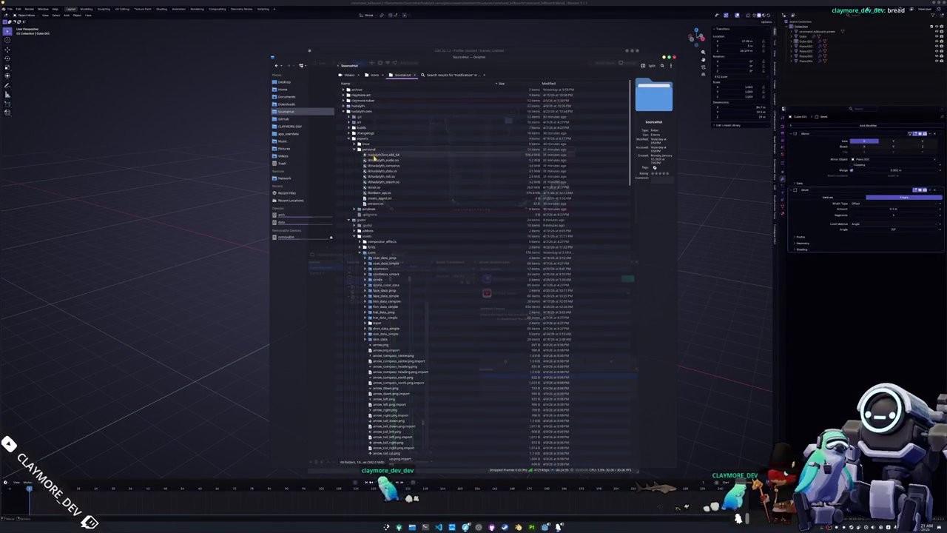
double_click(462, 208)
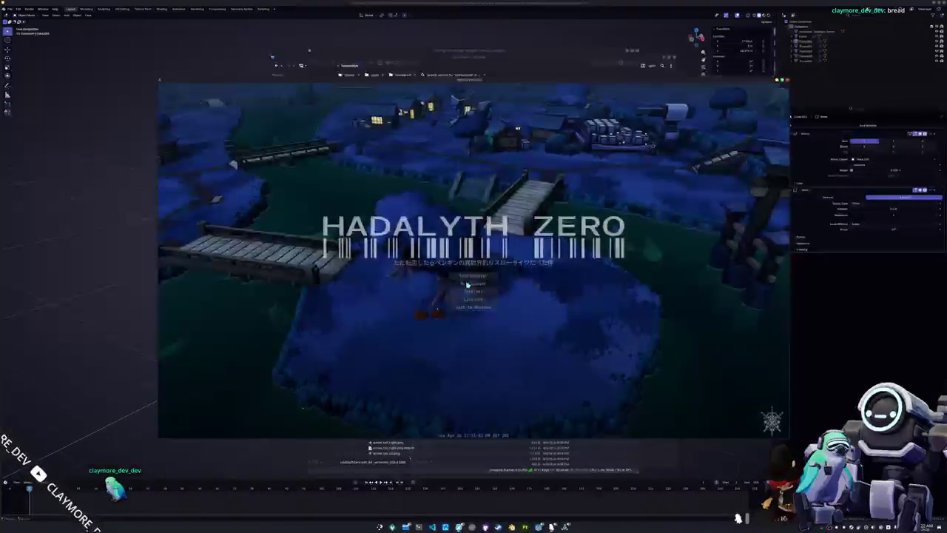
Step: Create a new multiplayer lobby, load the village world, and dismiss the OBS screen-share chooser
left_click(467, 284)
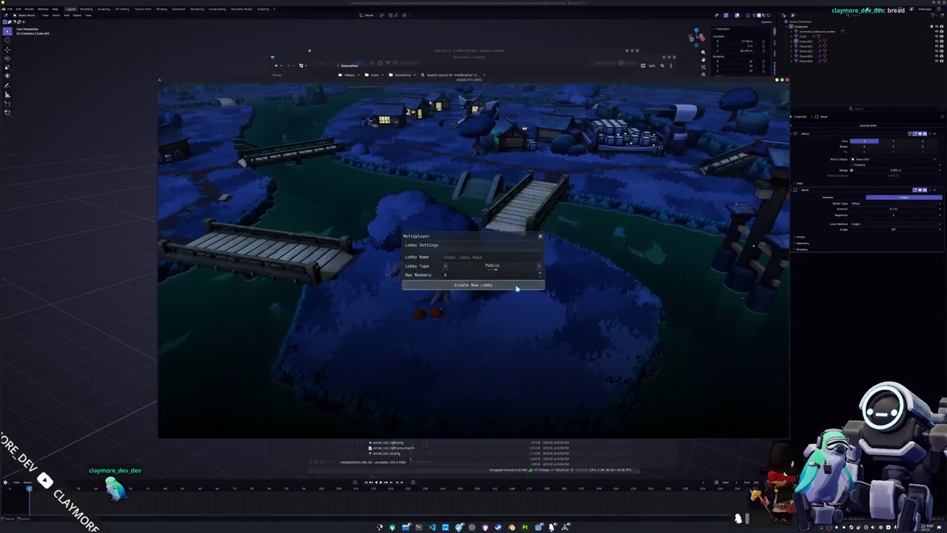
left_click(517, 286)
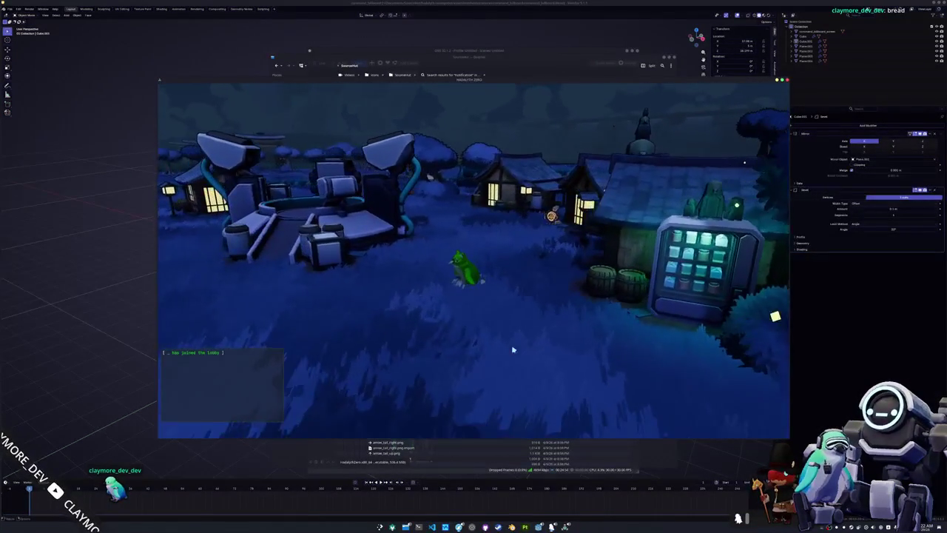
key("alt+Tab")
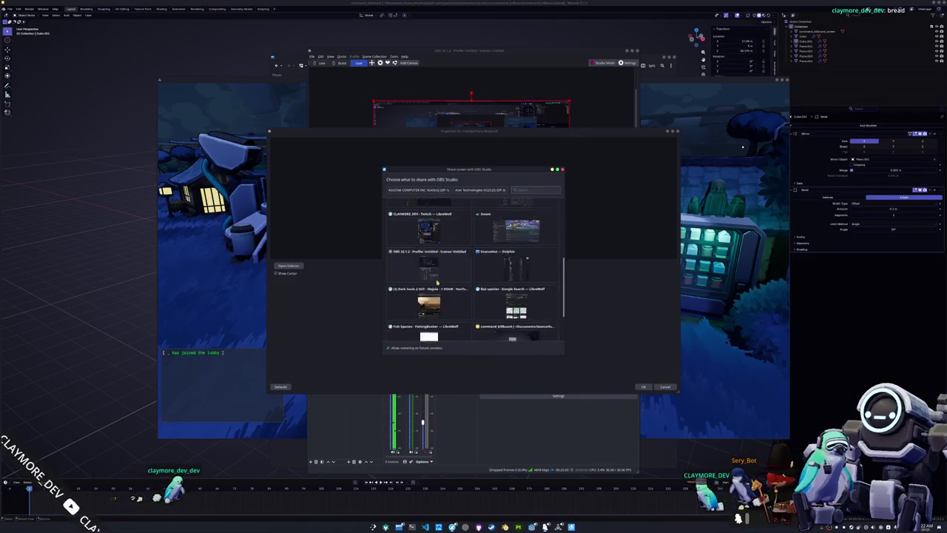
key("alt+Tab")
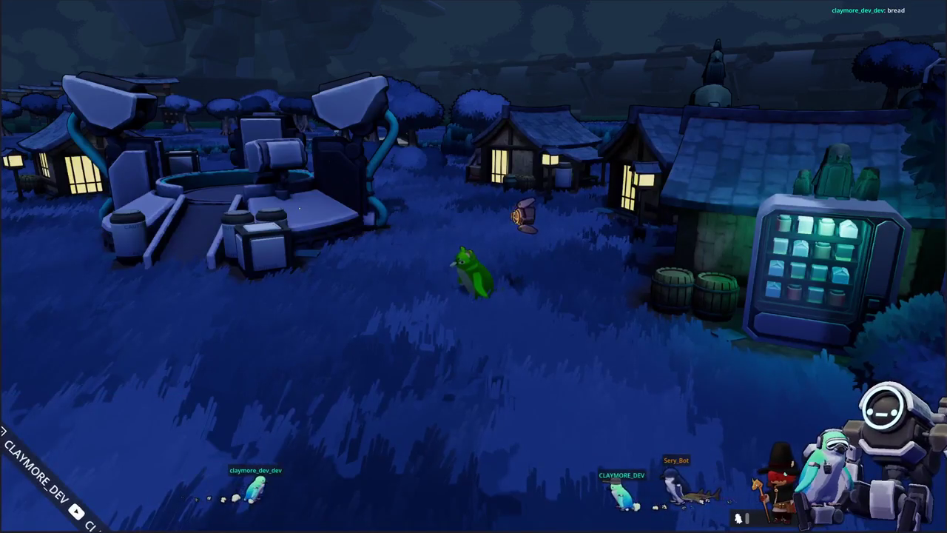
Step: Walk to the vending machine and buy a Red Algae Juice
key("w")
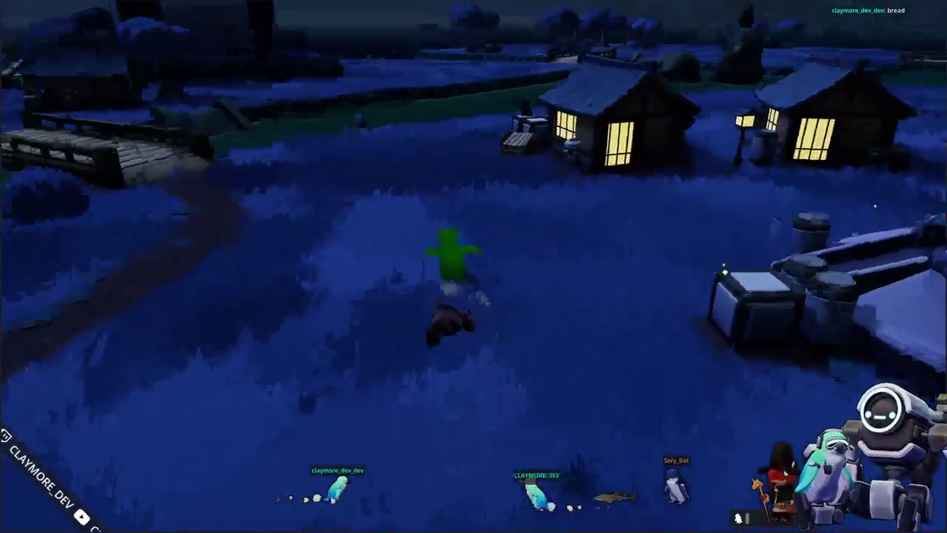
key("w")
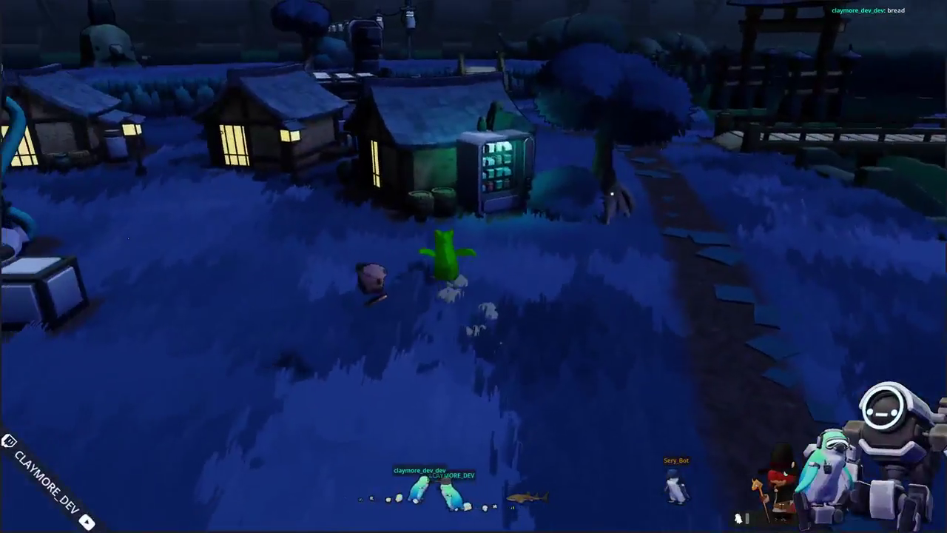
key("e")
left_click(268, 65)
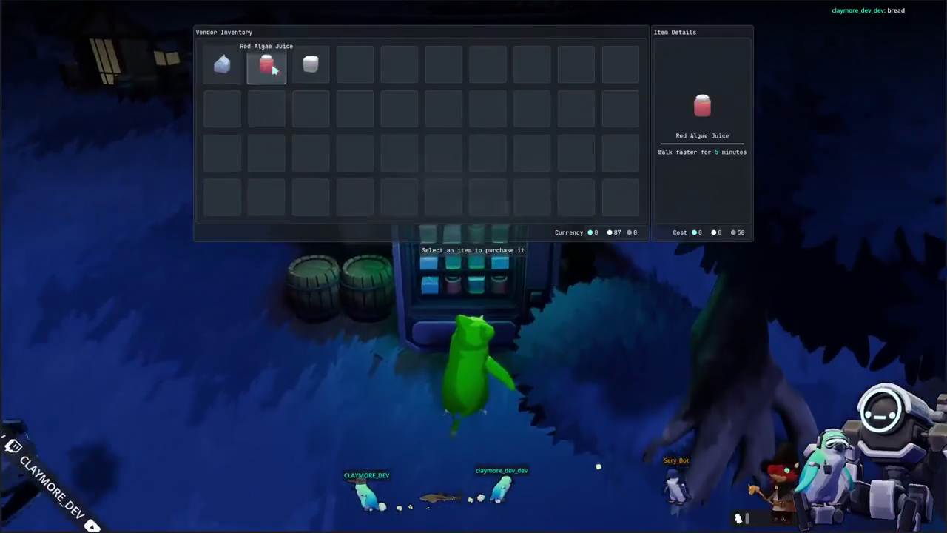
left_click(285, 81)
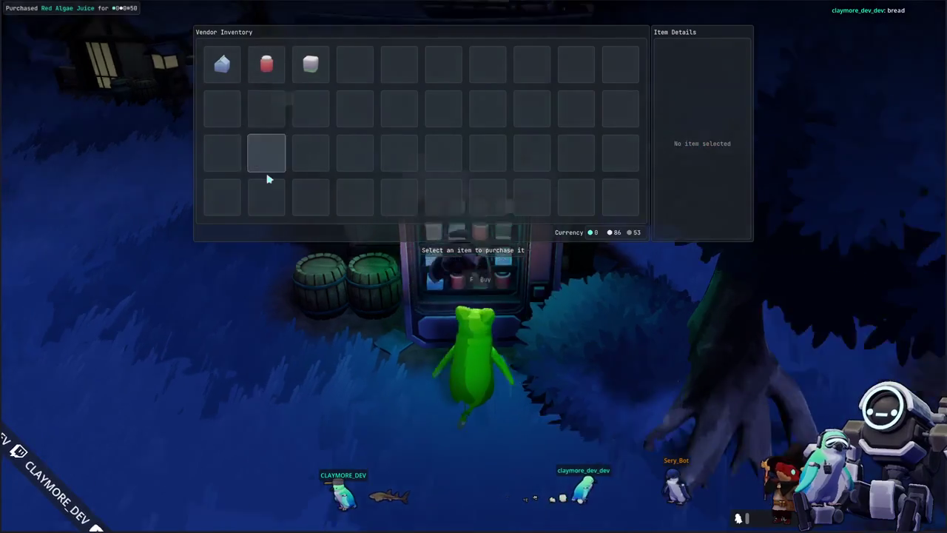
Step: Drink the juice from the inventory for a walk boost, then sit at the big computer screen
key("i")
left_click(370, 83)
key("w")
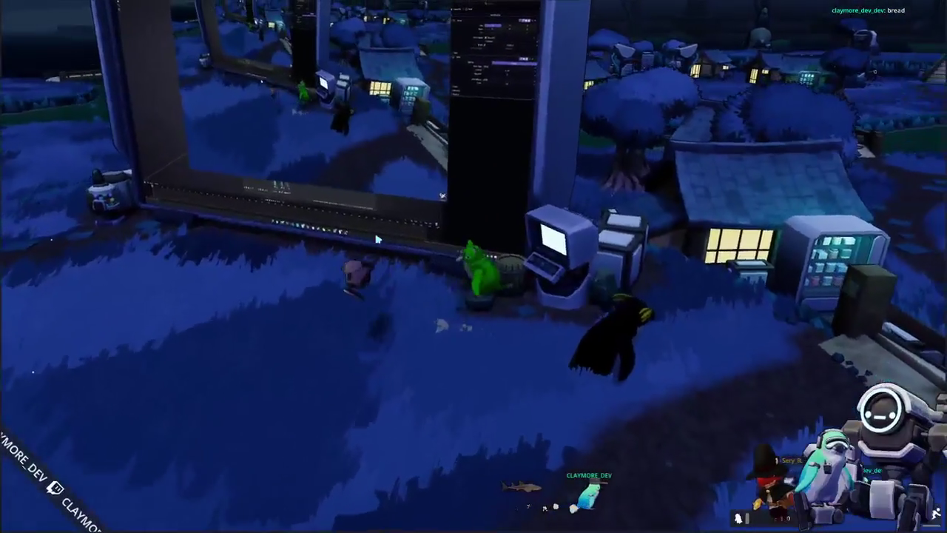
key("f")
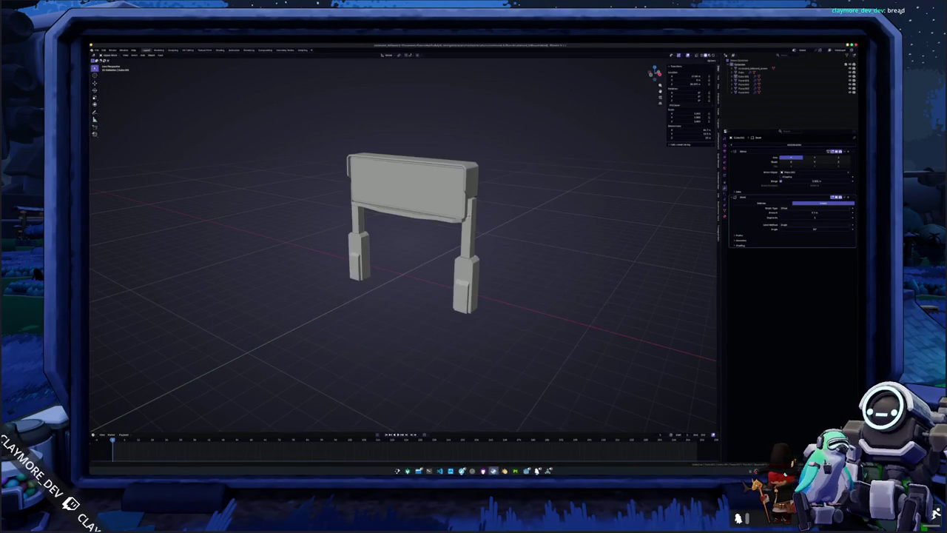
Step: In Godot, expand the sign's Transform, save the scene with the lowered sign, and run the project with F5
key("alt+Tab")
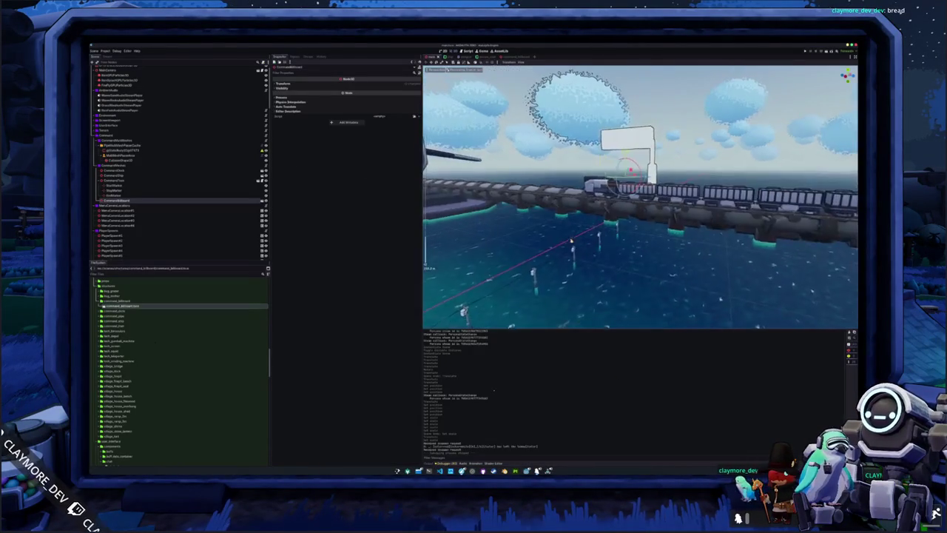
left_click(336, 84)
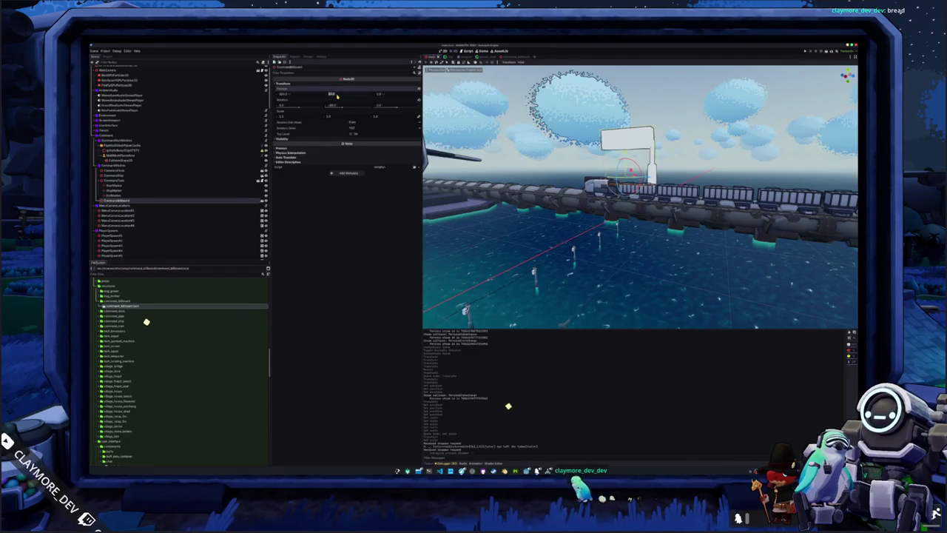
key("ctrl+s")
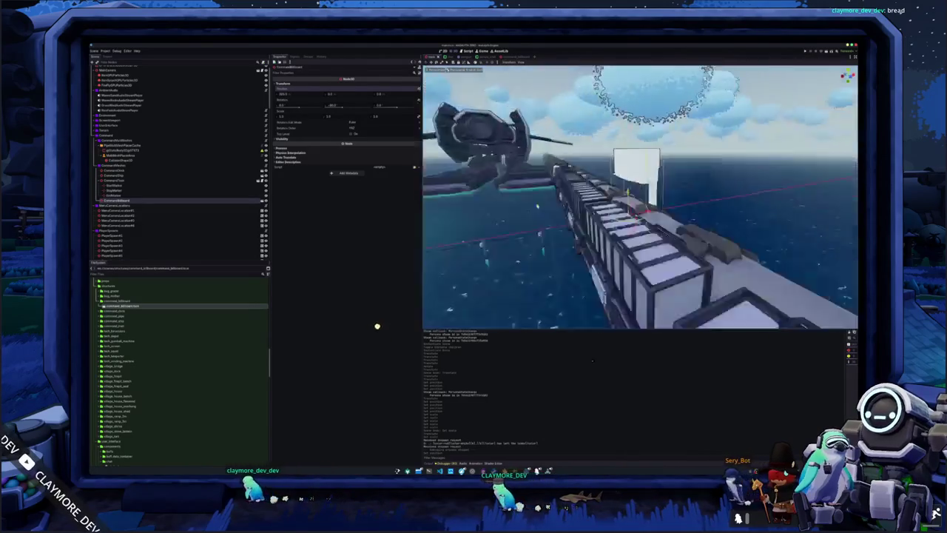
key("F5")
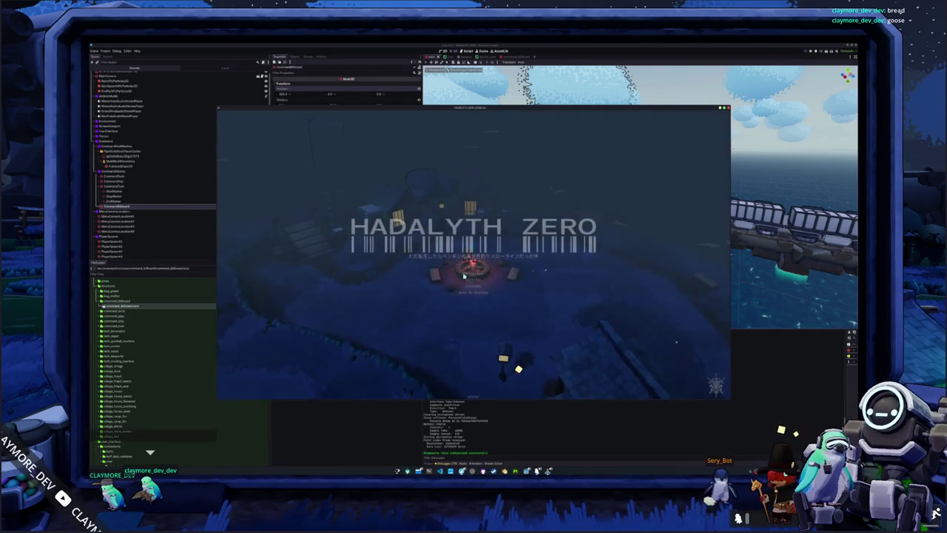
Step: On the title screen, open Multiplayer, close the dialog, and start the game to load the world
left_click(471, 273)
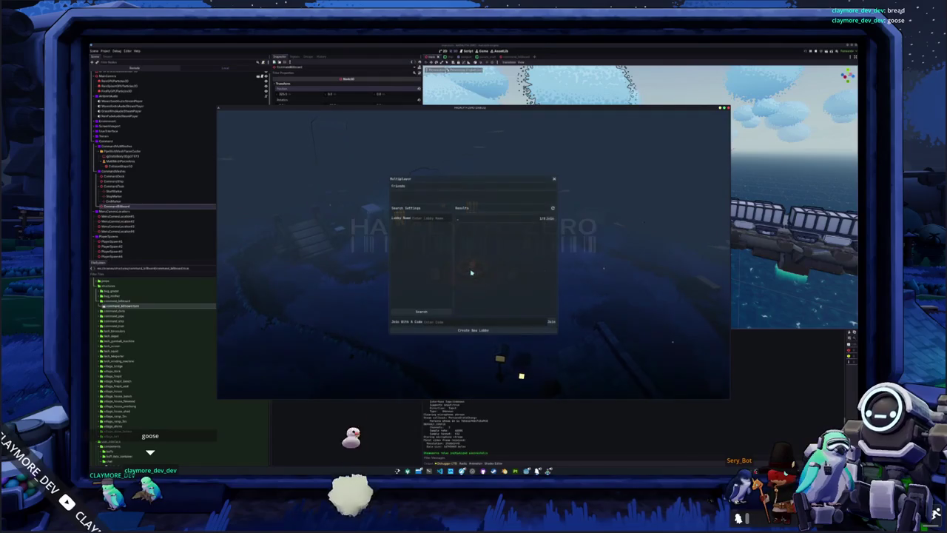
left_click(554, 178)
left_click(471, 269)
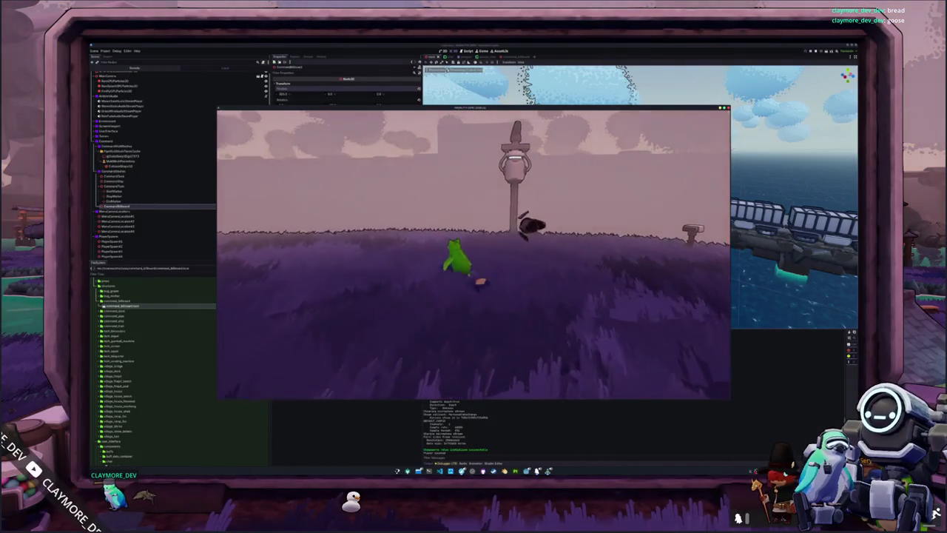
Step: Check and close Settings, then walk the frog to the tall cable pole and turn the camera toward it
left_click(476, 251)
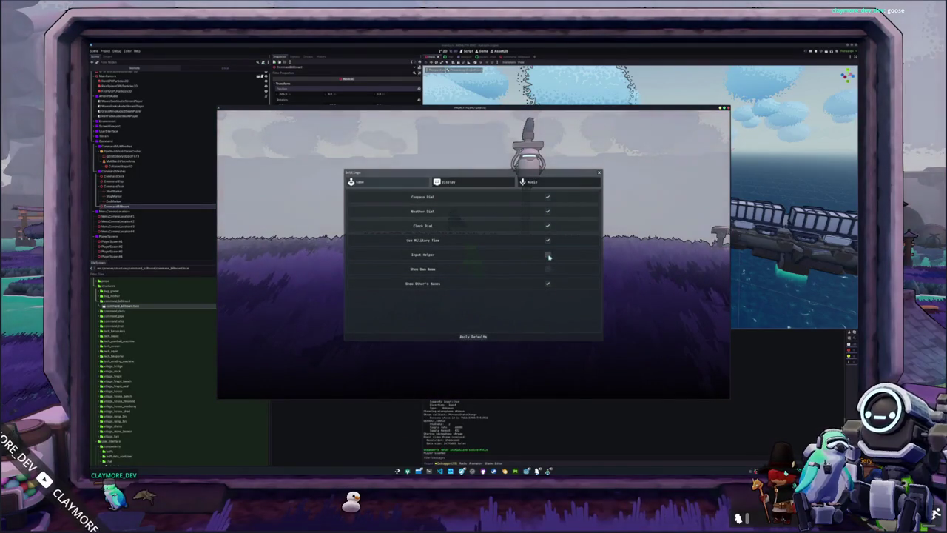
key("Escape")
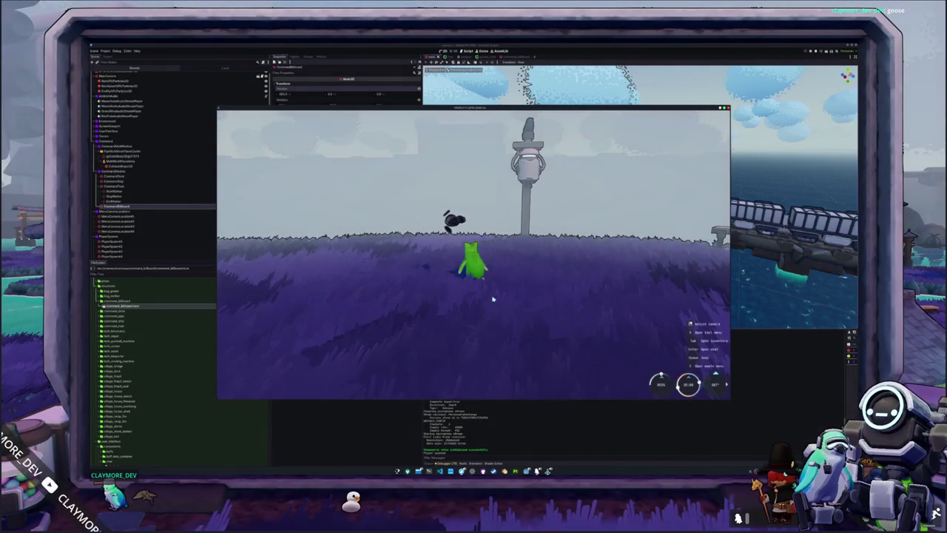
key("w")
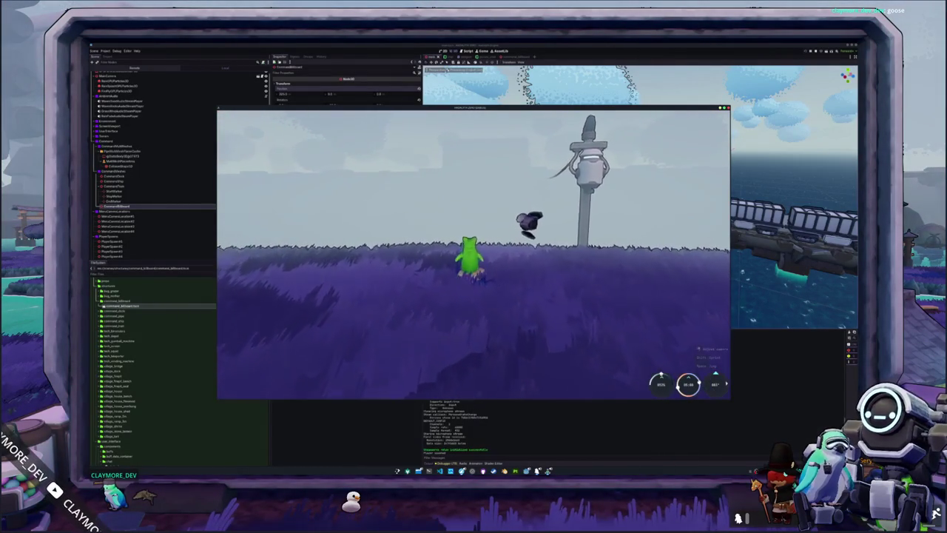
key("w")
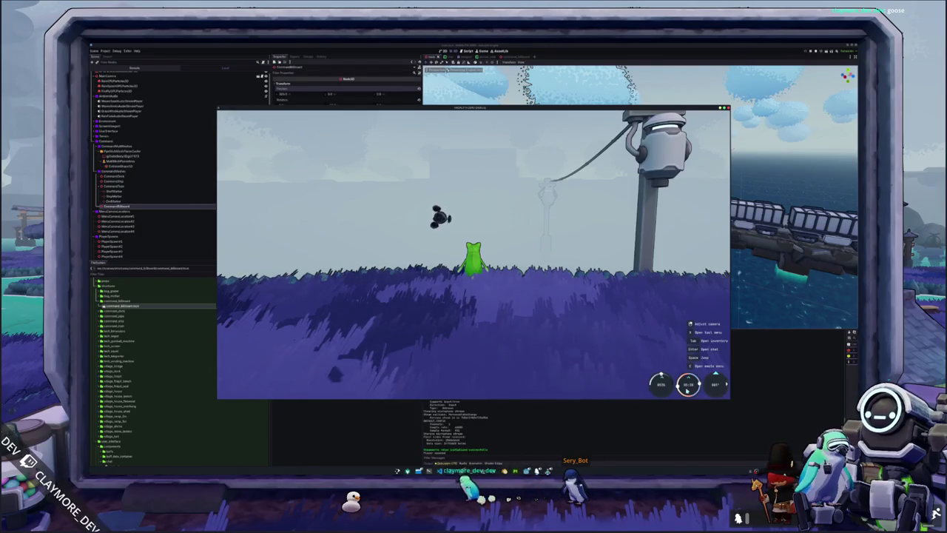
key("d")
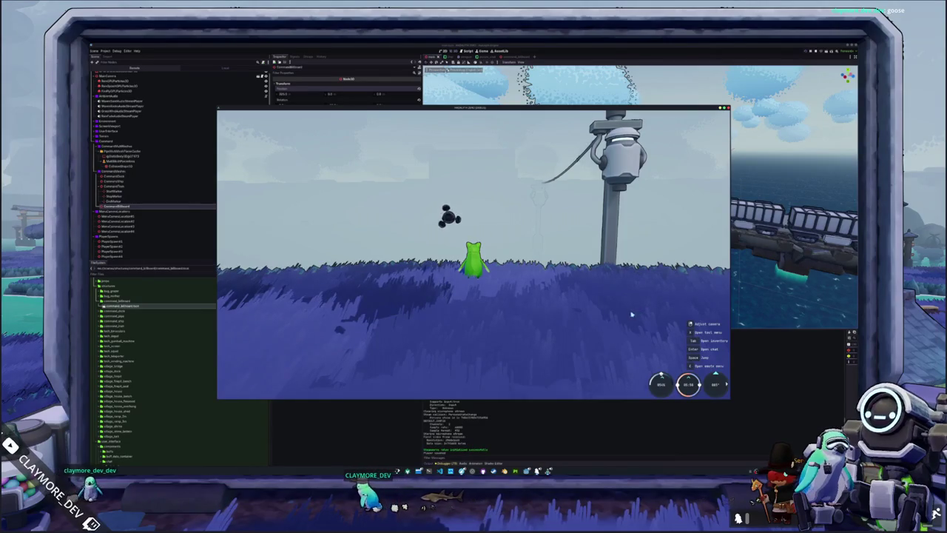
left_click_drag(533, 311, 604, 312)
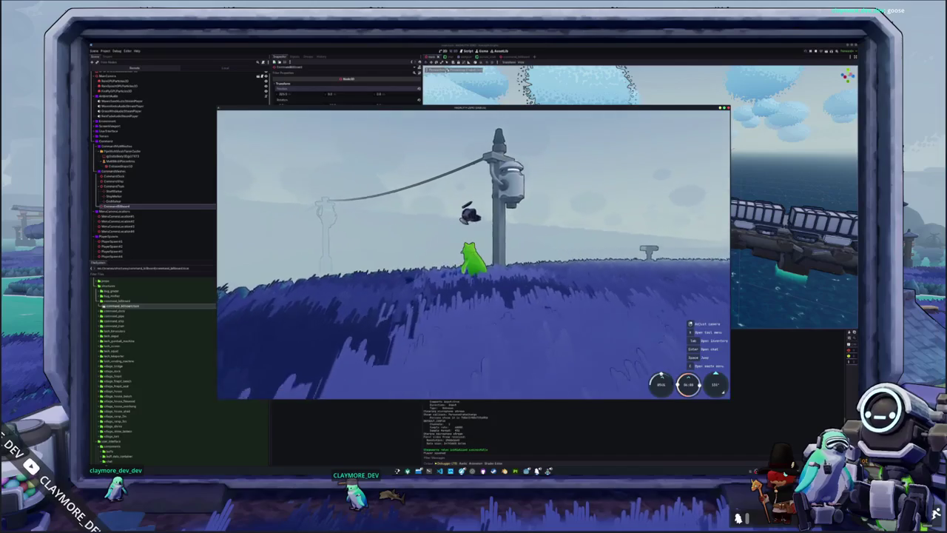
scroll(474, 256, "up", 5)
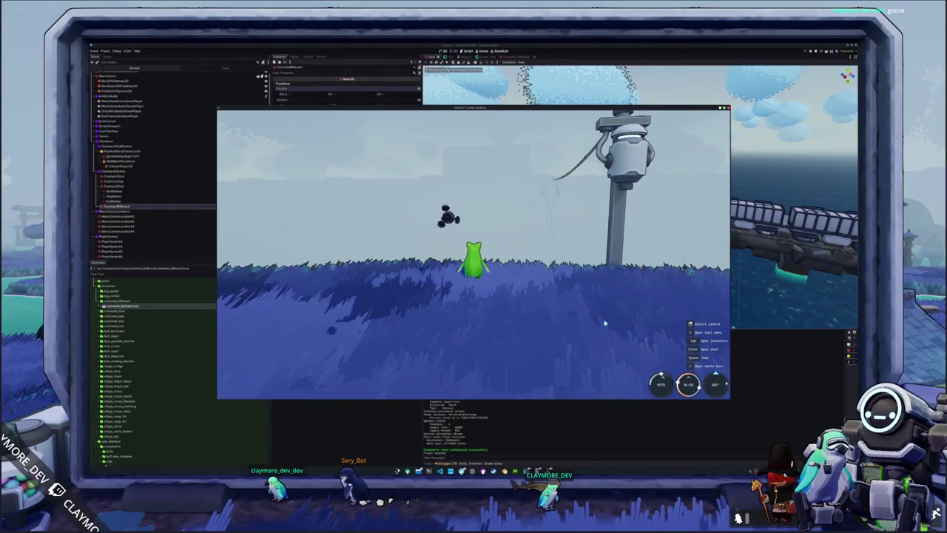
key("Return")
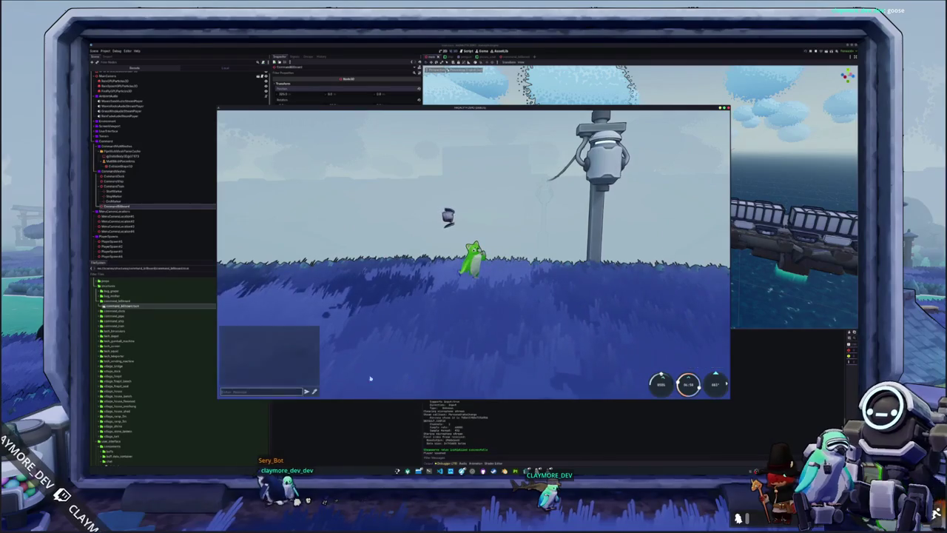
left_click(314, 392)
left_click_drag(401, 249, 537, 244)
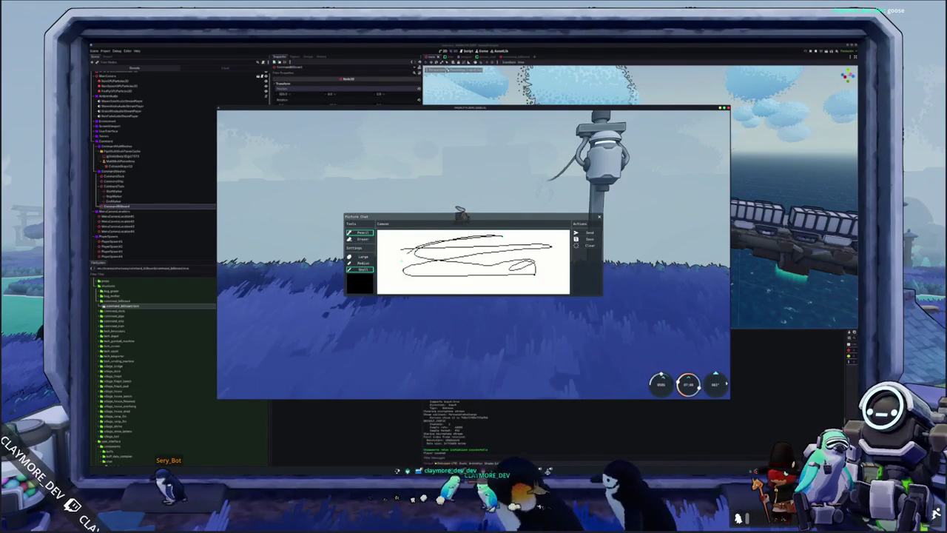
mouse_move(400, 280)
left_mouse_down()
mouse_move(544, 246)
mouse_move(559, 285)
left_mouse_up()
left_click_drag(513, 247, 561, 243)
left_click(576, 232)
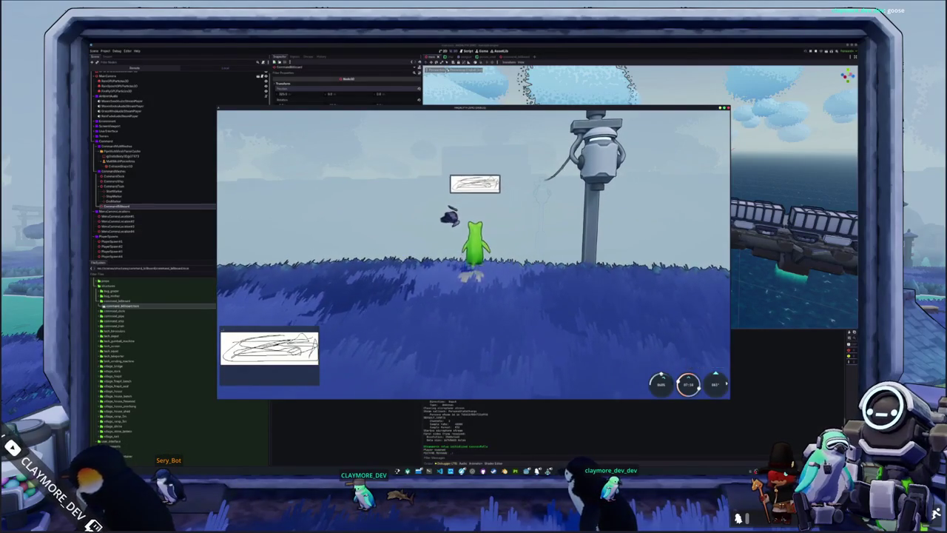
key("a")
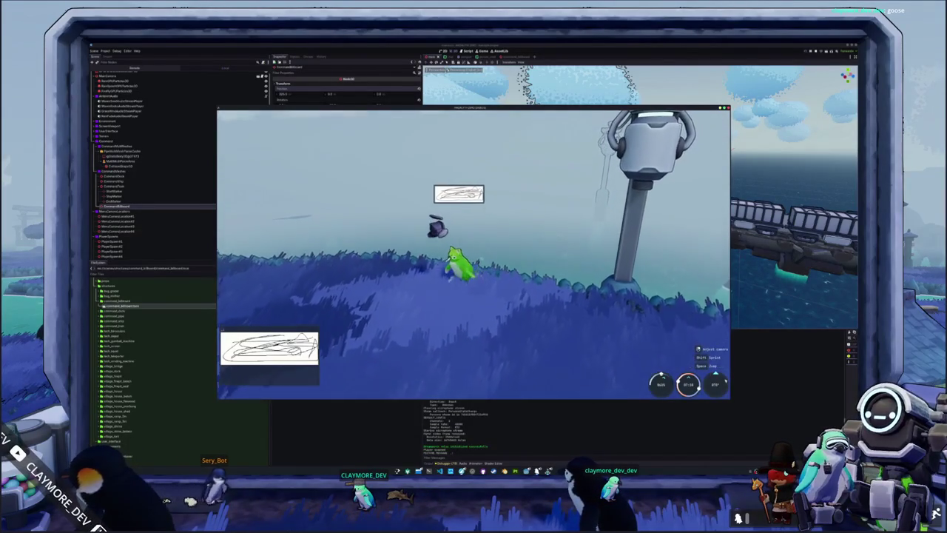
key("w")
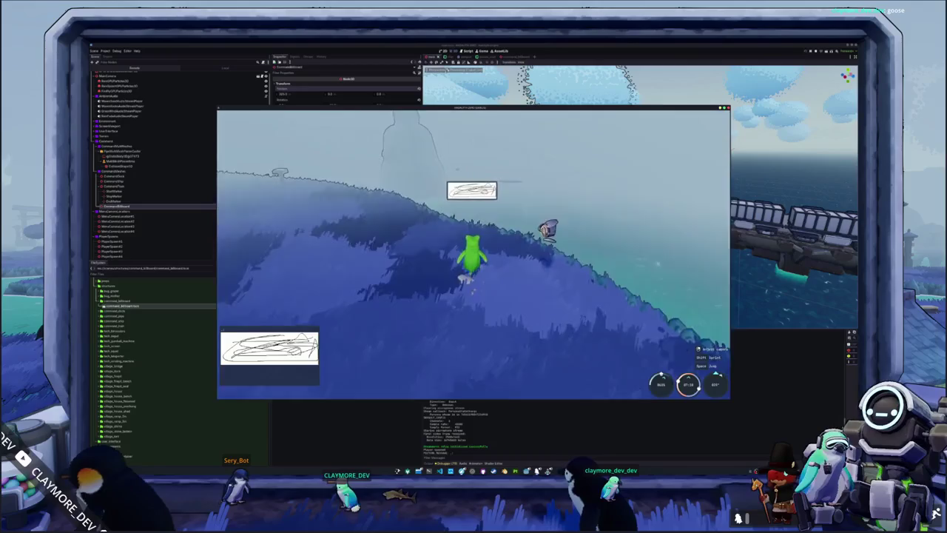
key("w")
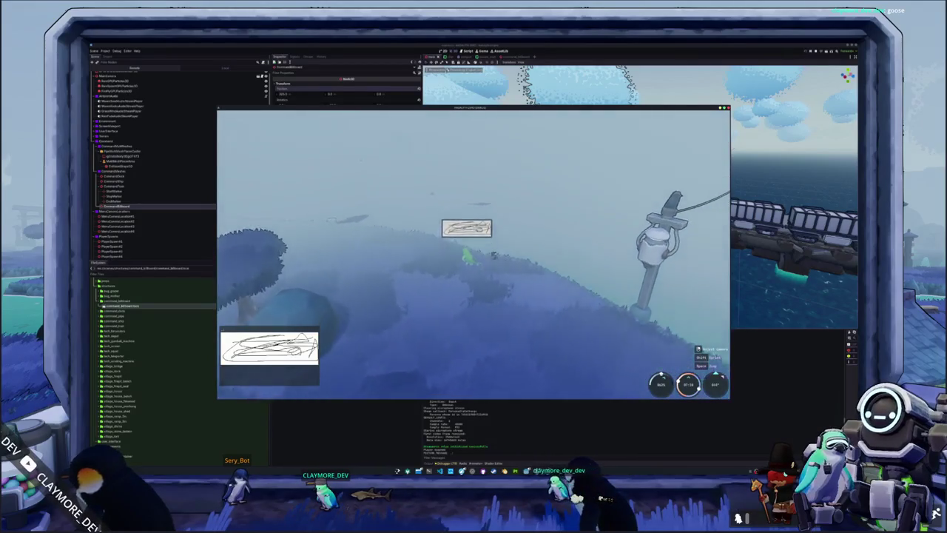
key("w")
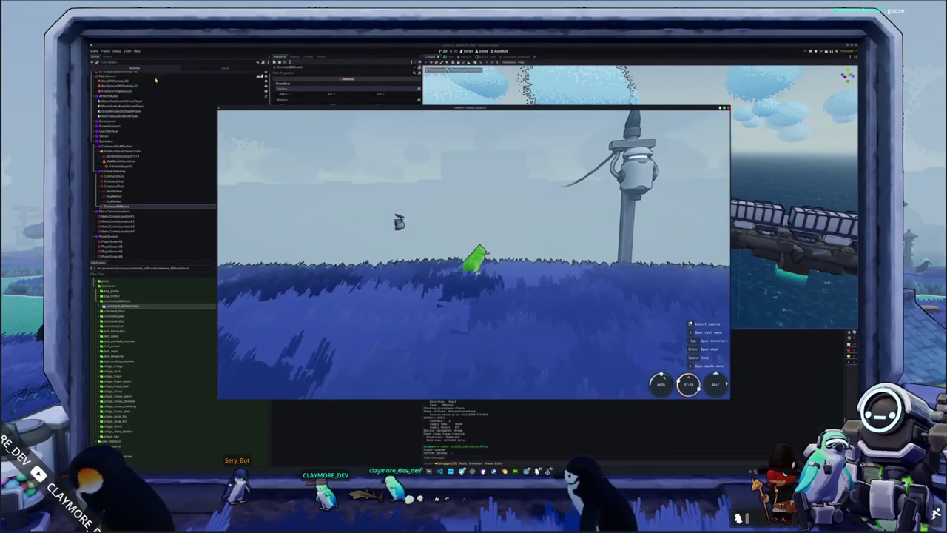
scroll(151, 85, "up", 1)
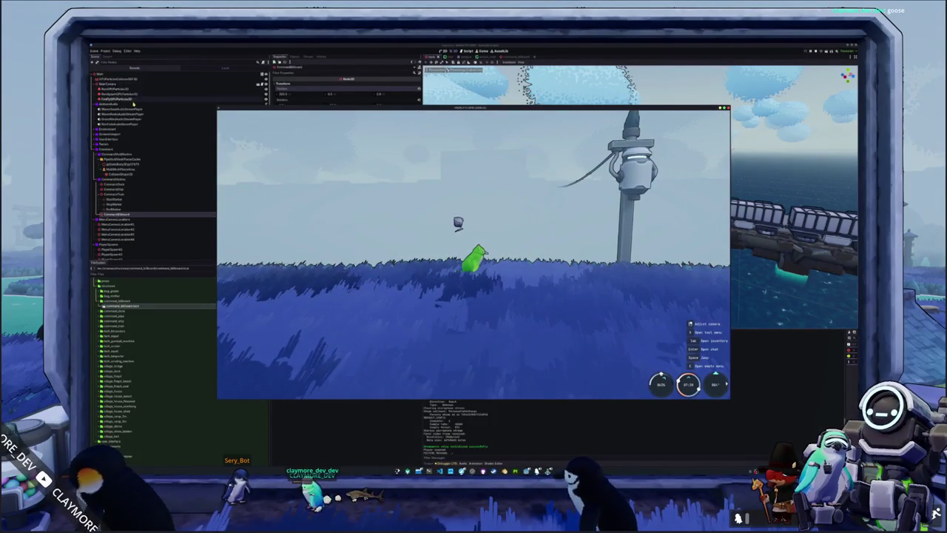
Step: Inspect FoliageSeasonColorManager's season colours and gradients under Environment, then return to the running game
left_click(94, 129)
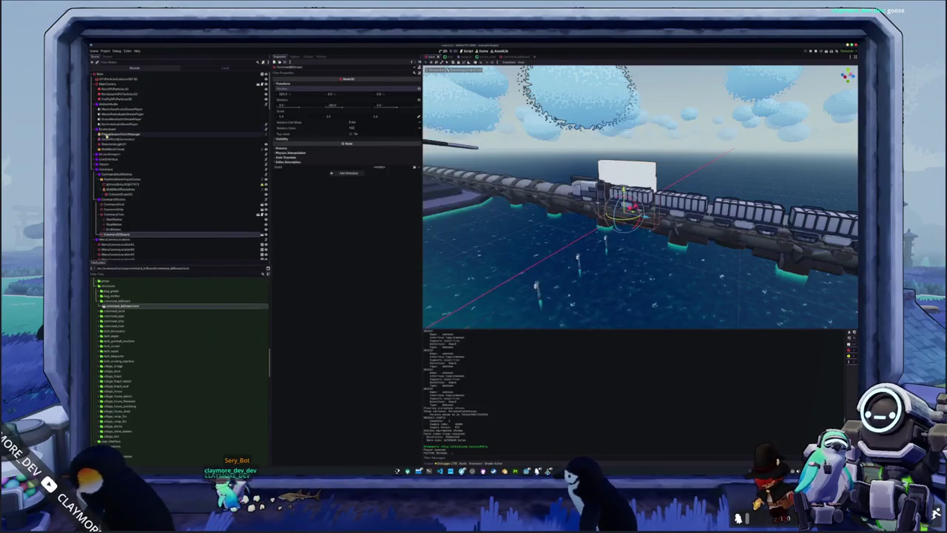
left_click(116, 134)
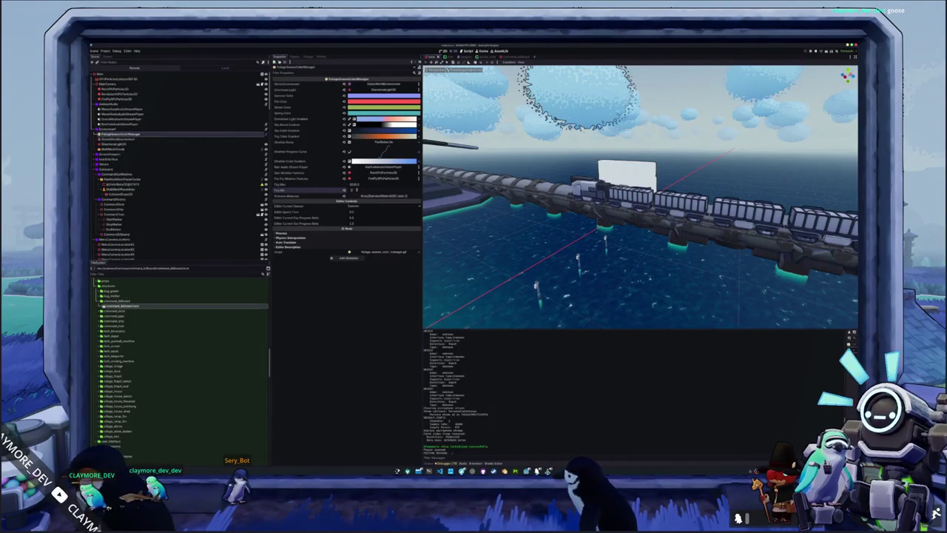
key("alt+Tab")
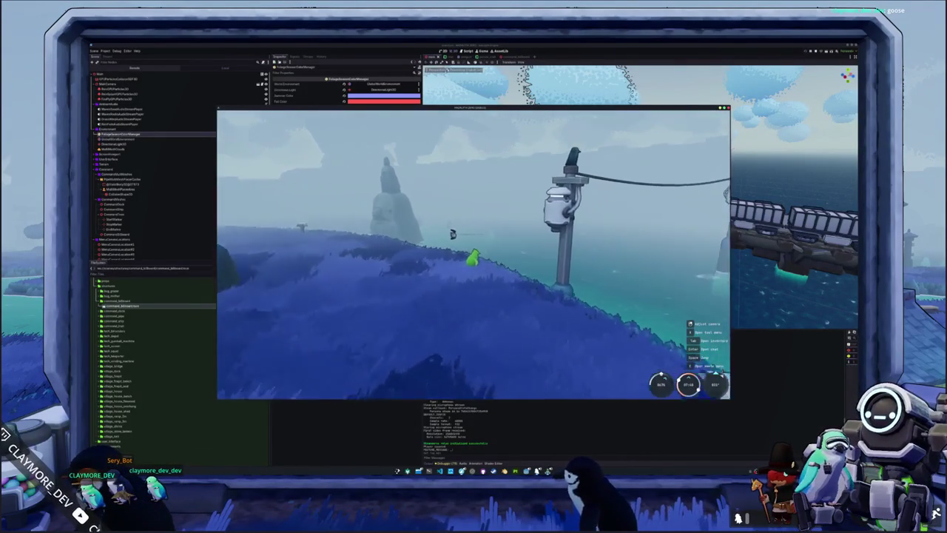
key("alt+Tab")
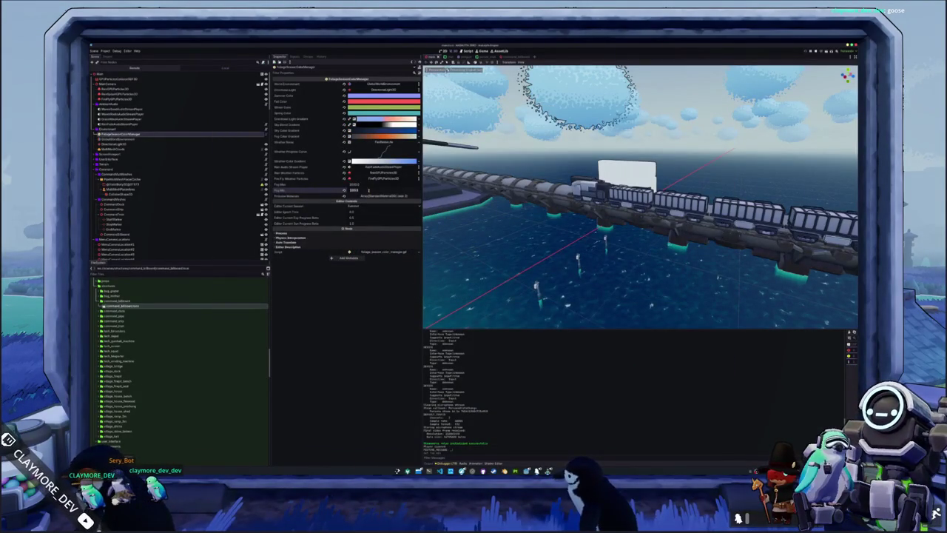
key("alt+Tab")
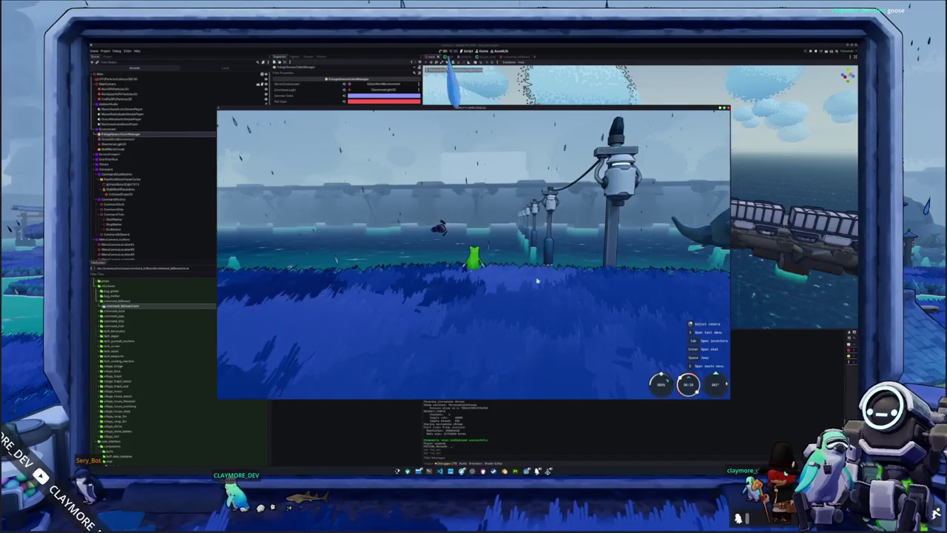
Step: Walk the frog along the row of cable poles, then select the whole billboard in Blender
key("d")
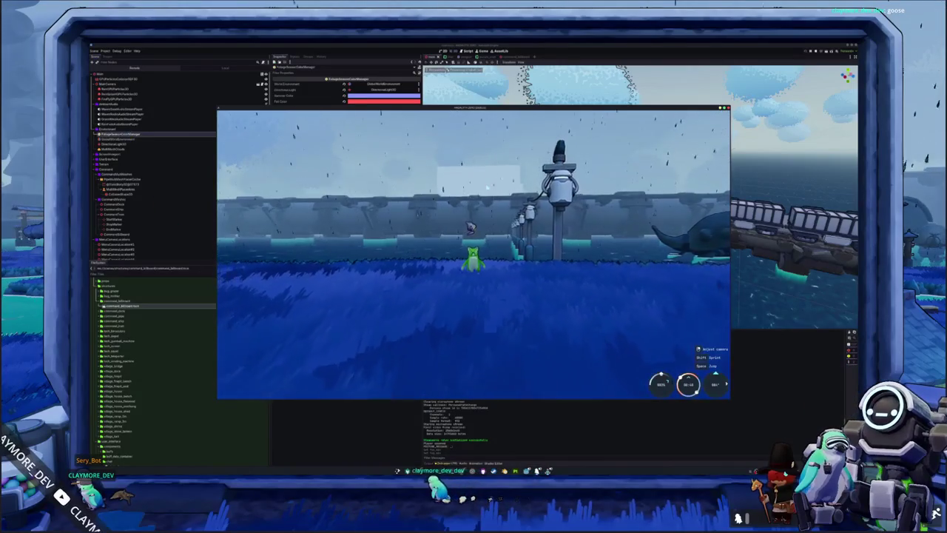
key("w")
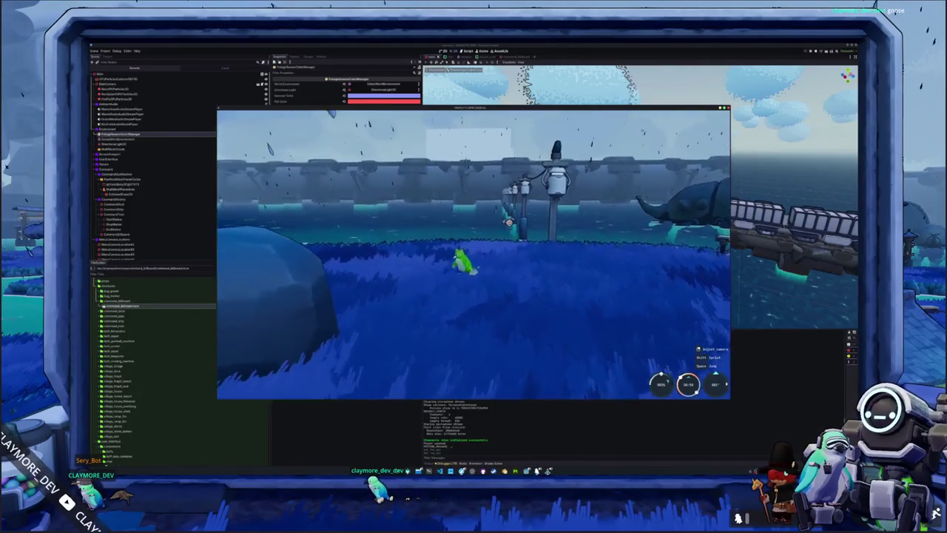
key("w")
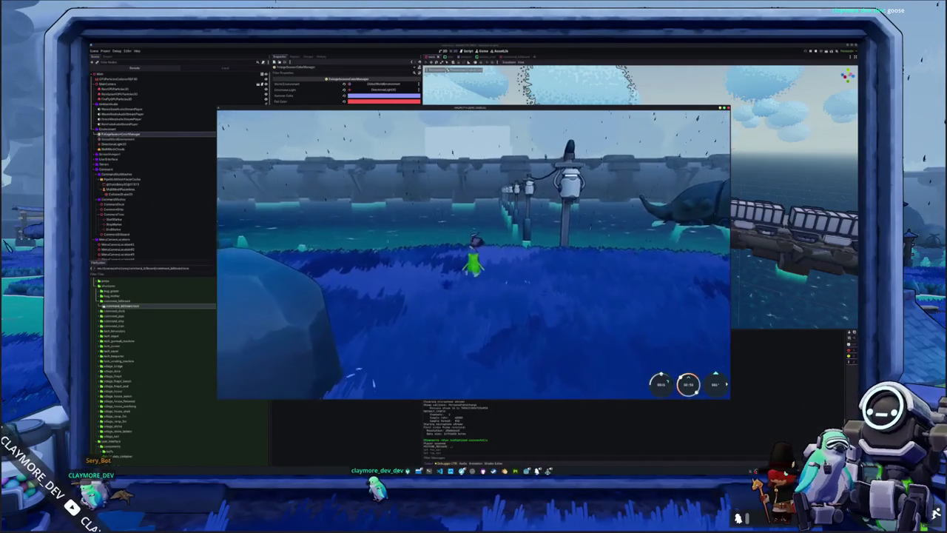
key("w")
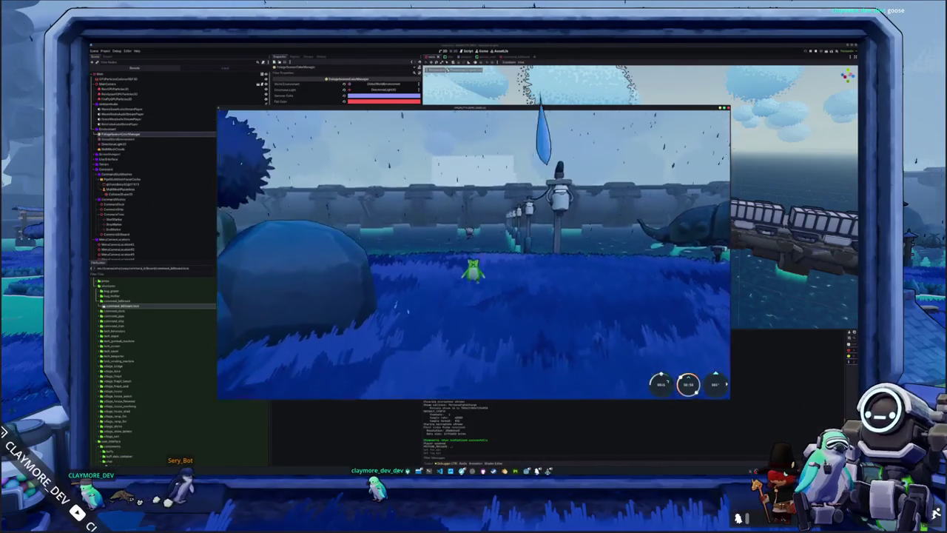
key("w")
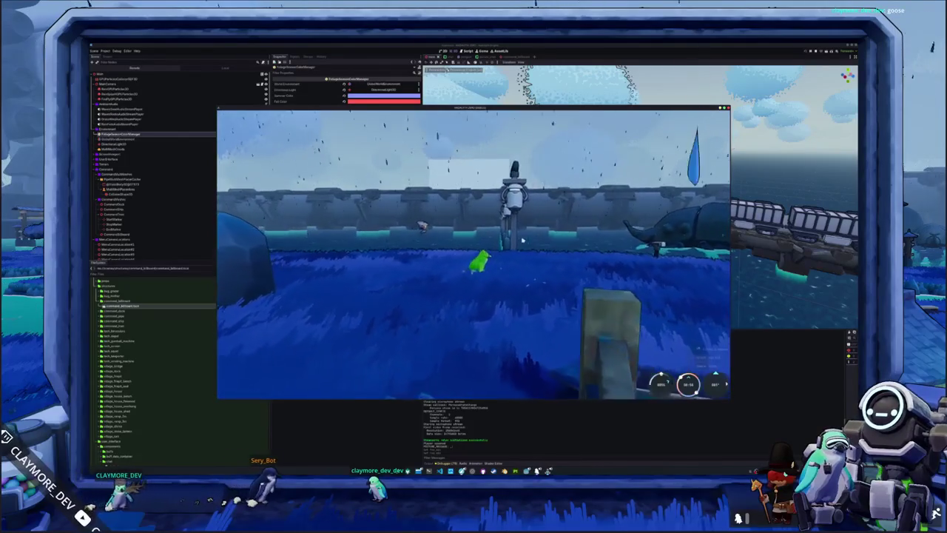
key("w")
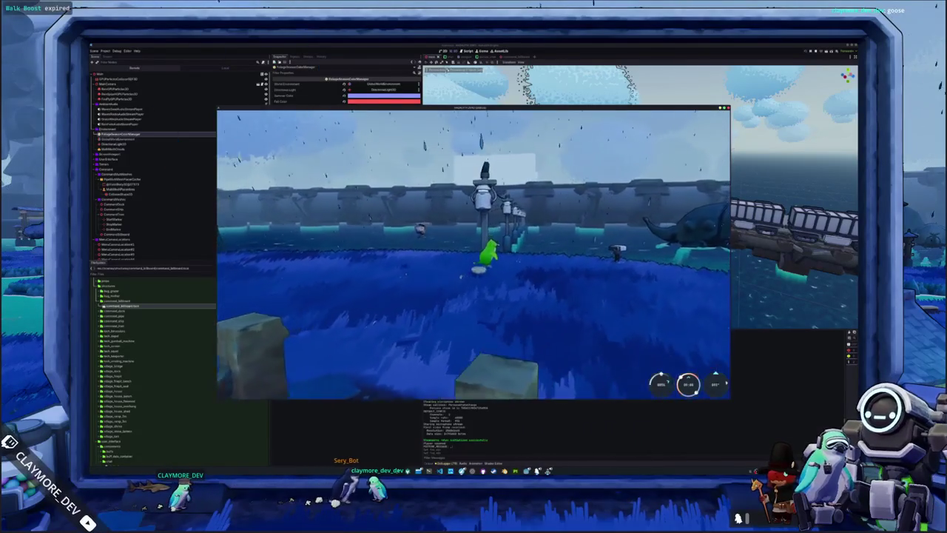
key("w")
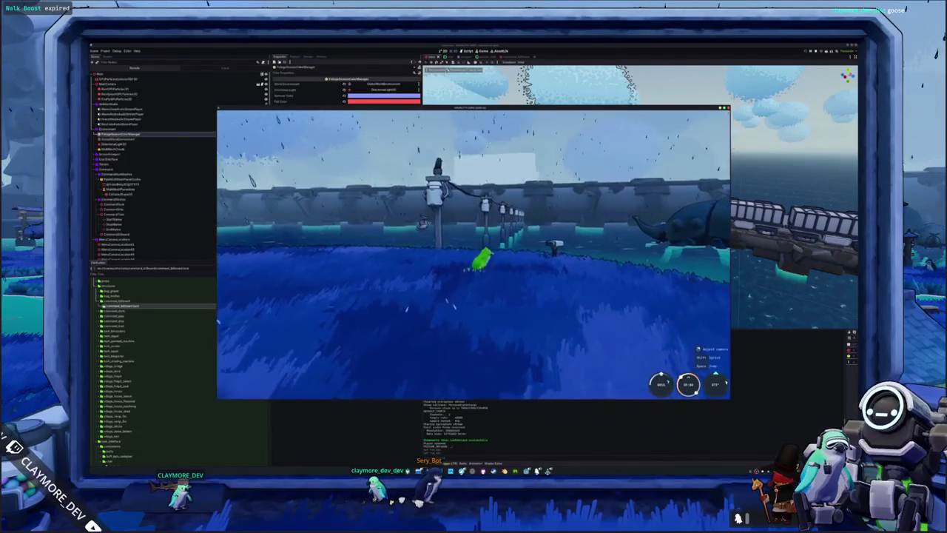
key("w")
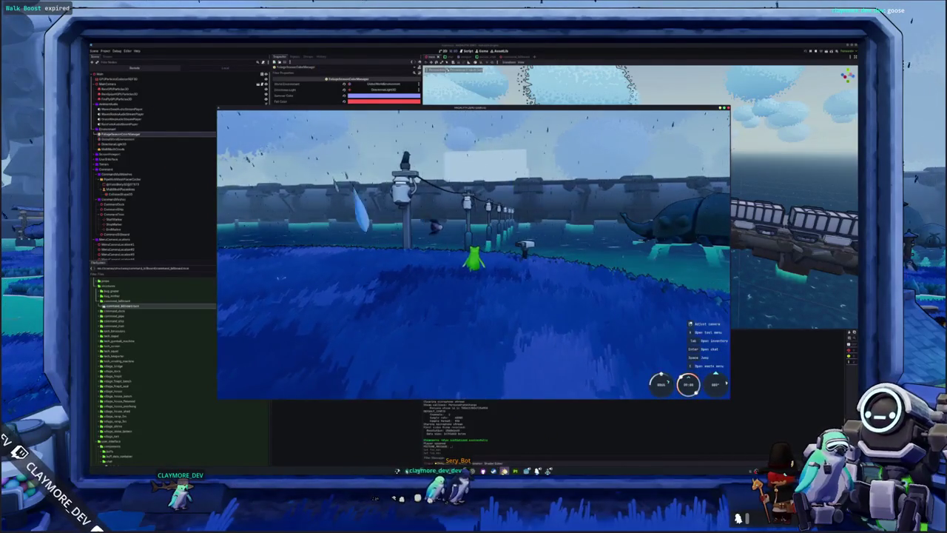
scroll(477, 268, "down", 2)
key("a")
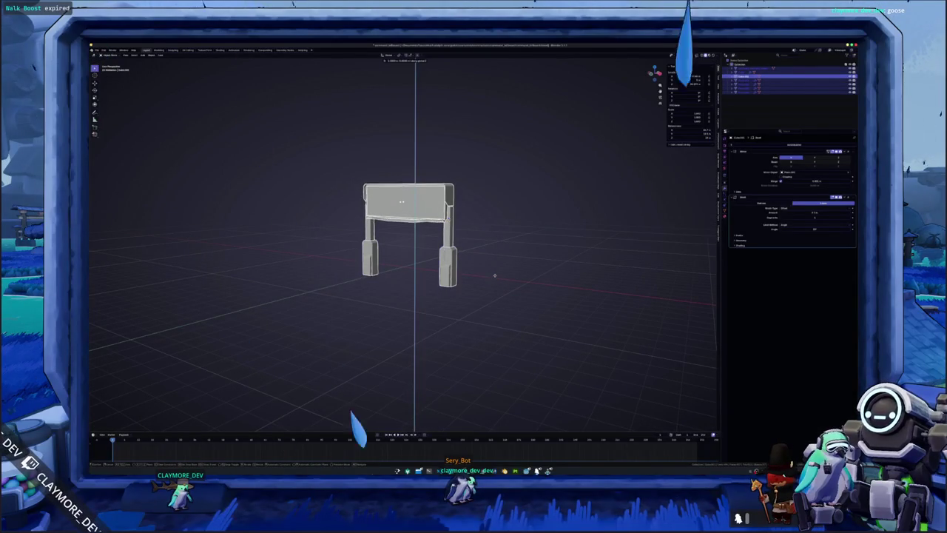
Step: Raise the sign upward, clear the selection and switch to a front view
left_click(496, 279)
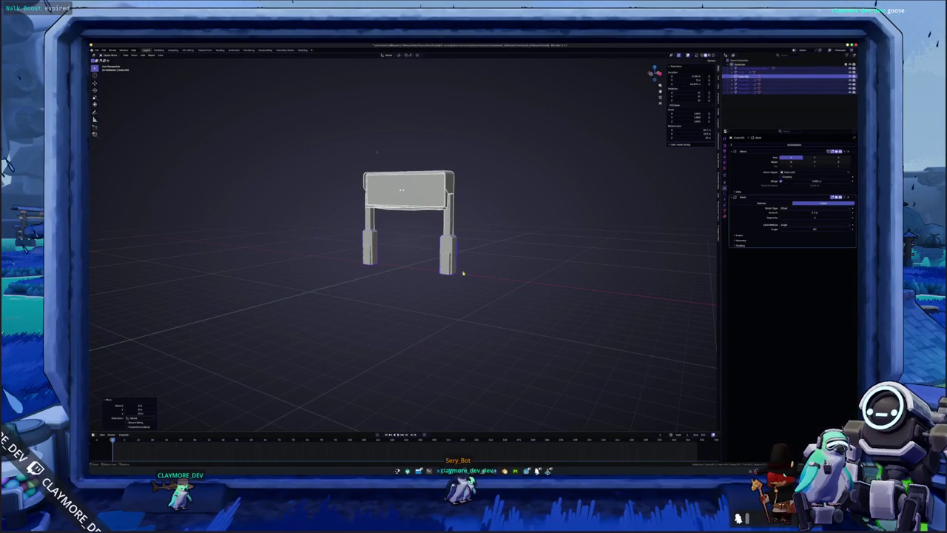
left_click(462, 272)
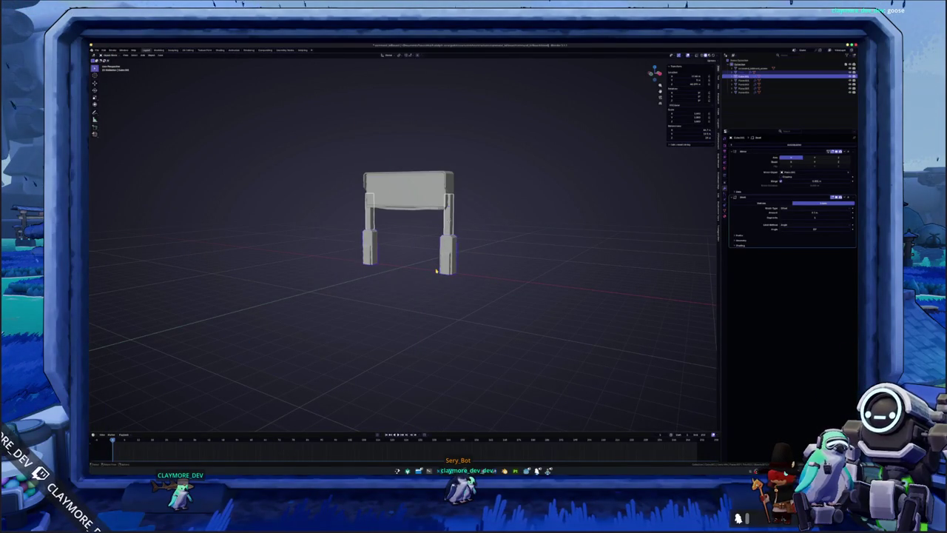
key("KP_1")
scroll(460, 269, "up", 2)
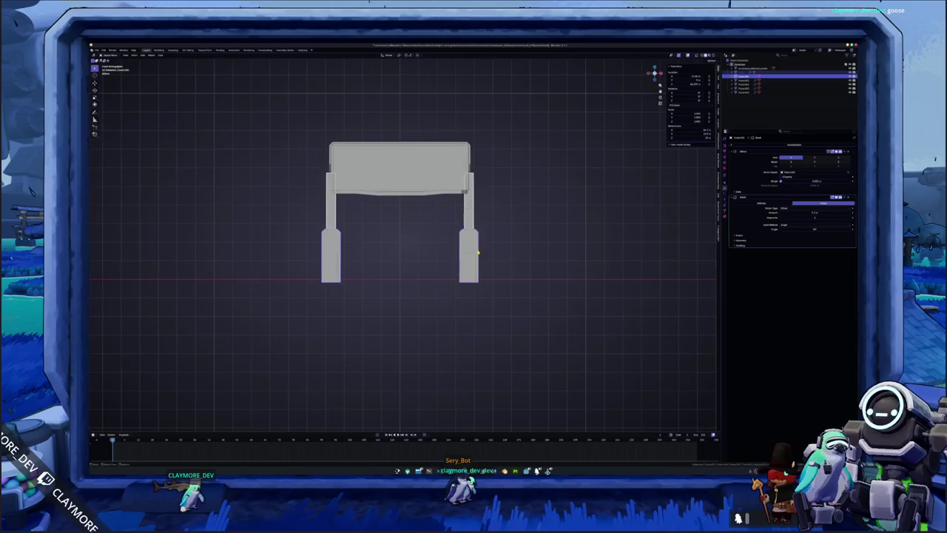
Step: Extend the right post's bottom end down along Z to the ground in Edit Mode
left_click(473, 274)
key("Tab")
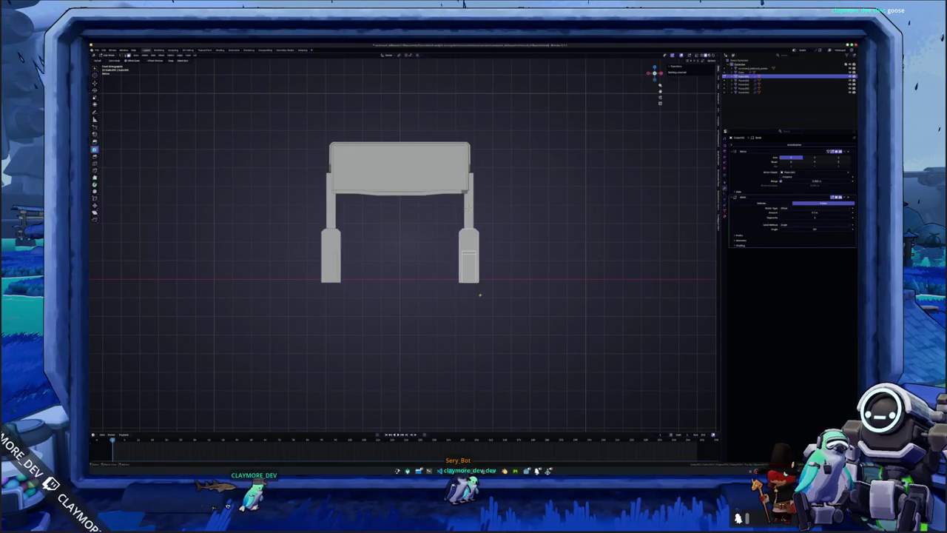
left_click_drag(492, 305, 435, 276)
key("KP_3")
key("g")
key("z")
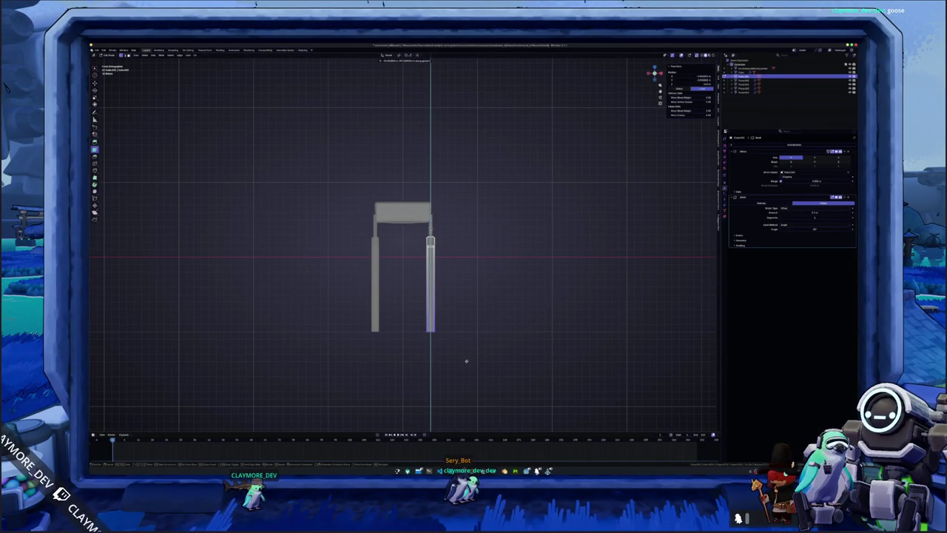
left_click(466, 361)
key("Tab")
Step: Apply all transforms to every part of the sign
scroll(469, 318, "up", 5)
key("ctrl+a")
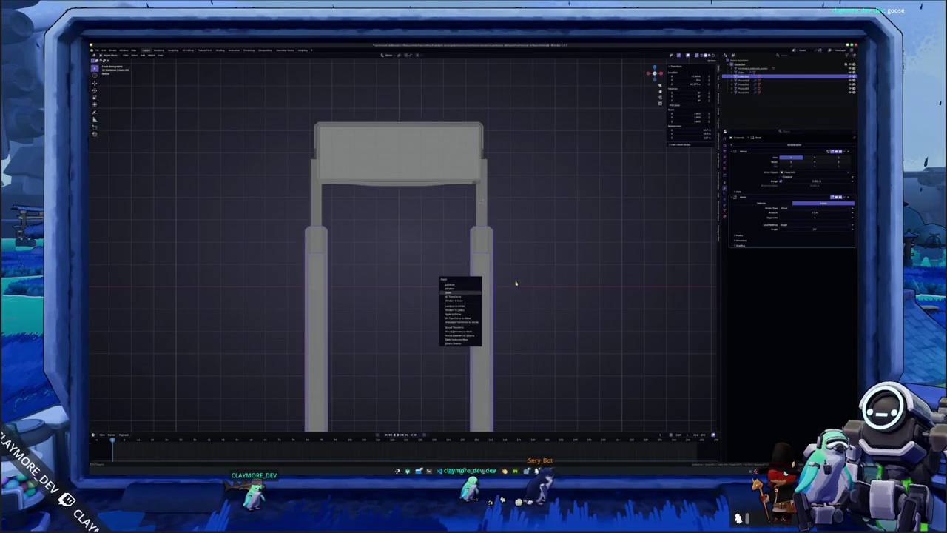
key("Escape")
key("a")
key("ctrl+a")
left_click(505, 276)
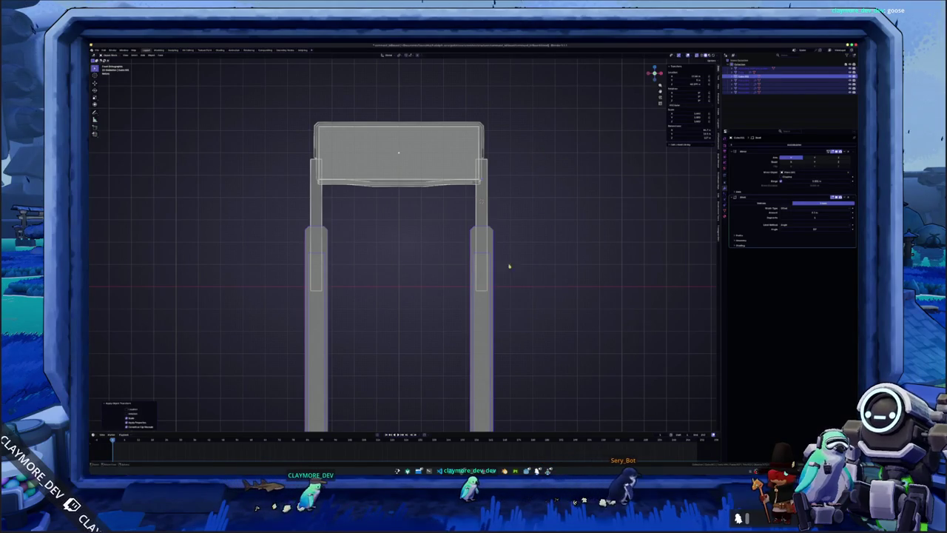
Step: Export the sign model as glTF into the game project
left_click(97, 50)
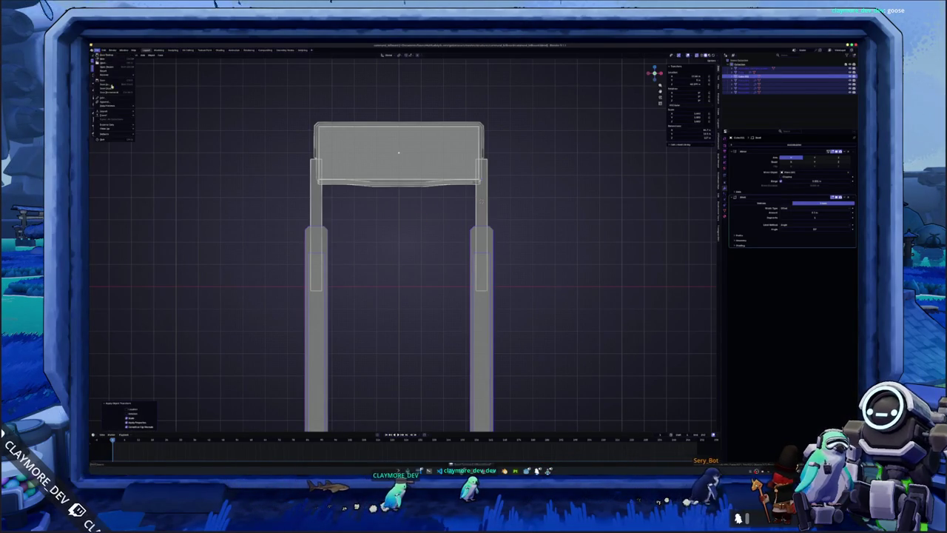
mouse_move(107, 116)
left_click(150, 150)
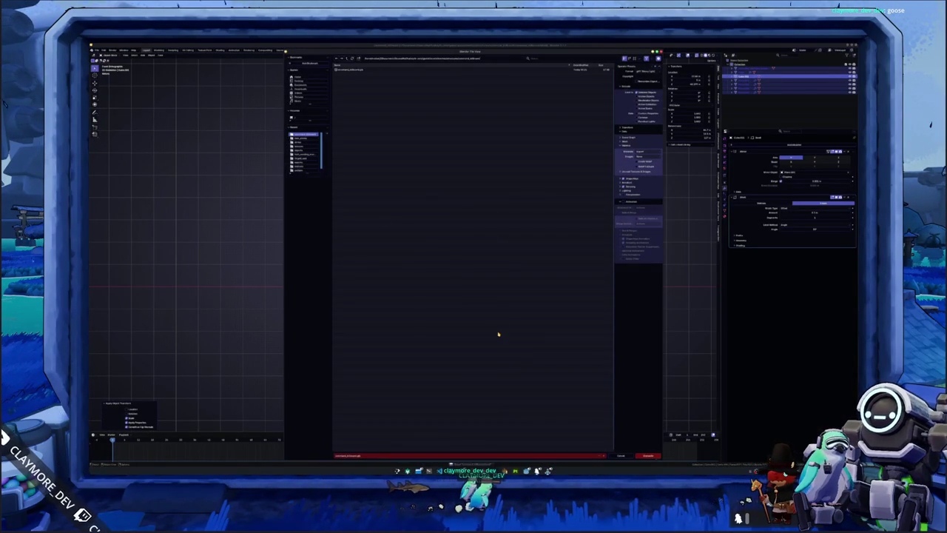
left_click(648, 454)
Step: Stop the game, re-run it with F5 past the title screen, then switch back to Blender
key("alt+Tab")
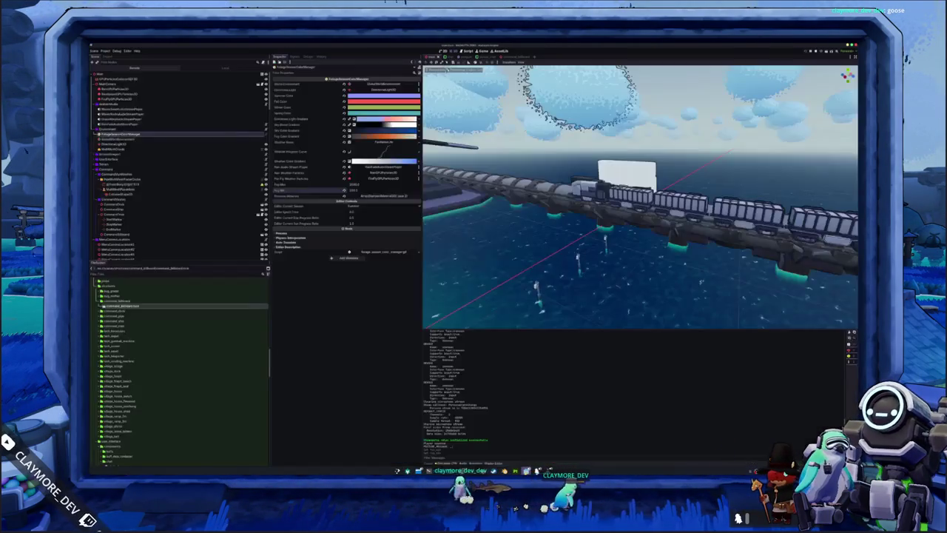
left_click(553, 447)
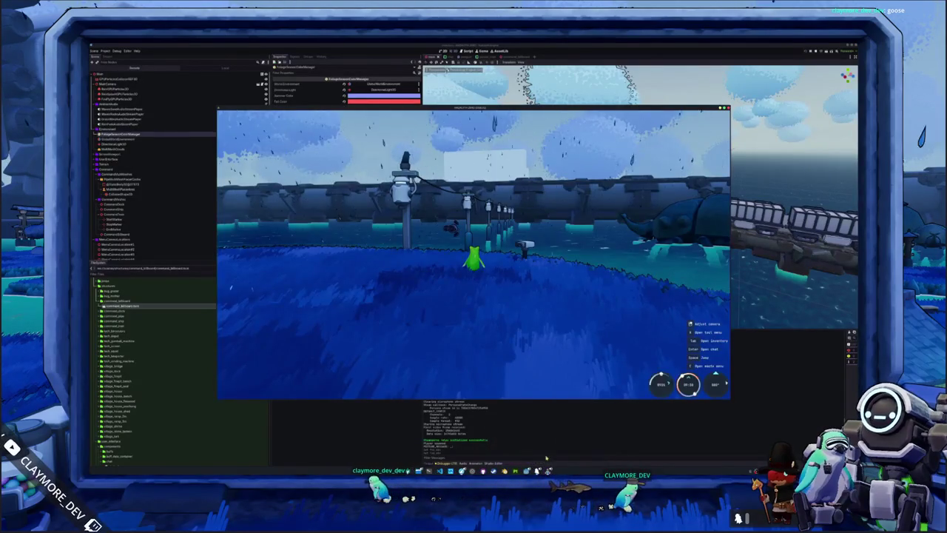
key("alt+Tab")
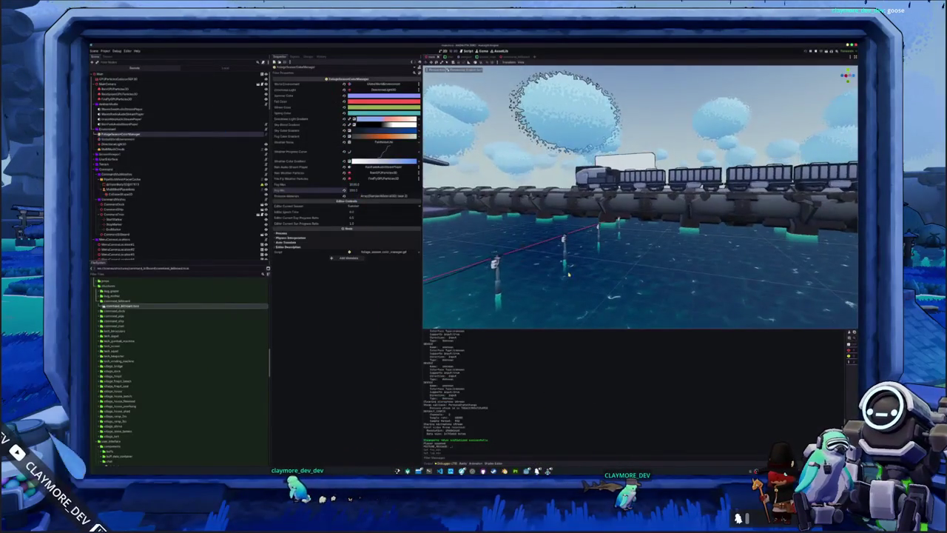
key("F5")
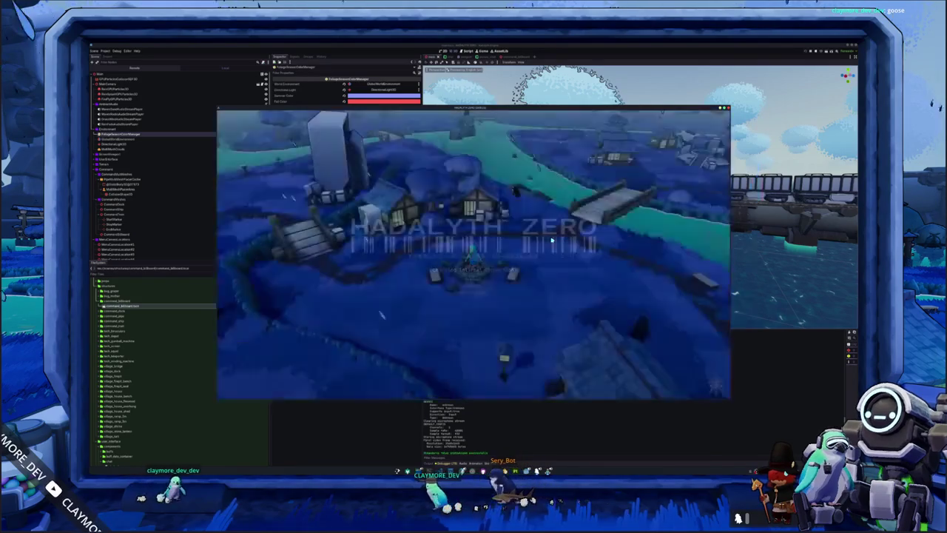
left_click(480, 271)
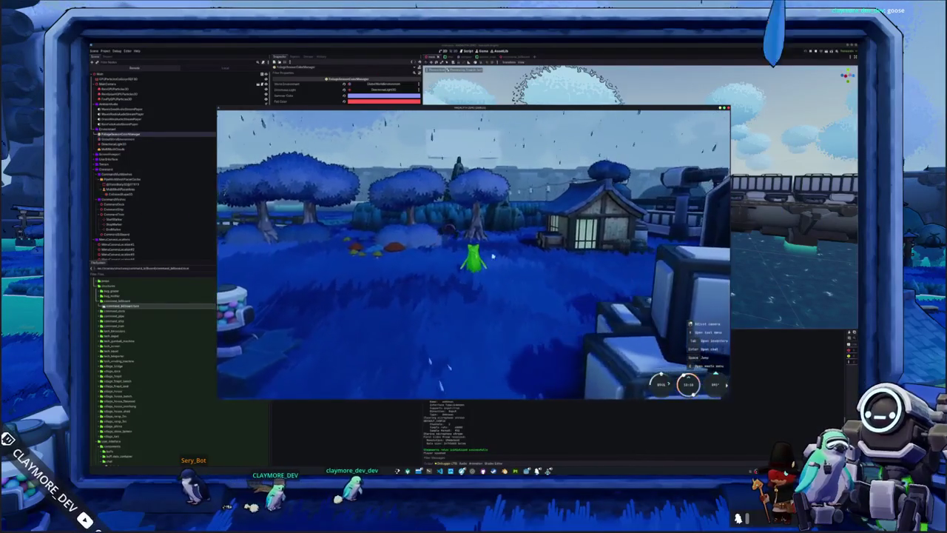
key("alt+Tab")
scroll(516, 267, "down", 3)
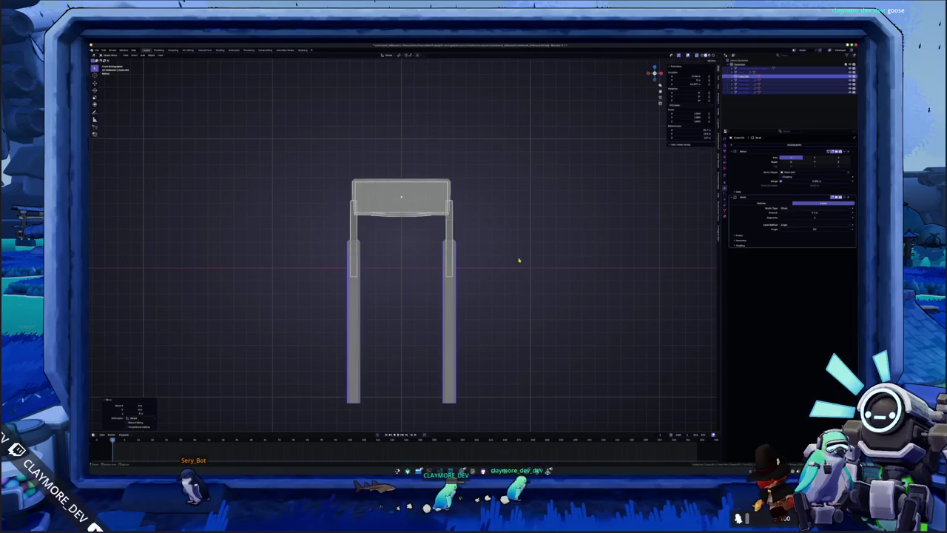
Step: Apply all transforms to the selected sign parts and clear the selection
key("ctrl+a")
left_click(519, 263)
scroll(518, 262, "up", 4)
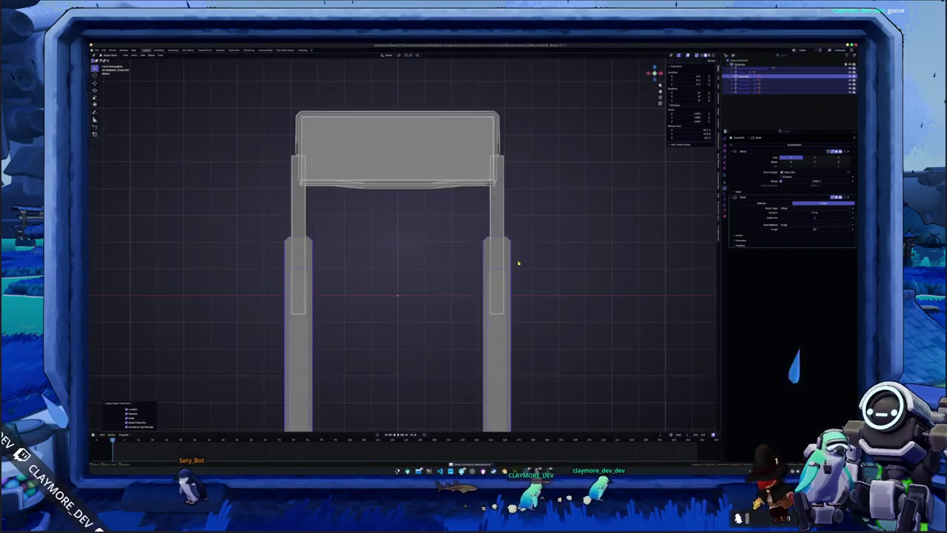
left_click(444, 271)
Step: Select the right-hand post and apply all of its transforms
mouse_move(448, 263)
left_mouse_down()
mouse_move(385, 296)
mouse_move(364, 292)
mouse_move(375, 262)
mouse_move(473, 274)
left_mouse_up()
left_click(372, 296)
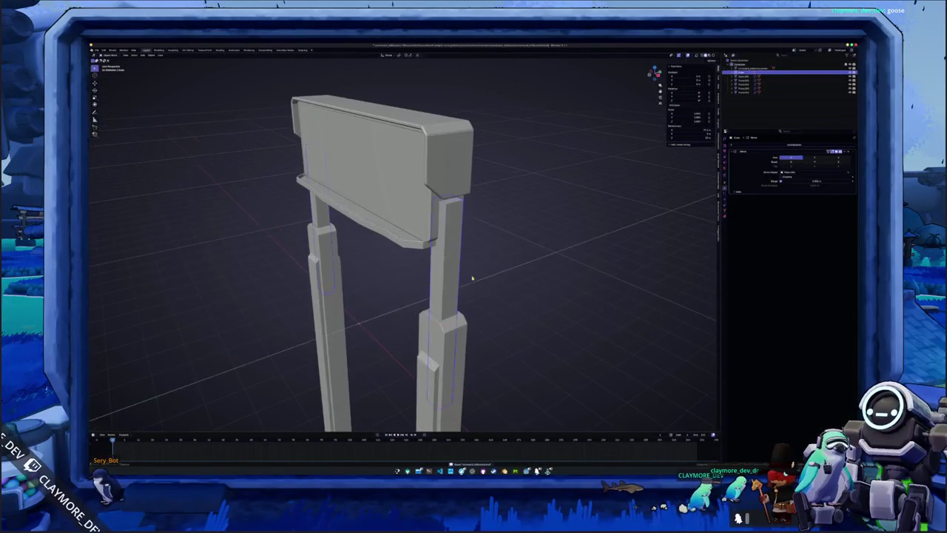
key("Tab")
scroll(474, 274, "up", 5)
key("Tab")
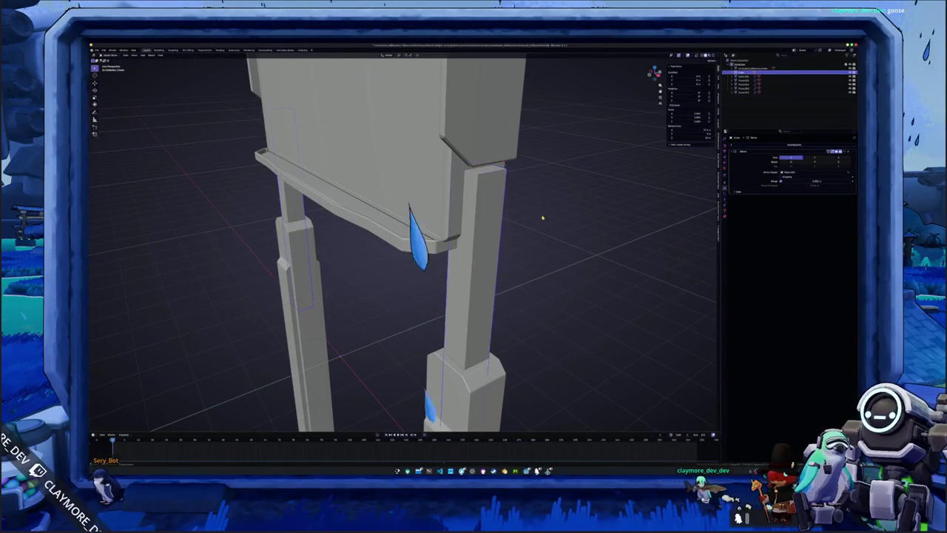
key("ctrl+a")
left_click(524, 223)
key("Tab")
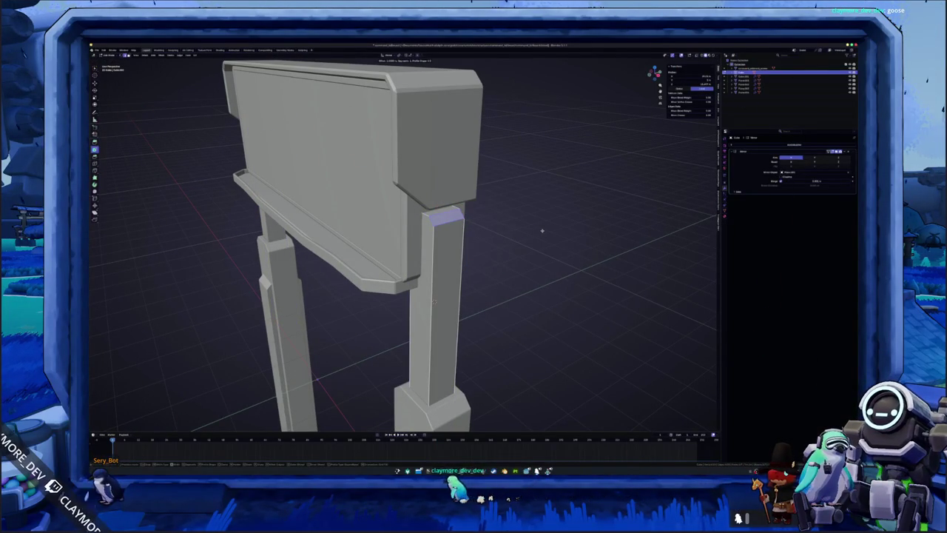
key("Tab")
scroll(541, 230, "down", 2)
key("ctrl+a")
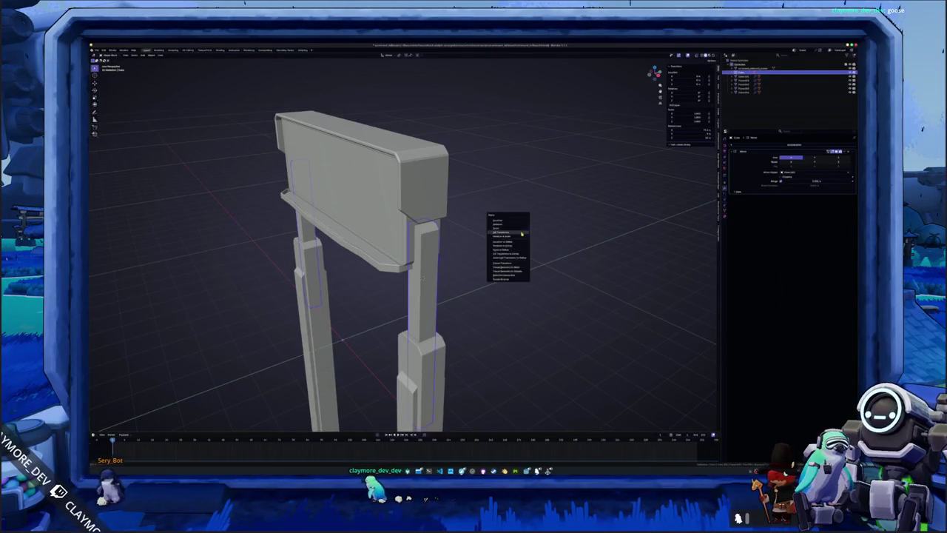
left_click(507, 240)
Step: Add a modifier to the post through the Add Modifier search ('sol')
left_click(790, 140)
type("sol")
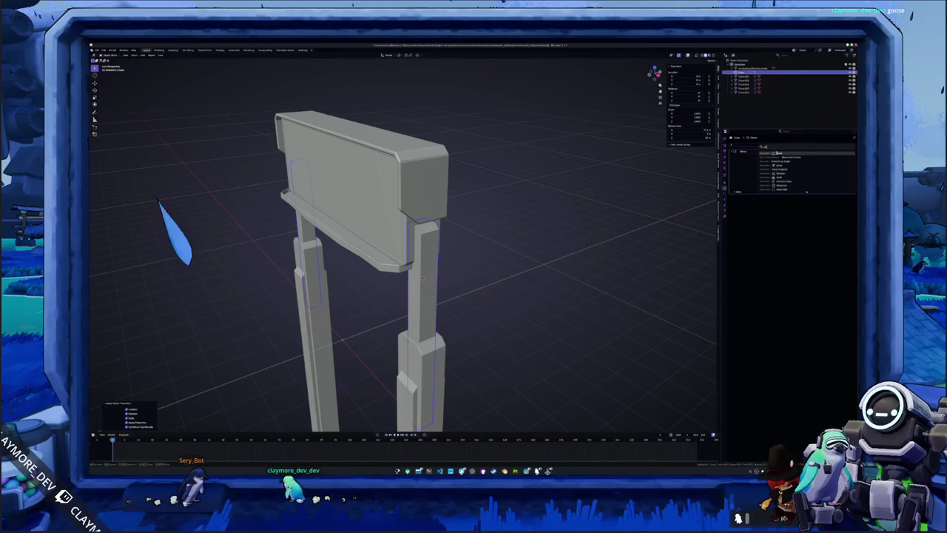
key("Return")
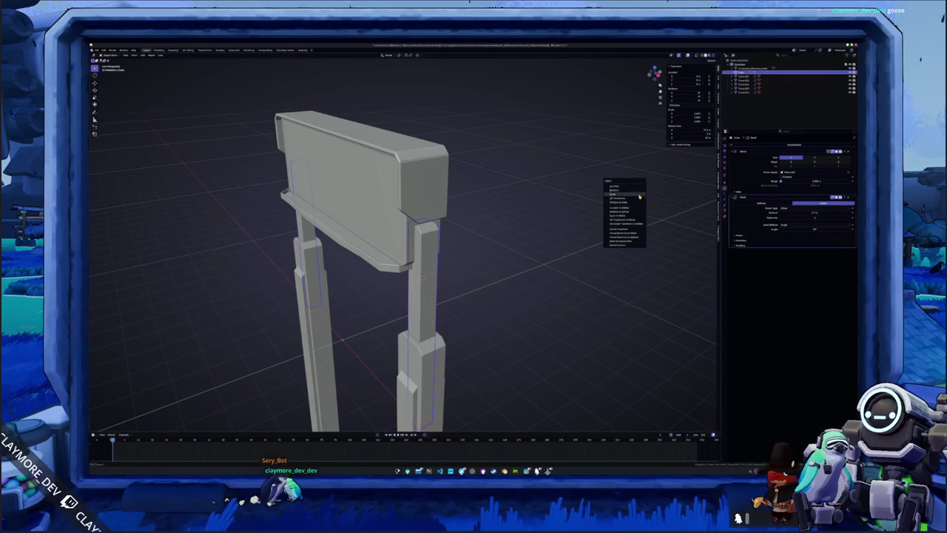
Step: Select the sign board and, in Edit Mode, place the 3D cursor at its front's centre
scroll(609, 209, "up", 5)
left_click(552, 227)
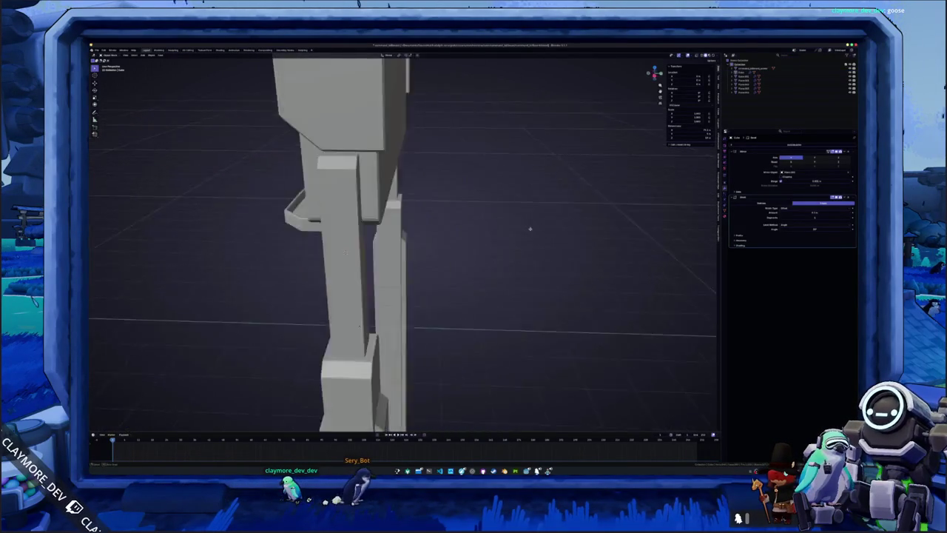
scroll(460, 228, "down", 5)
left_click(433, 250)
scroll(444, 249, "down", 2)
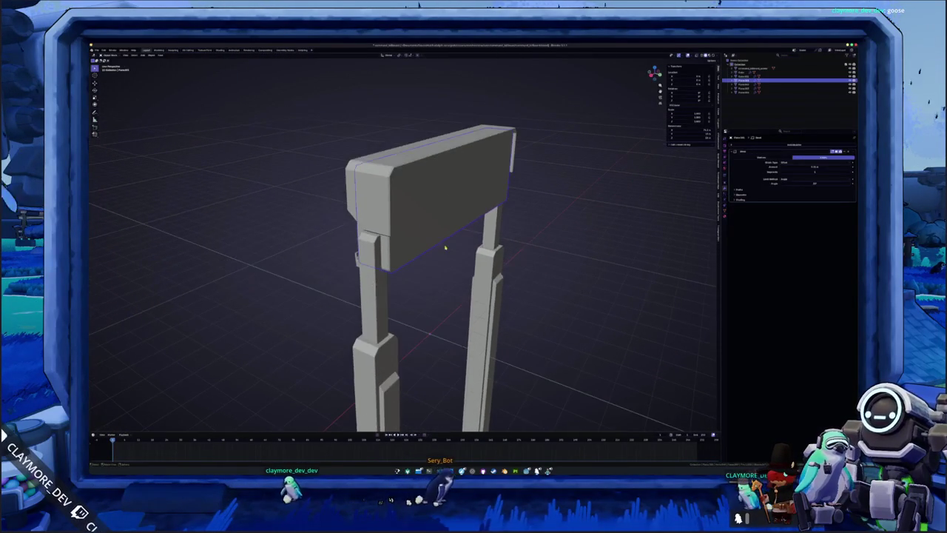
key("Tab")
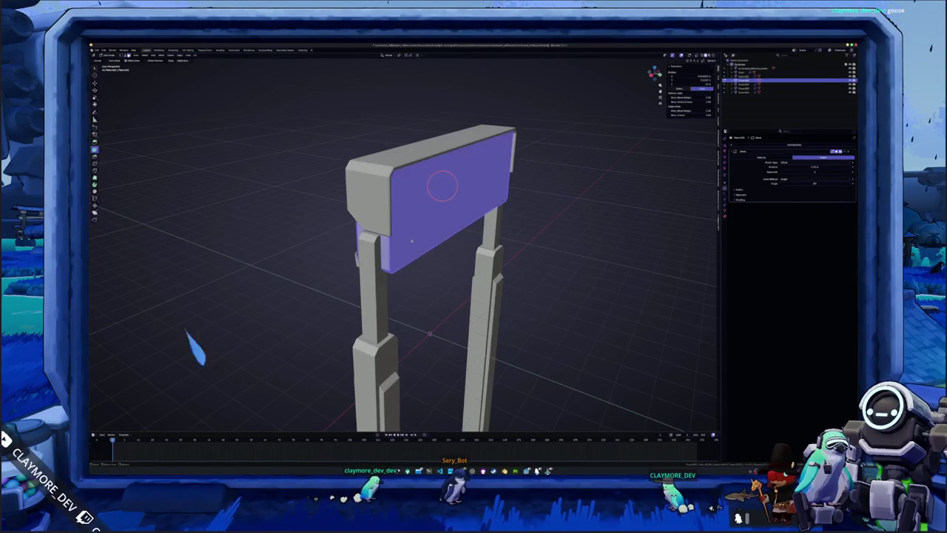
key("Tab")
key("shift+a")
Step: Add a cylinder at the 3D cursor and scale it down
mouse_move(465, 234)
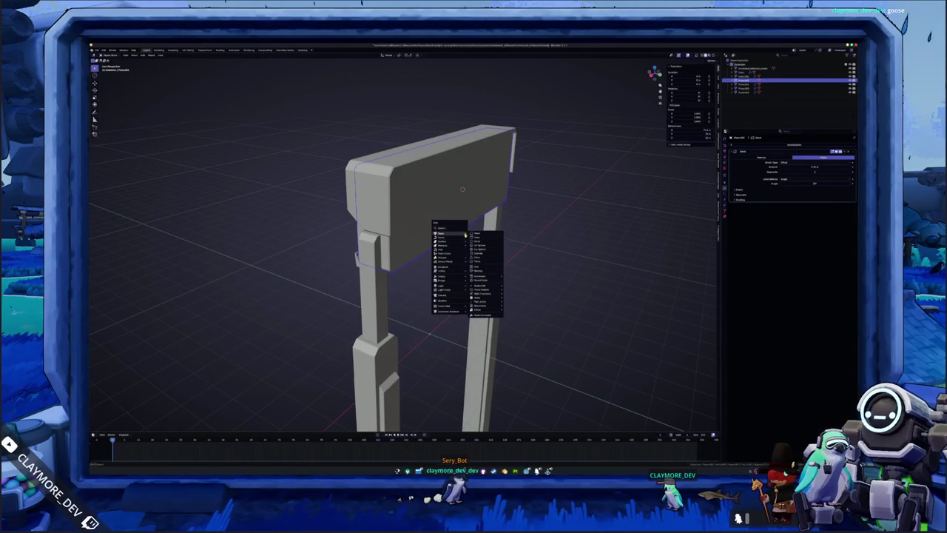
left_click(480, 254)
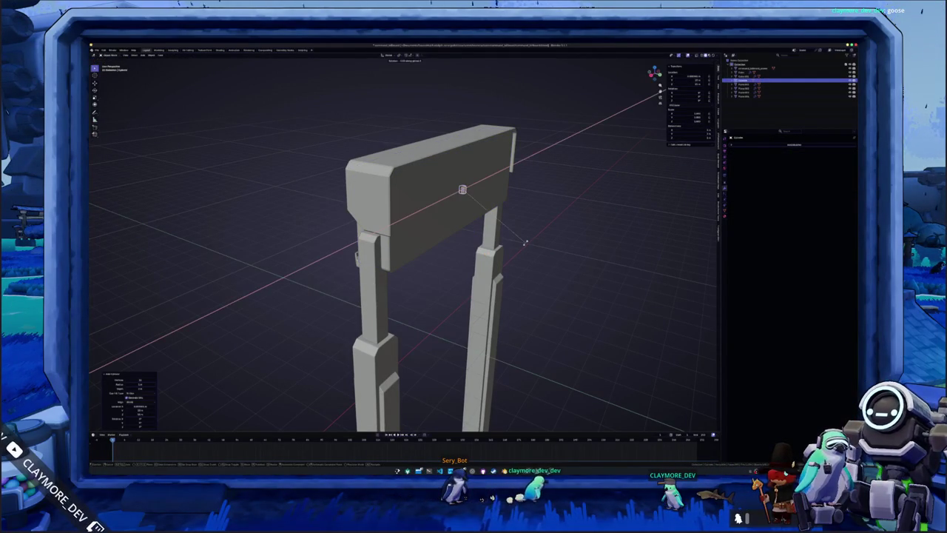
key("KP_3")
key("KP_1")
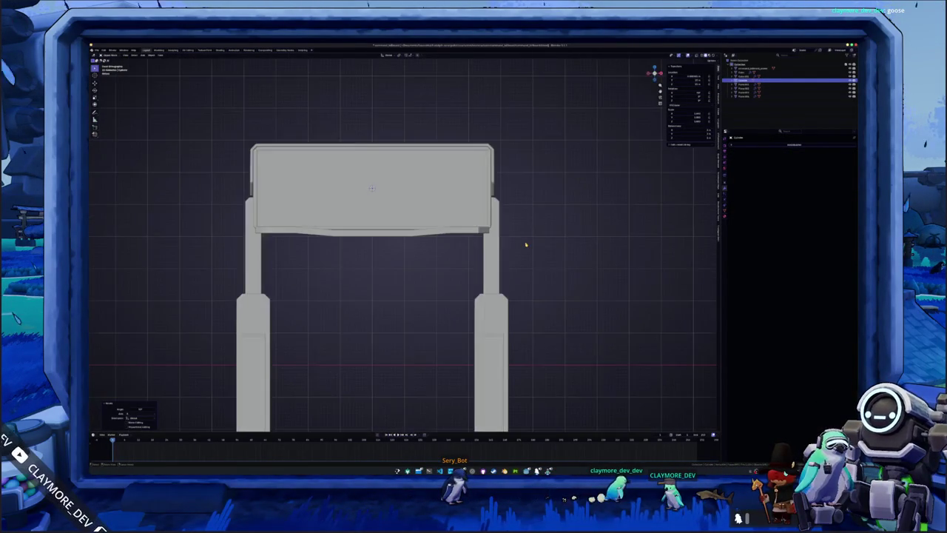
scroll(526, 245, "up", 3)
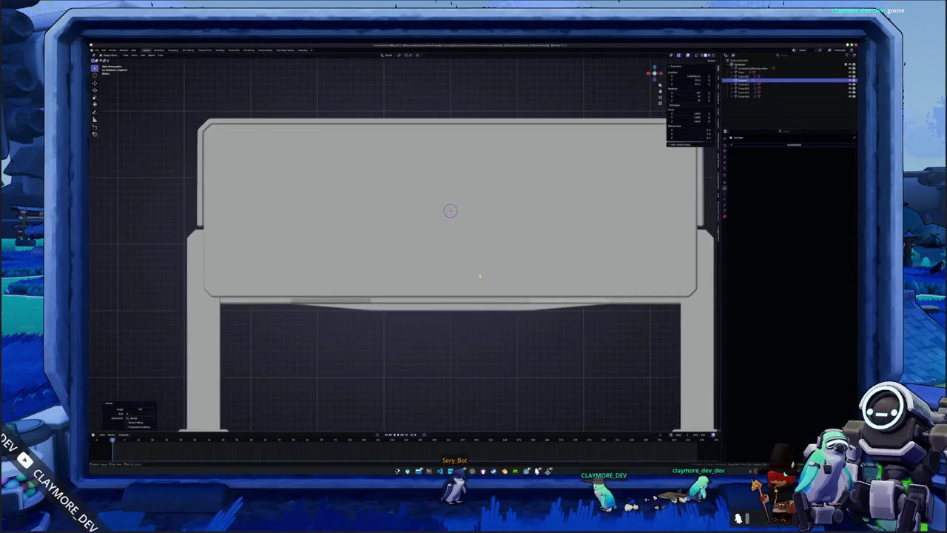
key("s")
left_click(604, 256)
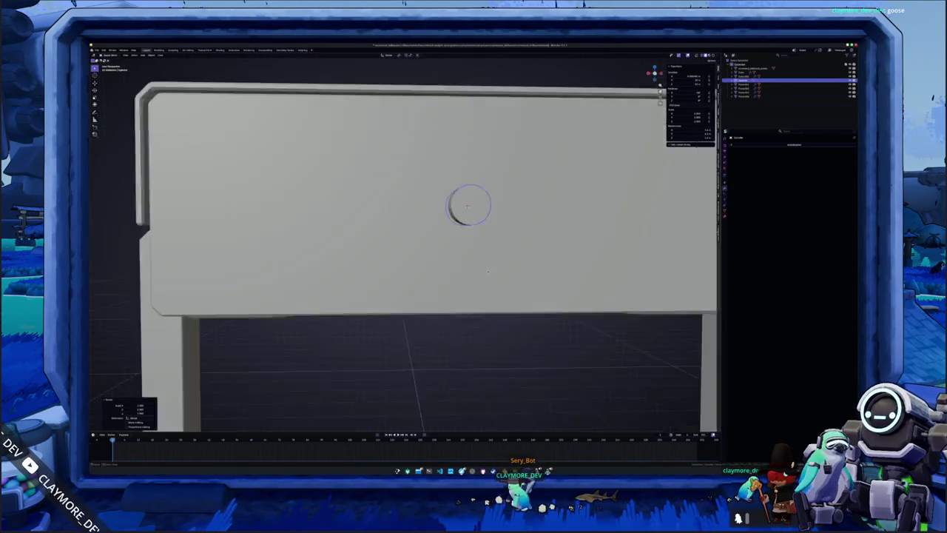
left_click_drag(603, 256, 475, 274)
Step: Move the cylinder along X to the left end of the board's front
key("g")
key("y")
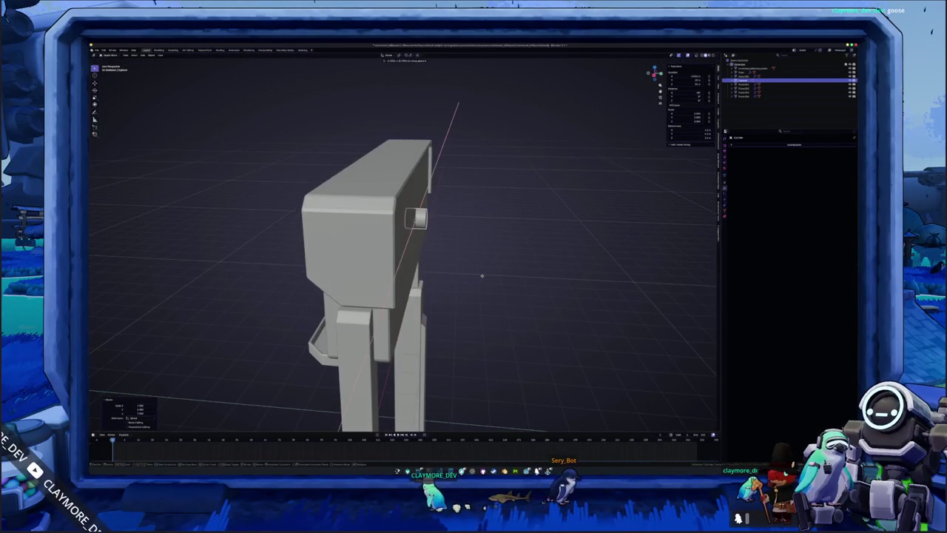
key("x")
left_click(478, 277)
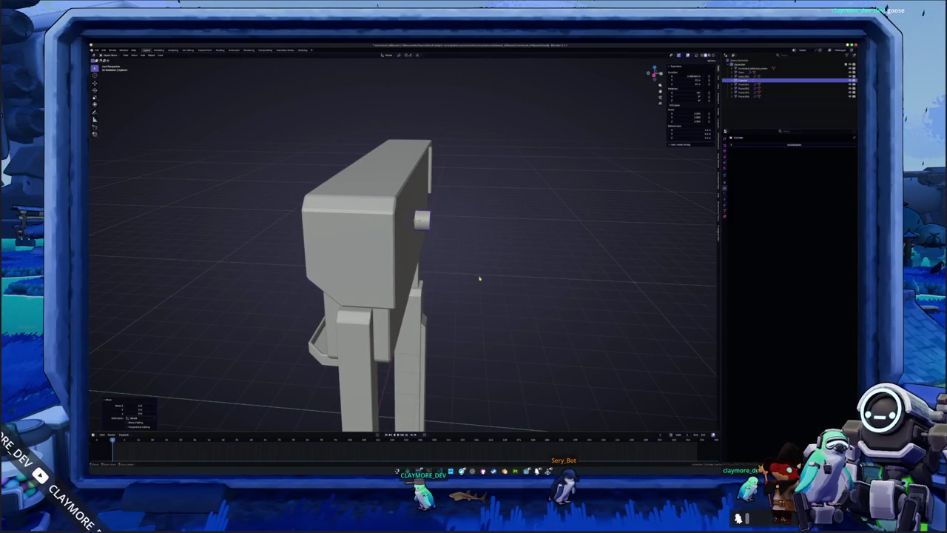
mouse_move(482, 277)
left_mouse_down()
mouse_move(446, 274)
mouse_move(324, 319)
left_mouse_up()
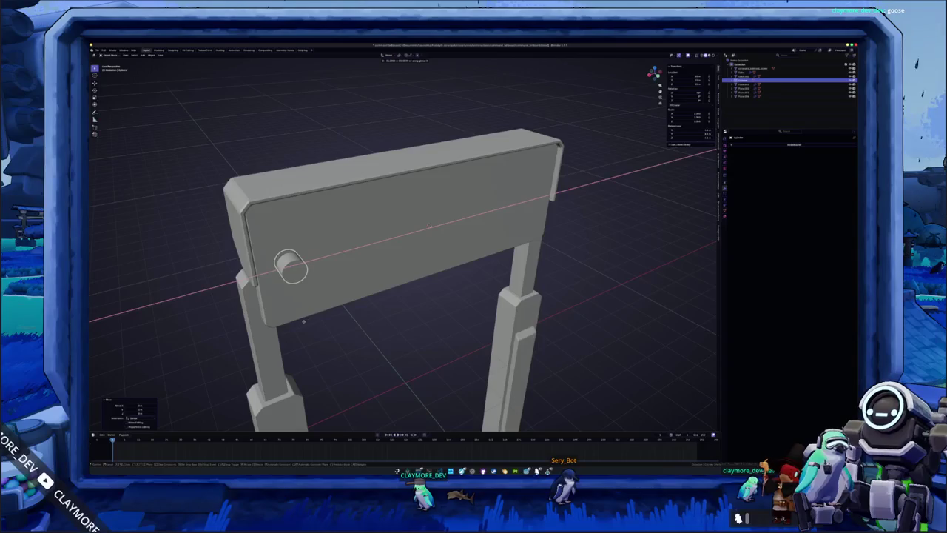
mouse_move(294, 325)
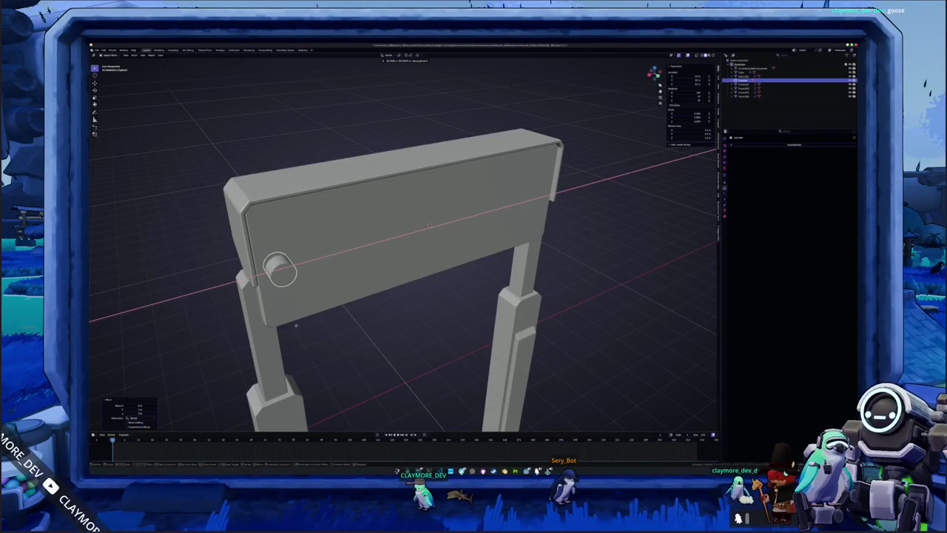
mouse_move(295, 325)
left_mouse_down()
mouse_move(349, 311)
mouse_move(370, 277)
left_mouse_up()
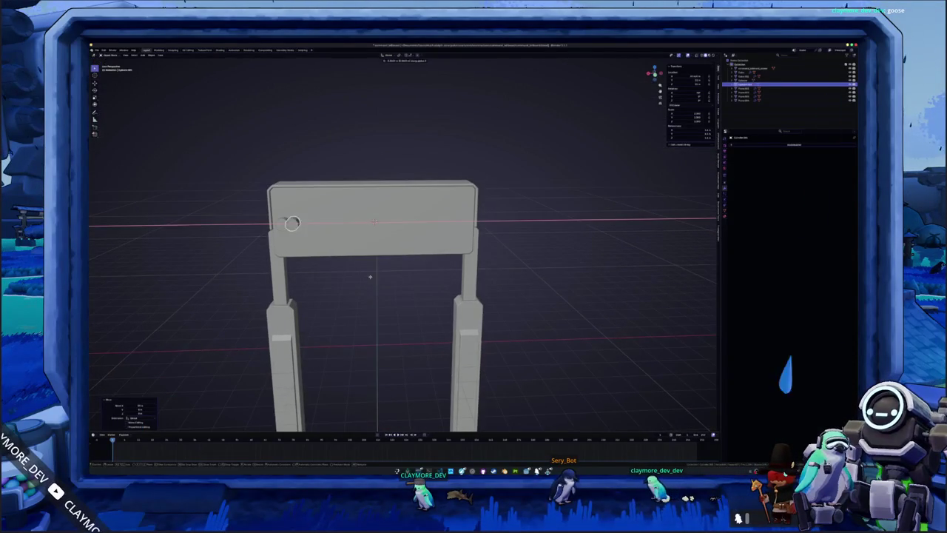
left_click(532, 276)
mouse_move(532, 276)
left_mouse_down()
mouse_move(387, 268)
mouse_move(440, 205)
left_mouse_up()
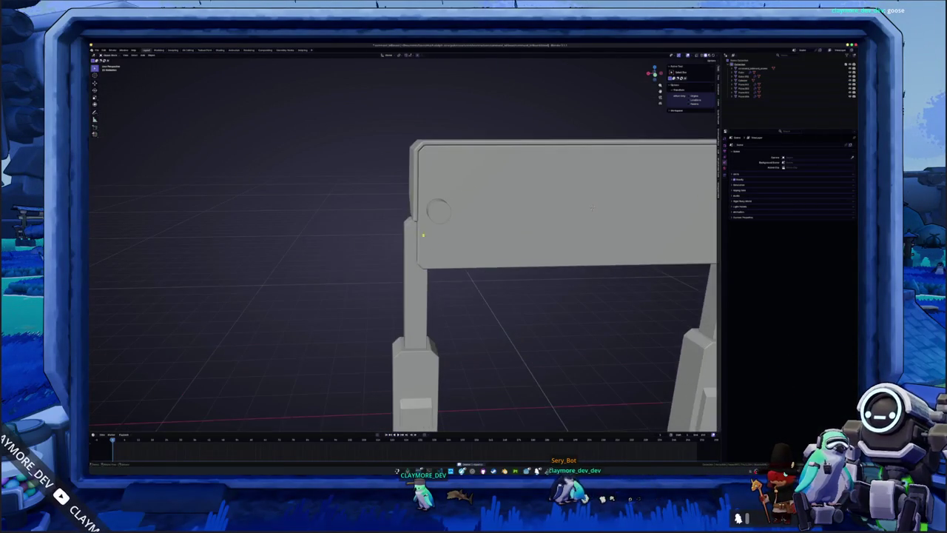
left_click_drag(592, 209, 573, 149)
Step: Inset the cylinder's end face in Edit Mode
key("Tab")
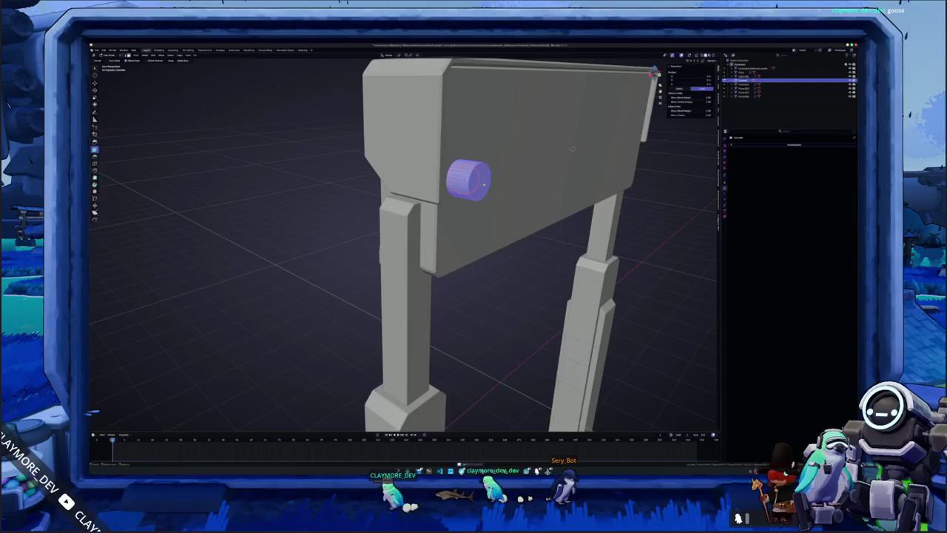
key("i")
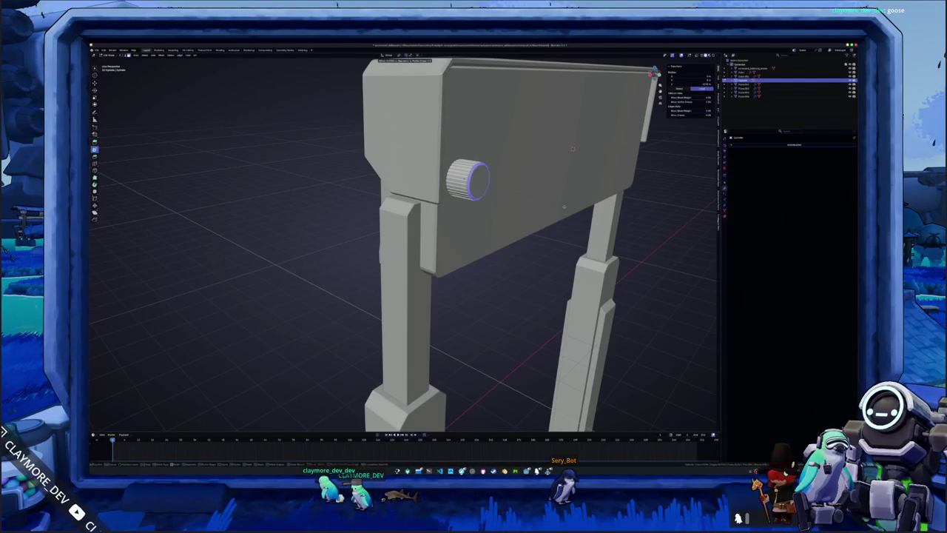
key("Tab")
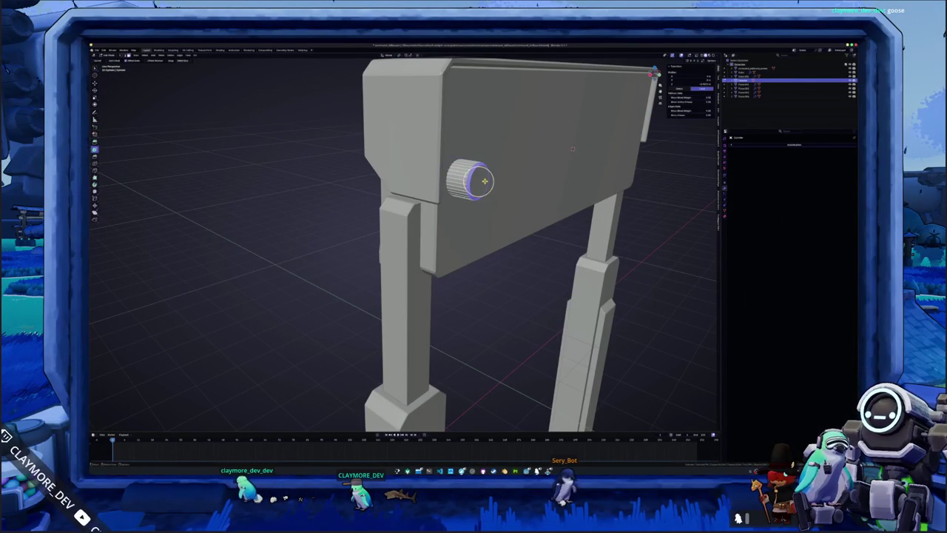
key("shift+a")
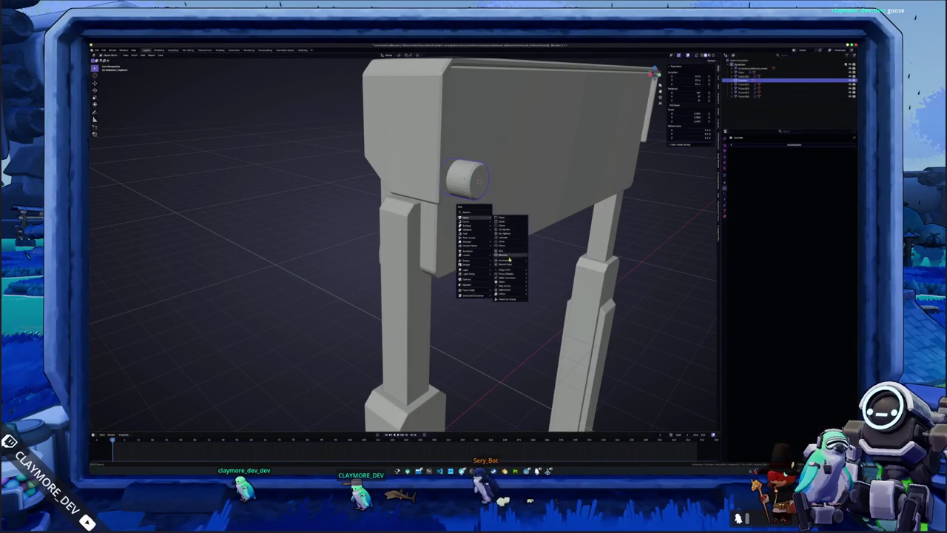
Step: Add a single-point wire object at the round fitting under the sign
mouse_move(506, 287)
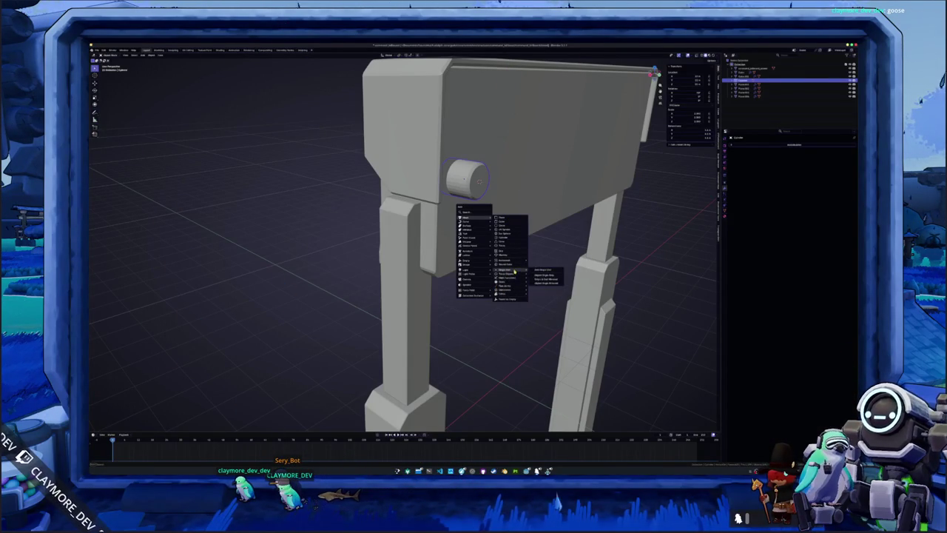
left_click(545, 273)
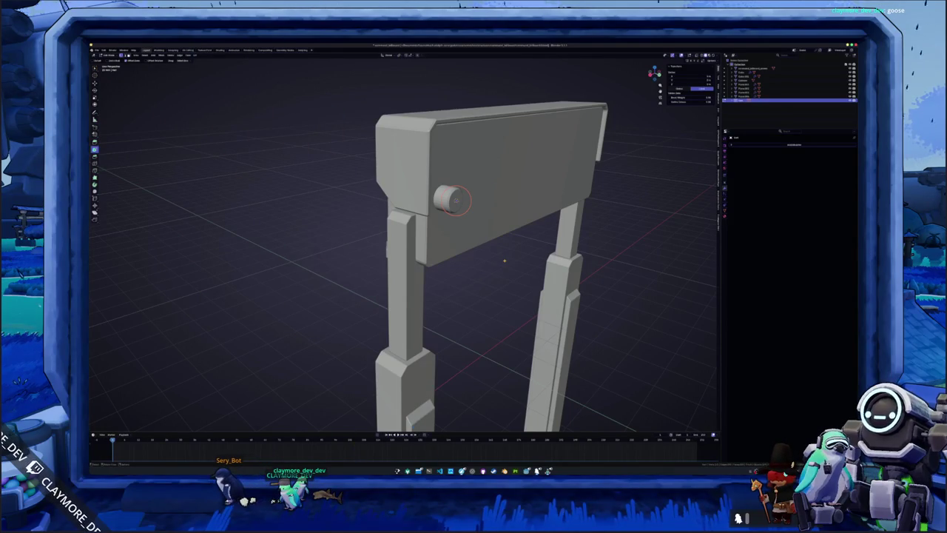
key("KP_7")
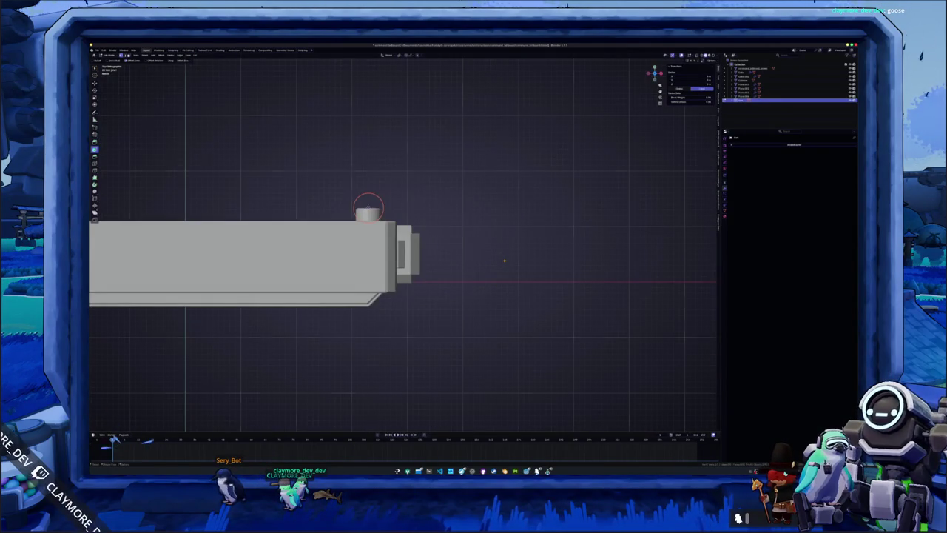
key("KP_3")
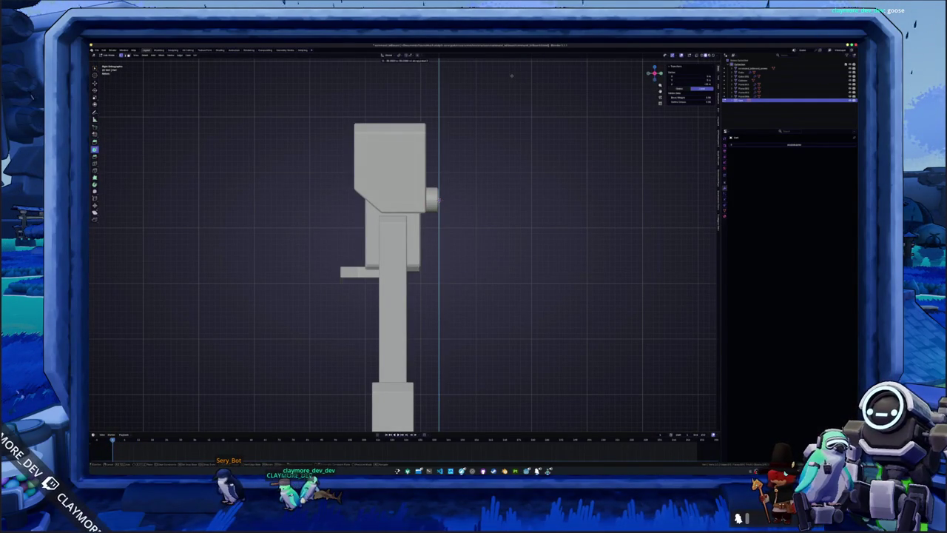
Step: Extend the wire line down beside the left post and slant its lower end toward it
left_click(508, 195)
scroll(490, 256, "down", 4)
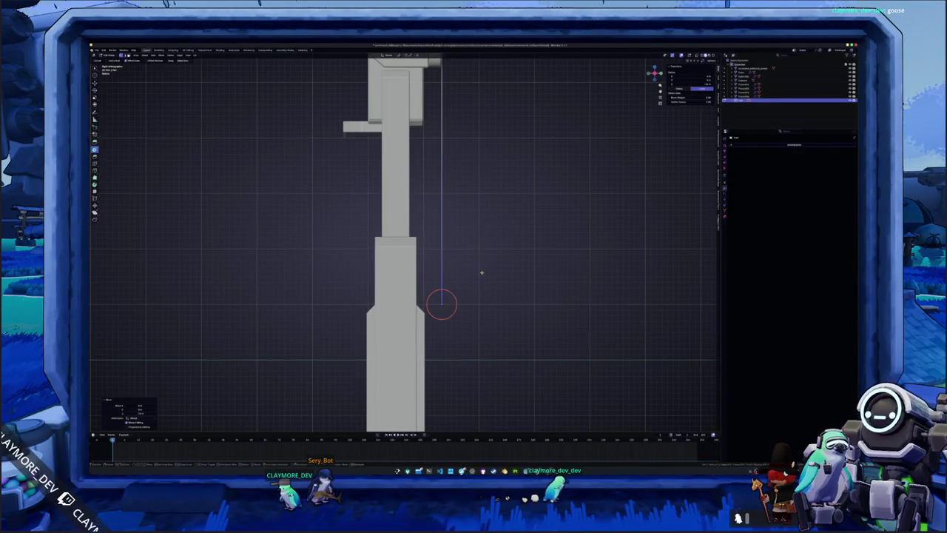
key("g")
left_click(461, 276)
Step: Cut the wire line into additional segments
key("ctrl+r")
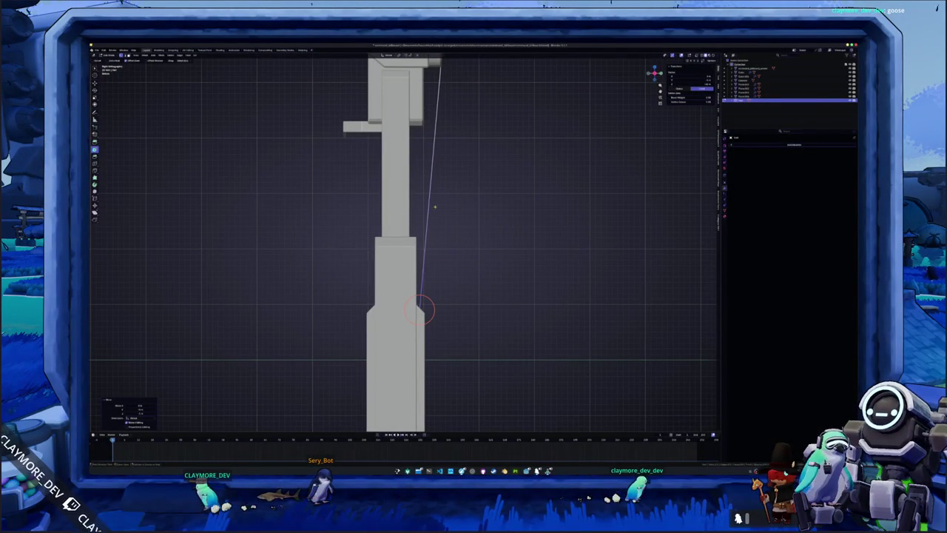
left_click(433, 205)
right_click(431, 194)
key("Escape")
key("g")
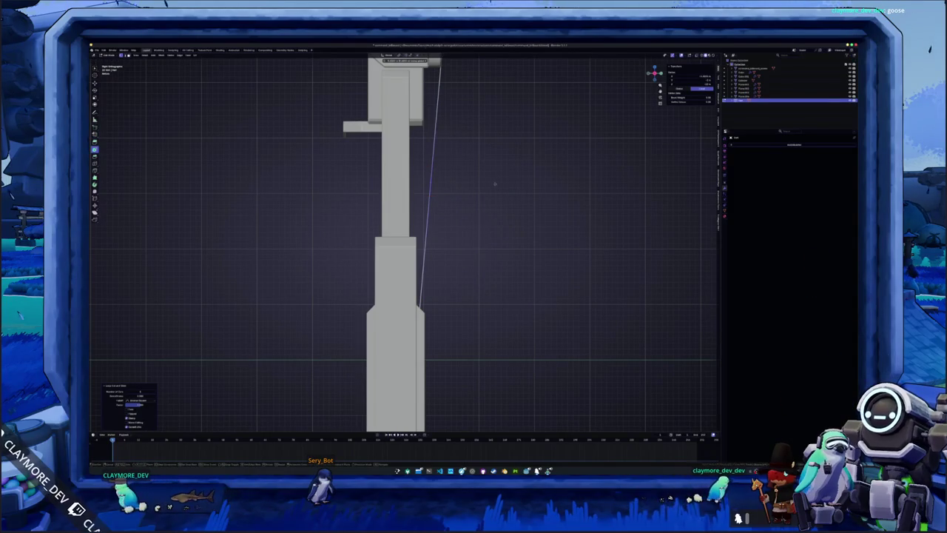
Step: Select the lower wire vertices and flatten them with an X scale of 0
left_click(531, 198)
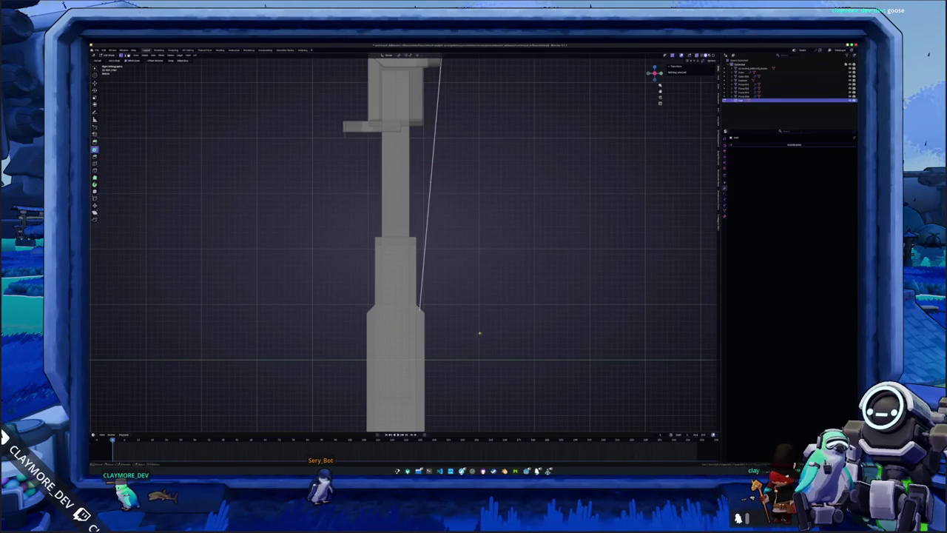
left_click_drag(482, 337, 408, 165)
type("sx0")
key("Return")
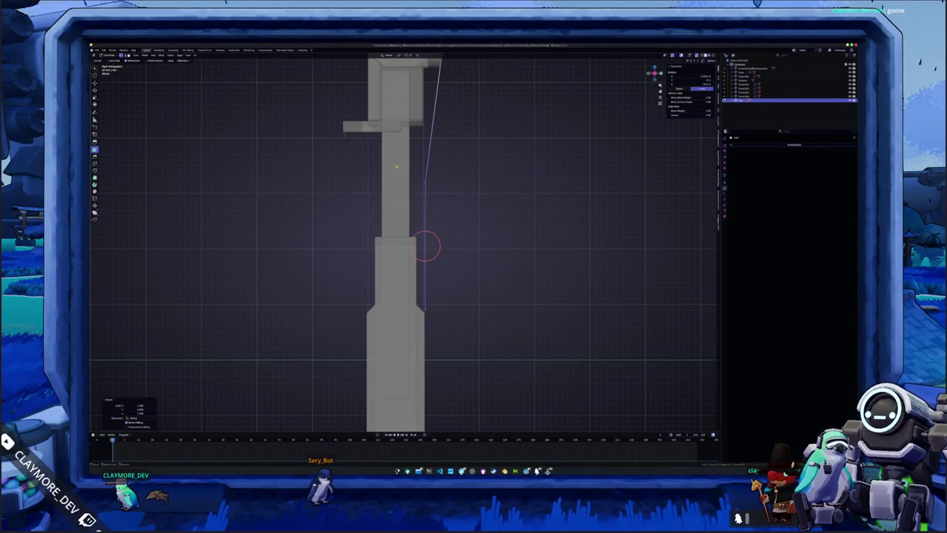
Step: Shift the vertical wire edge sideways along Y and fine-tune a wire point
key("g")
key("y")
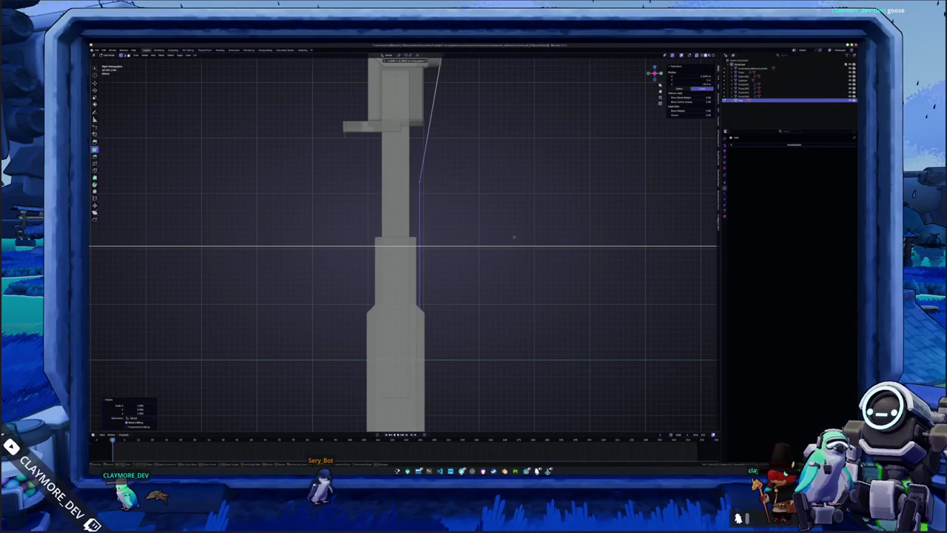
left_click(474, 259)
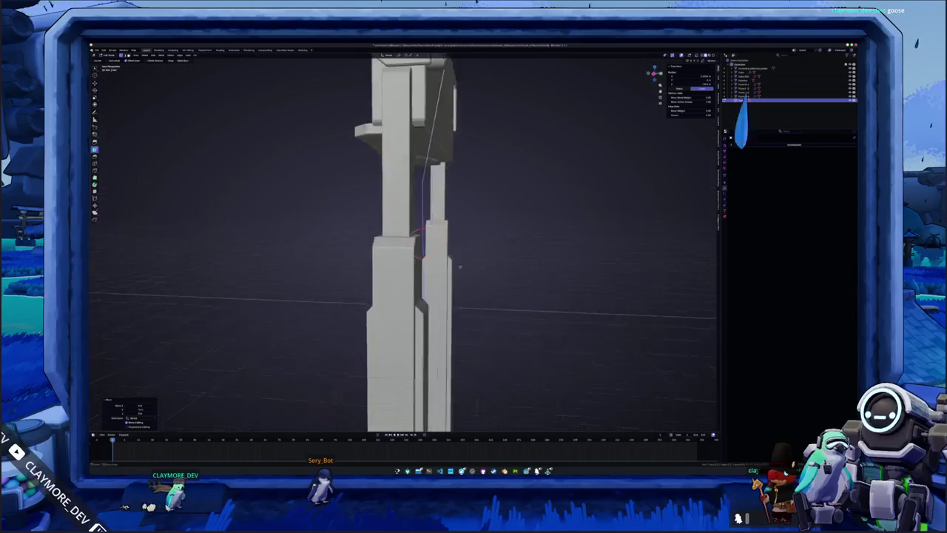
left_click_drag(453, 261, 426, 308)
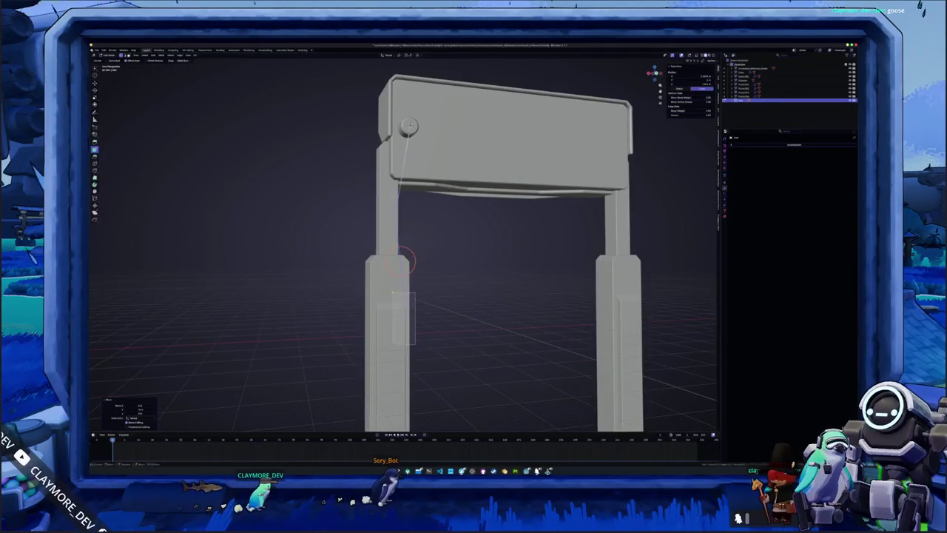
scroll(426, 308, "up", 2)
key("g")
left_click(422, 308)
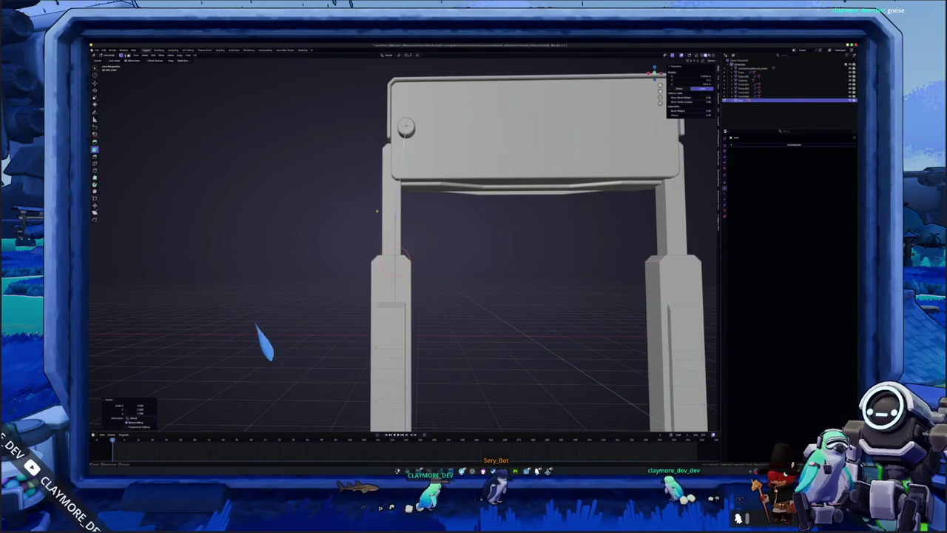
Step: In front view, scale the selected wire points along X
key("KP_1")
scroll(403, 240, "up", 2)
key("s")
key("x")
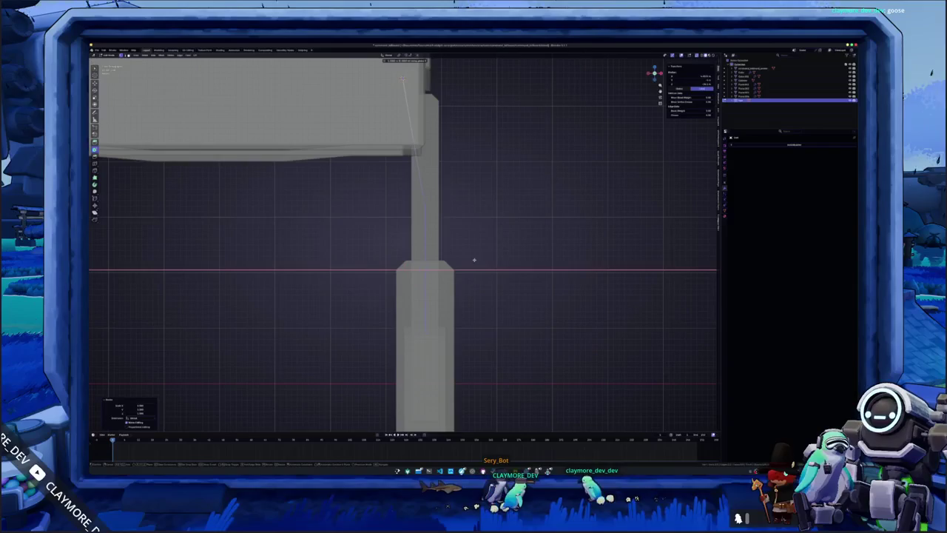
left_click(474, 260)
Step: Extend the wire with a new segment
right_click(411, 135)
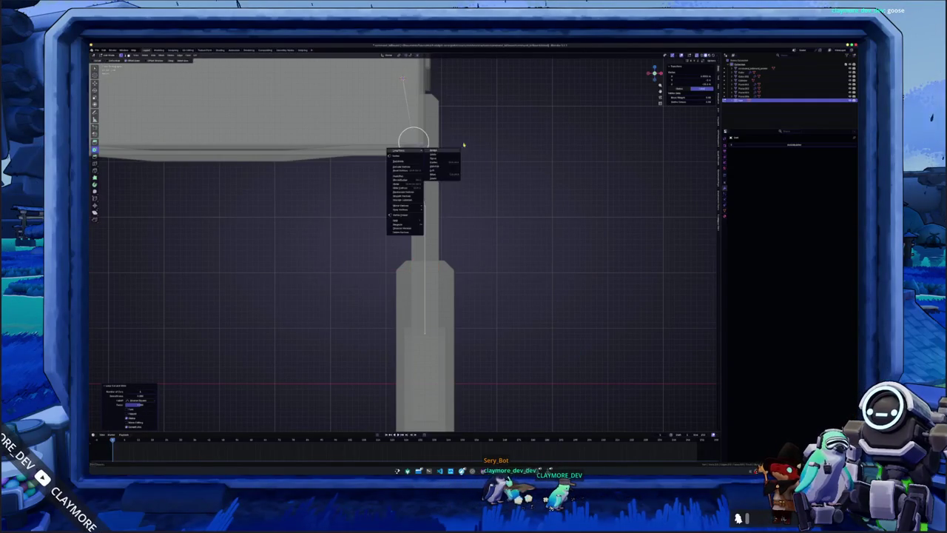
left_click(410, 136)
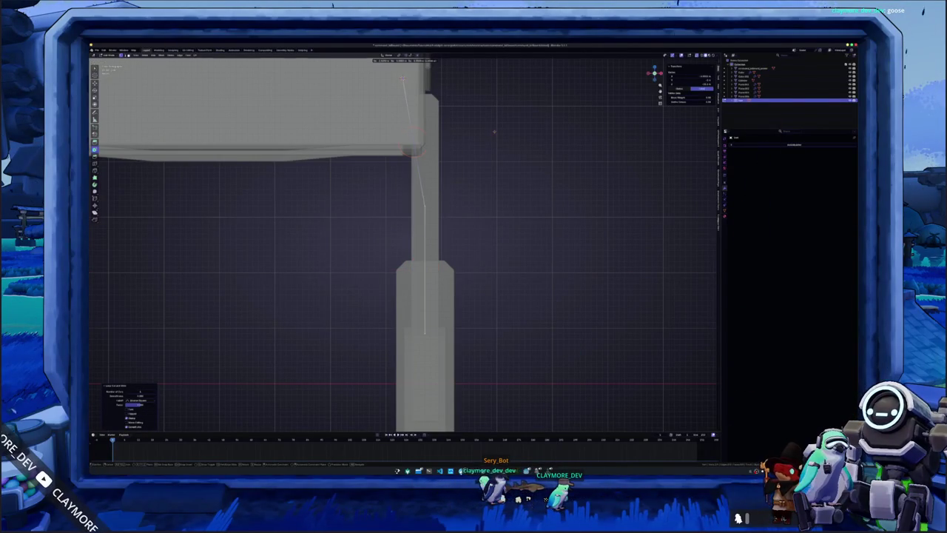
left_click(484, 177)
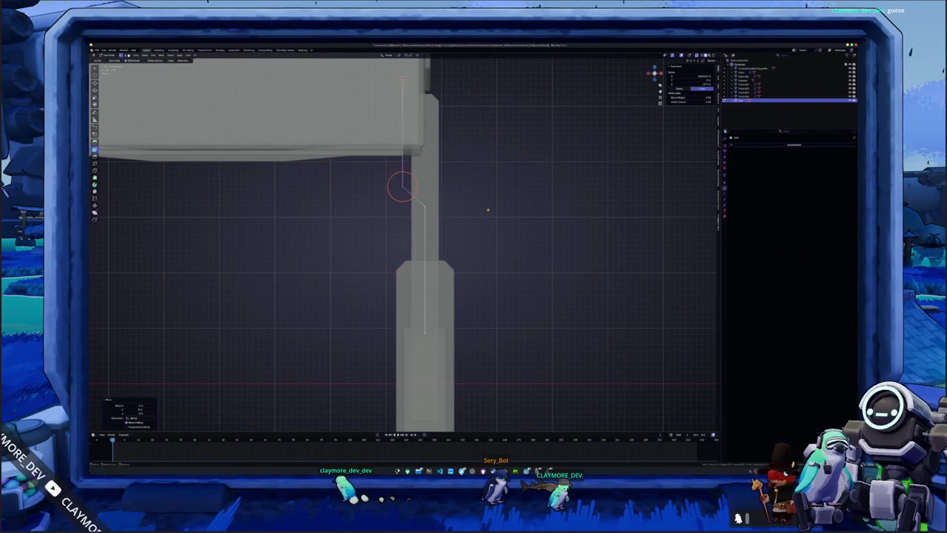
key("KP_3")
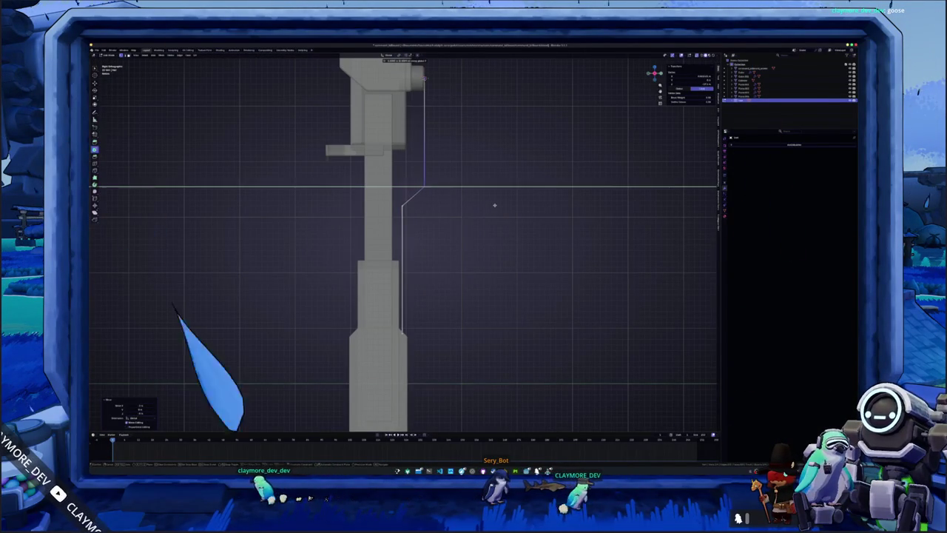
scroll(453, 221, "up", 3)
scroll(452, 220, "up", 1)
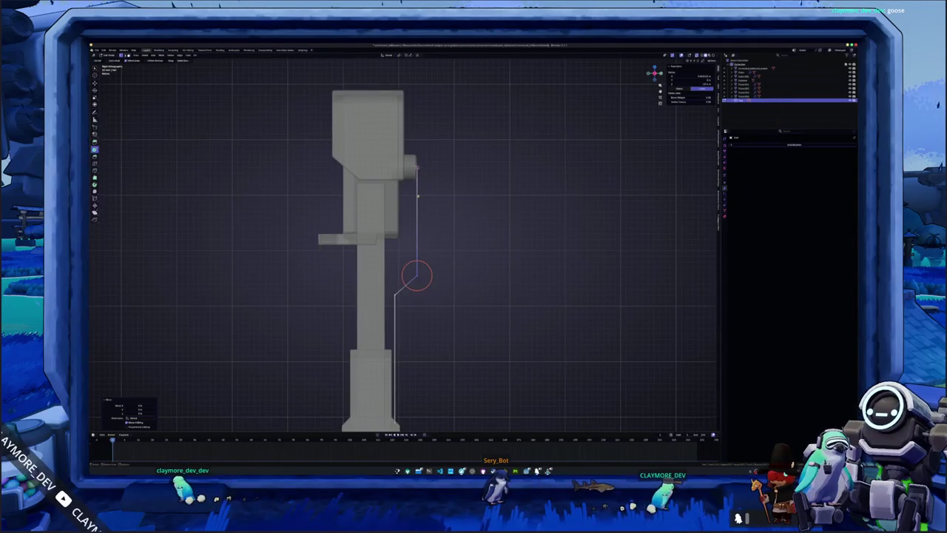
Step: Slide the wire's top vertex and bend vertex along Y to follow the post
left_click(419, 221, "shift")
key("g")
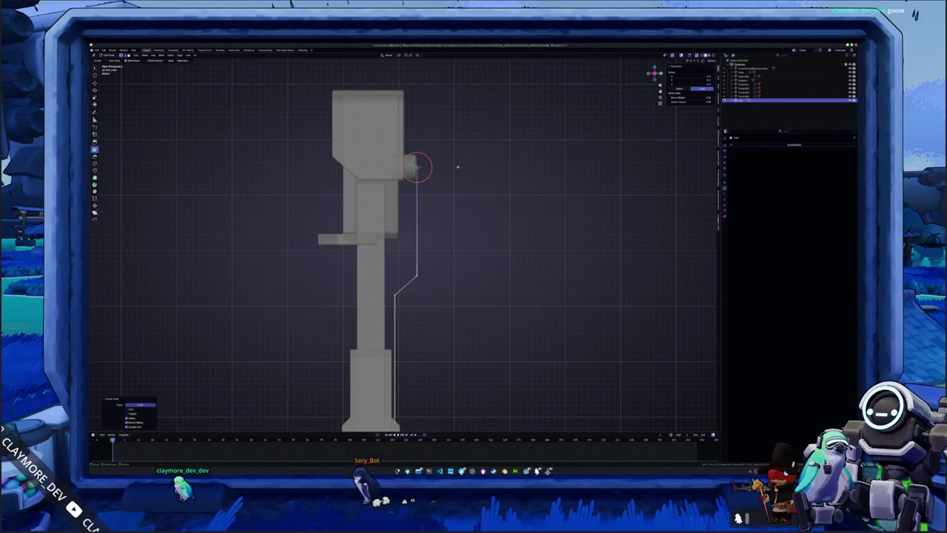
key("y")
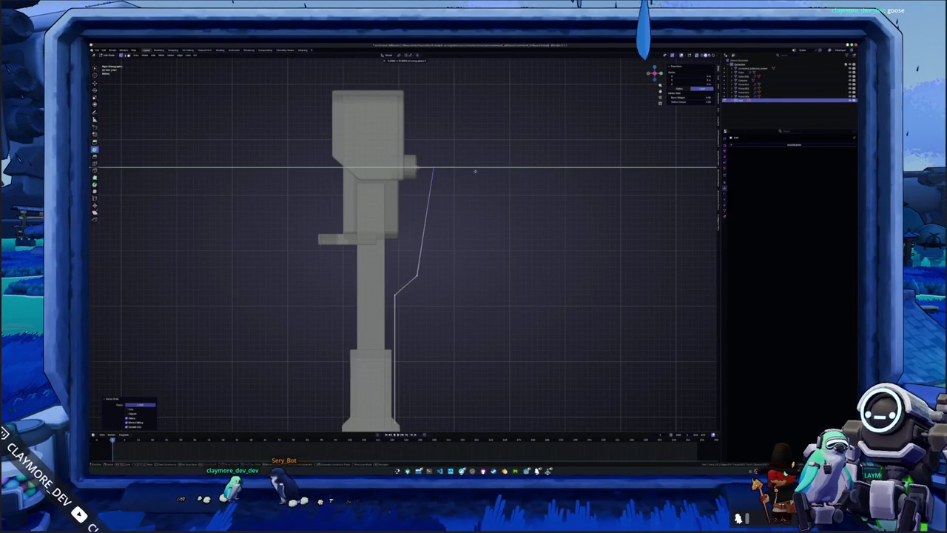
key("Return")
left_click_drag(406, 270, 437, 294)
key("g")
key("y")
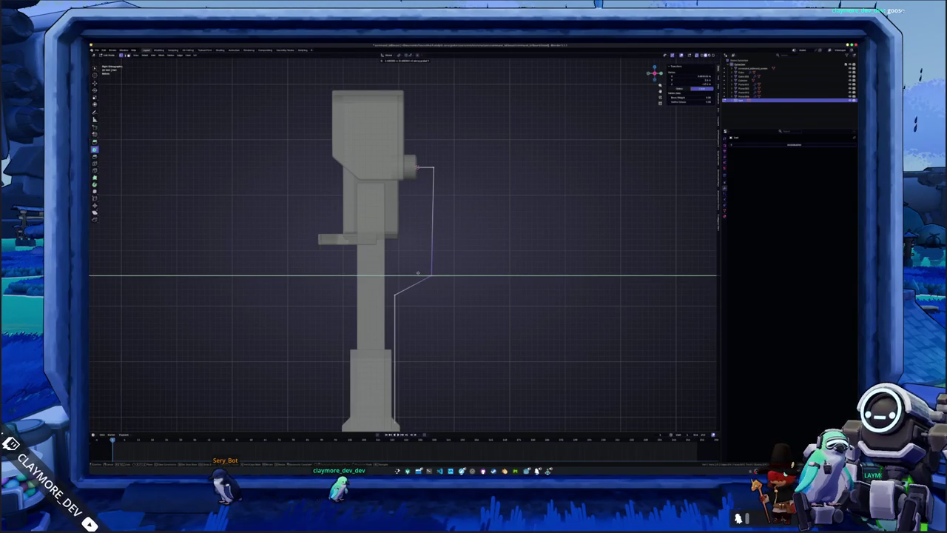
left_click(418, 273)
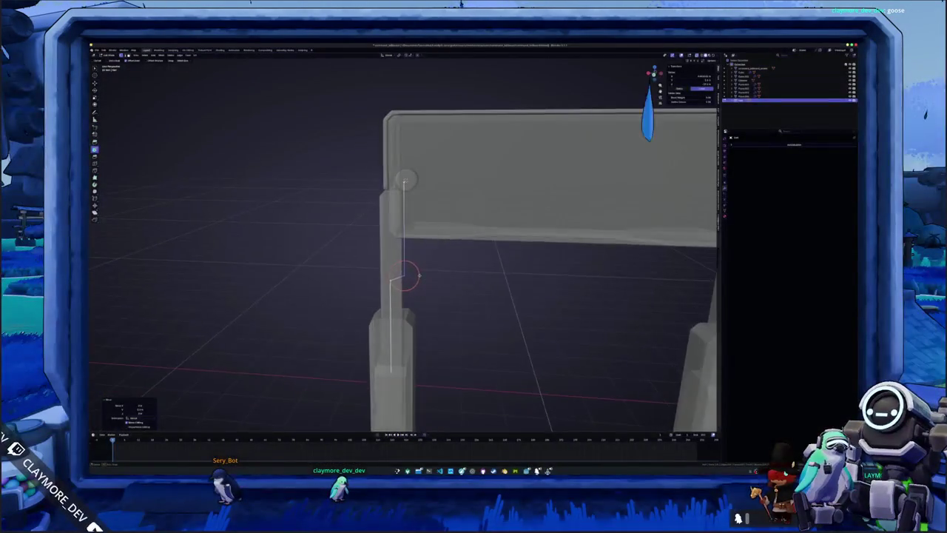
left_click_drag(419, 276, 450, 278)
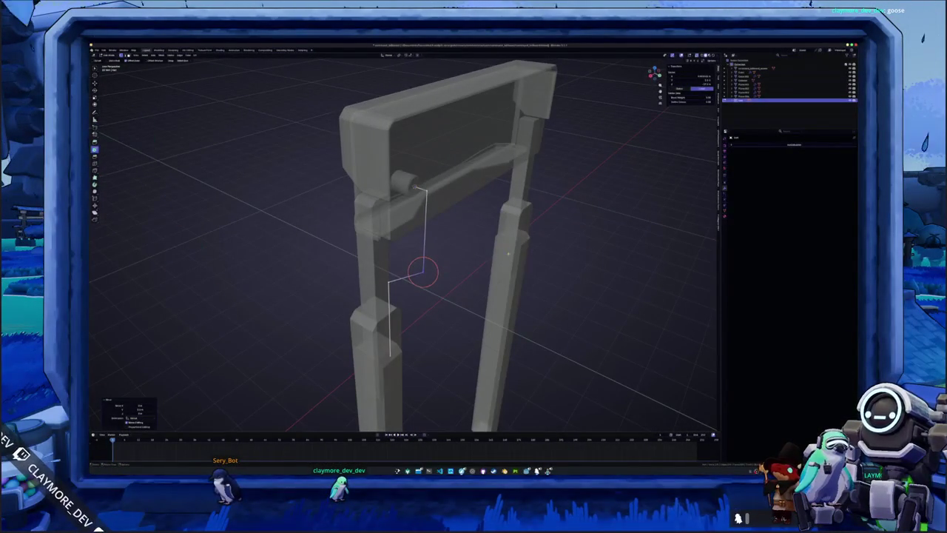
Step: Give the wire thickness with a modifier and apply it to the mesh
key("Tab")
left_click(748, 144)
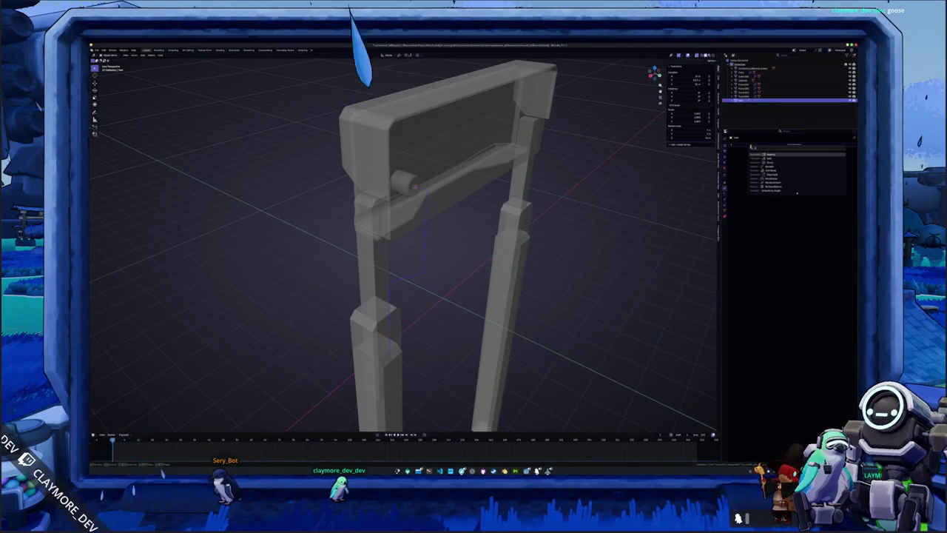
left_click(769, 159)
key("ctrl+a")
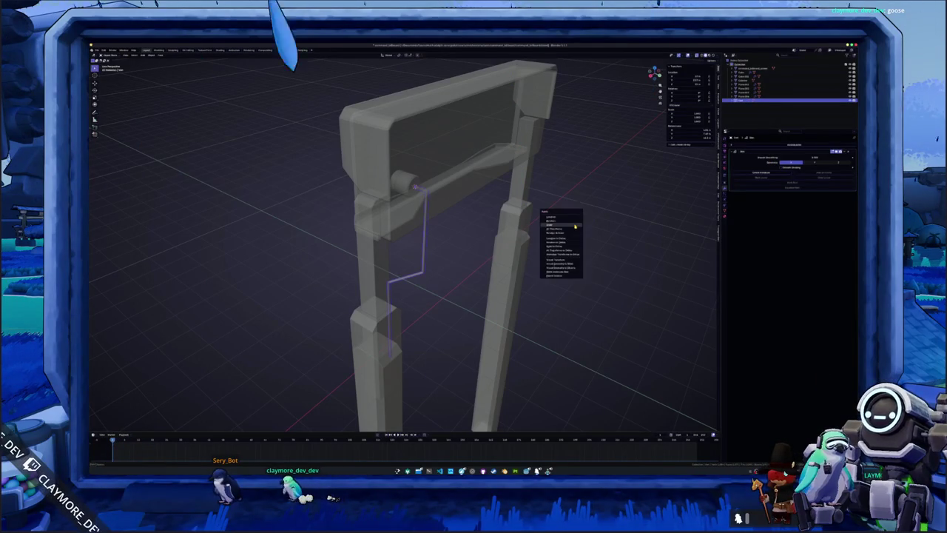
left_click(559, 229)
Step: Widen the wire bar in Edit Mode with see-through view off
key("alt+z")
scroll(670, 213, "up", 2)
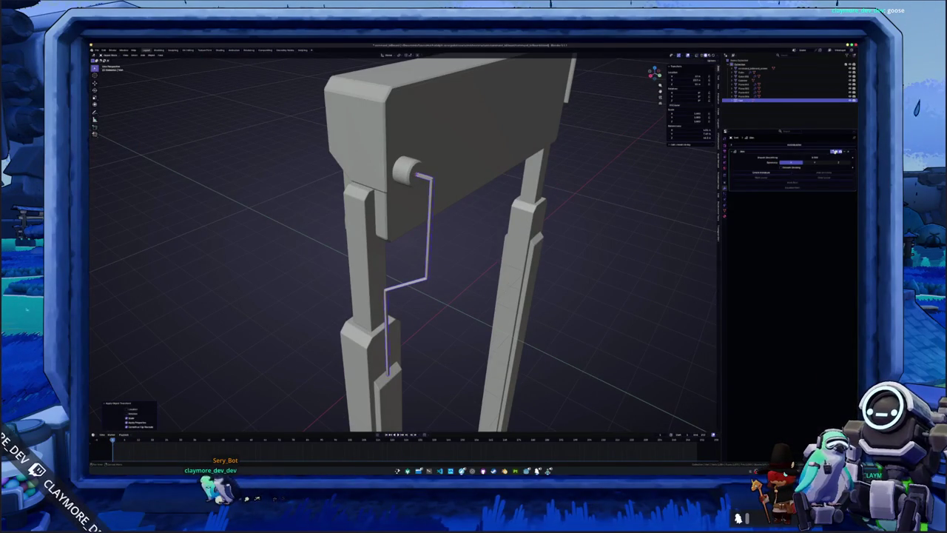
key("Tab")
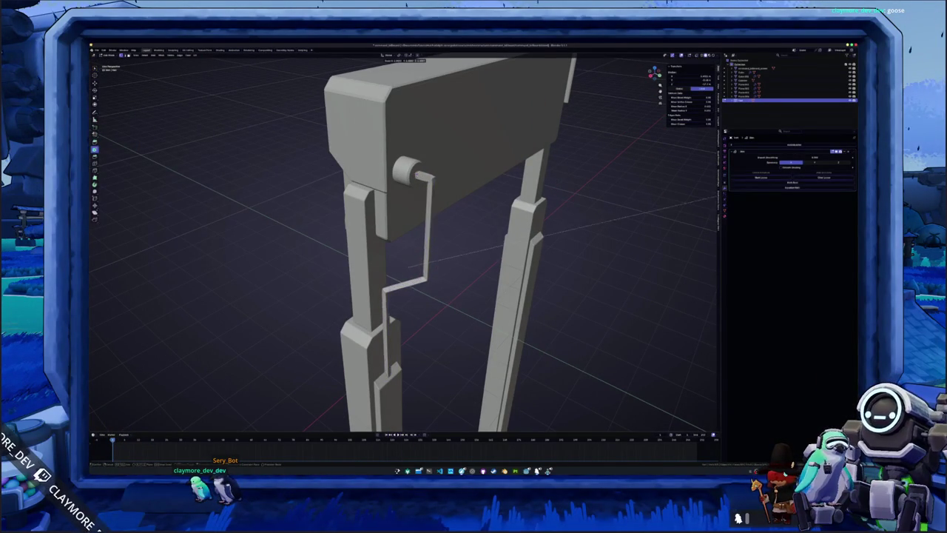
left_click(635, 74)
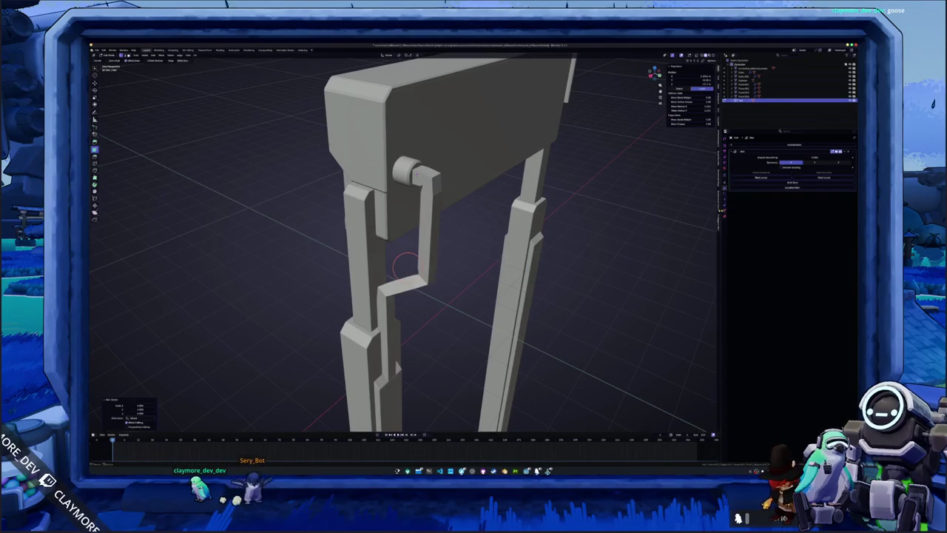
key("Tab")
Step: Add a Bevel modifier to the wire bar, move it to the stack top, and edit its Amount
left_click(795, 144)
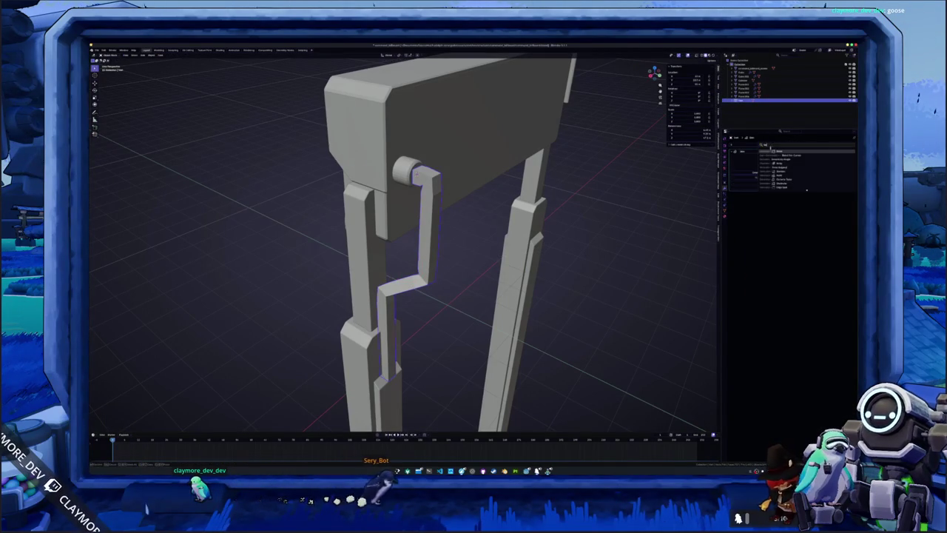
left_click(809, 177)
left_click_drag(747, 152, 748, 179)
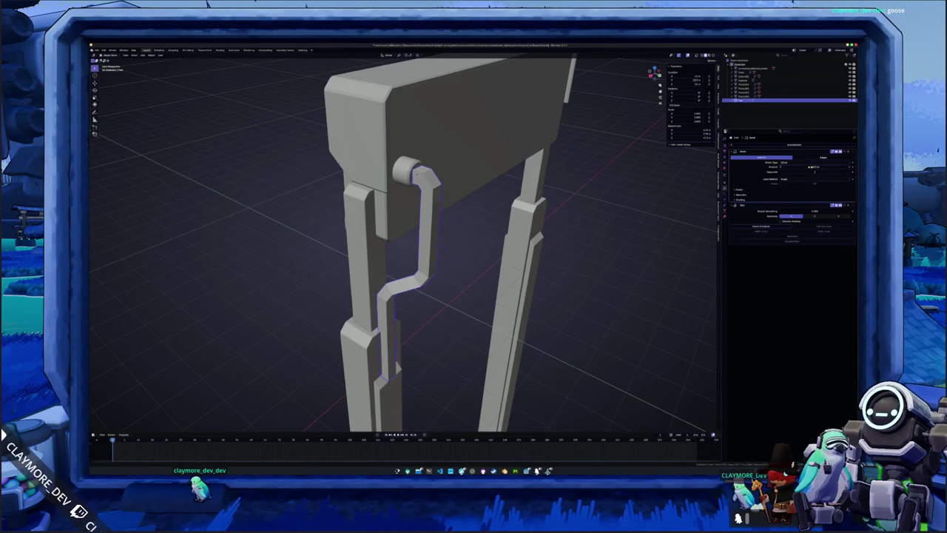
double_click(803, 167)
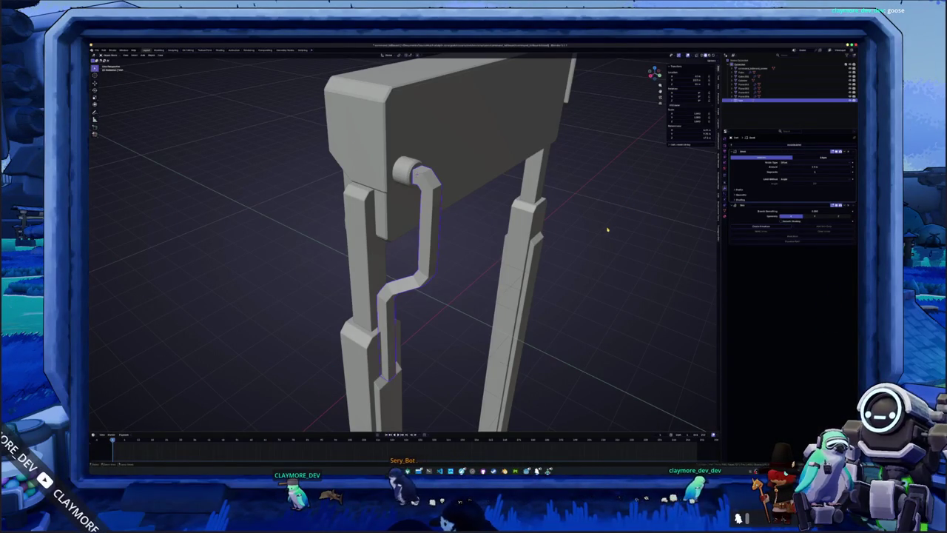
Step: Add a second Bevel modifier and raise its Amount to round the wire into a tube
left_click(770, 152)
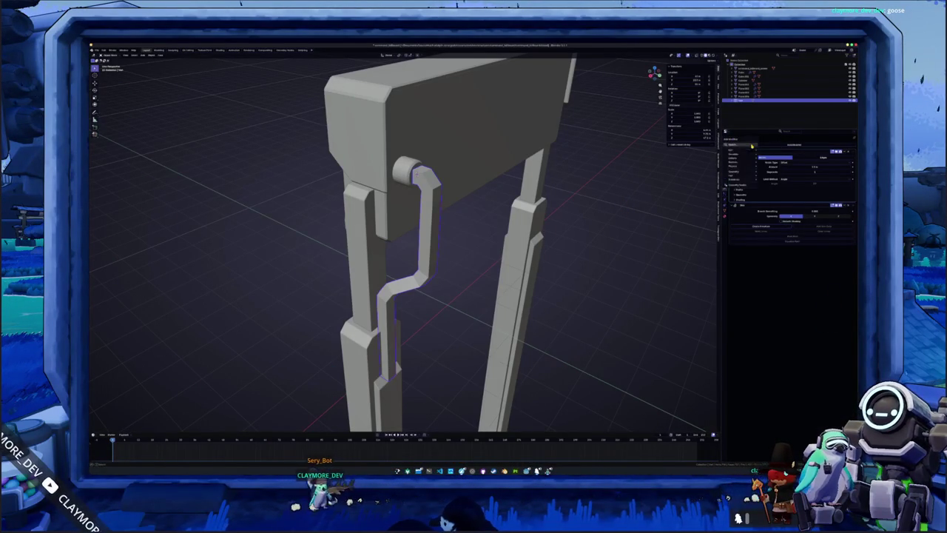
key("Return")
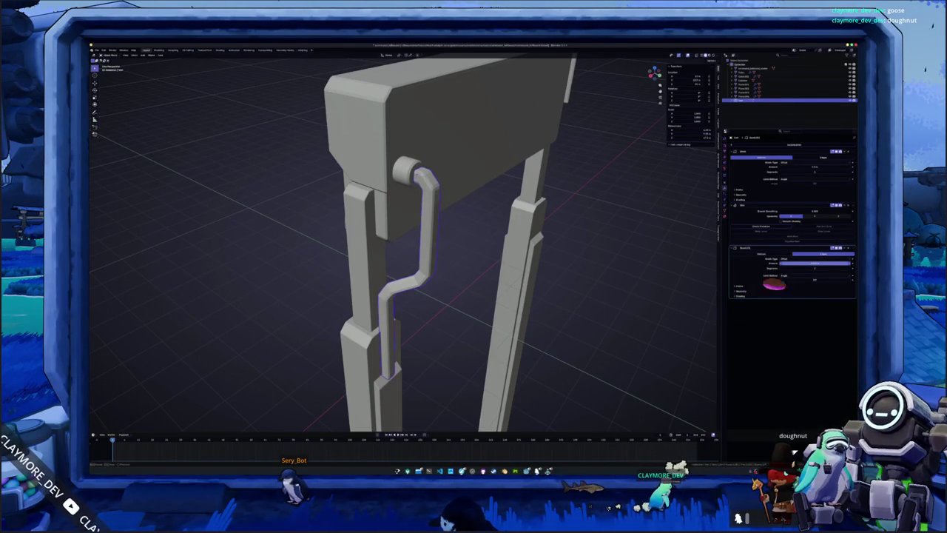
left_click_drag(814, 263, 796, 262)
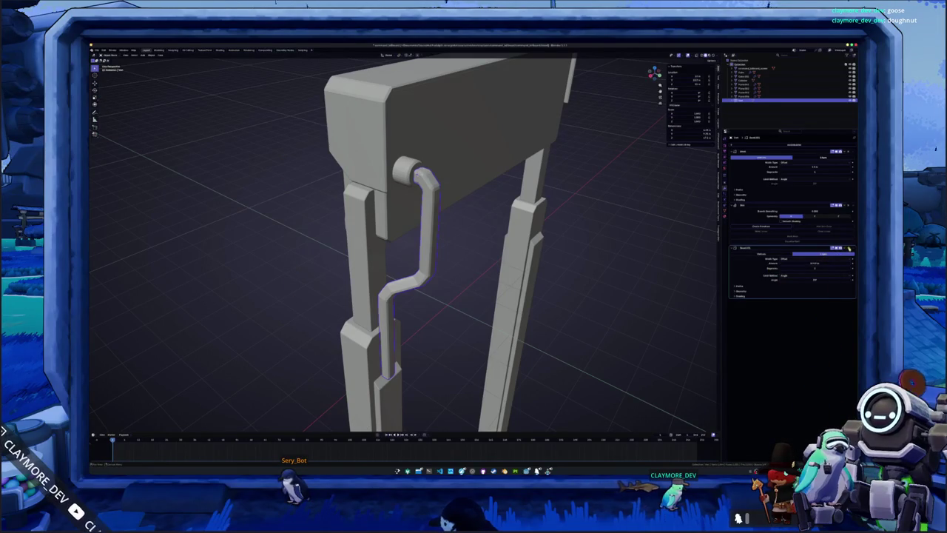
left_click_drag(414, 277, 509, 277)
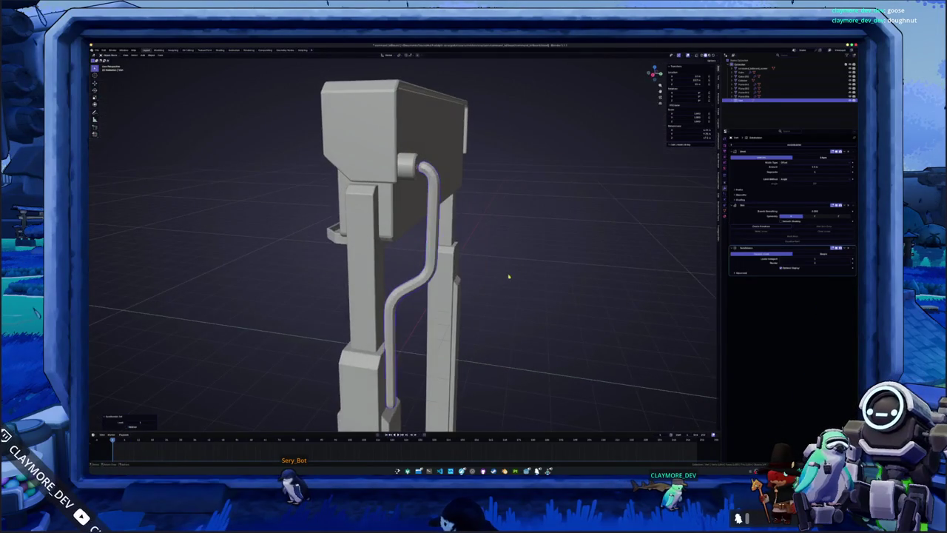
Step: With see-through on, move the wire's top end along X to meet the fitting
key("Tab")
key("alt+z")
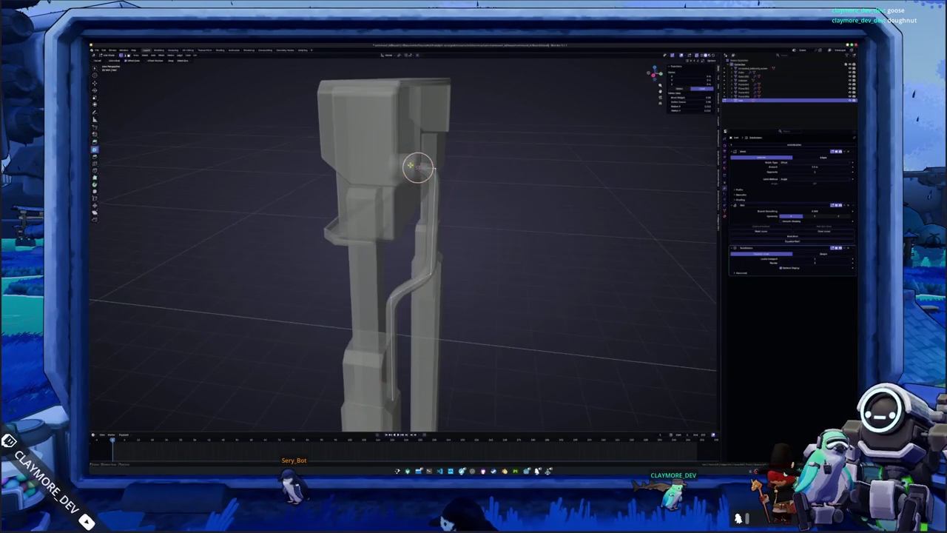
key("g")
key("x")
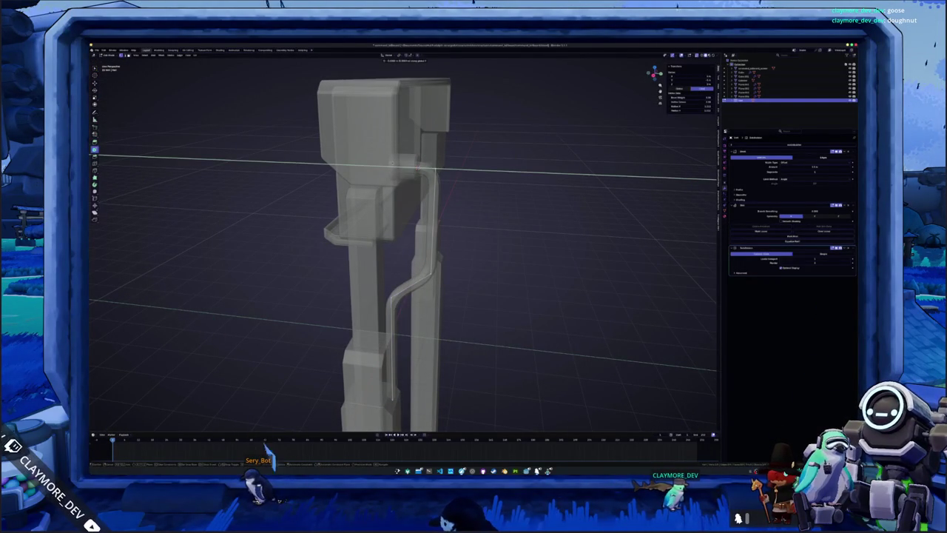
key("Return")
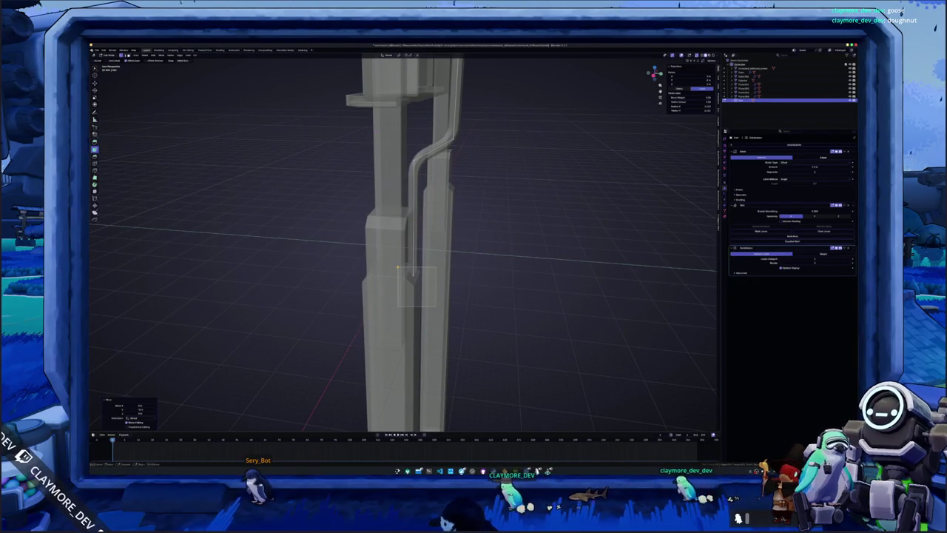
Step: Select the wire's bottom end and start moving it vertically along Z
left_click_drag(436, 307, 436, 306)
left_click_drag(491, 293, 474, 273)
key("g")
key("z")
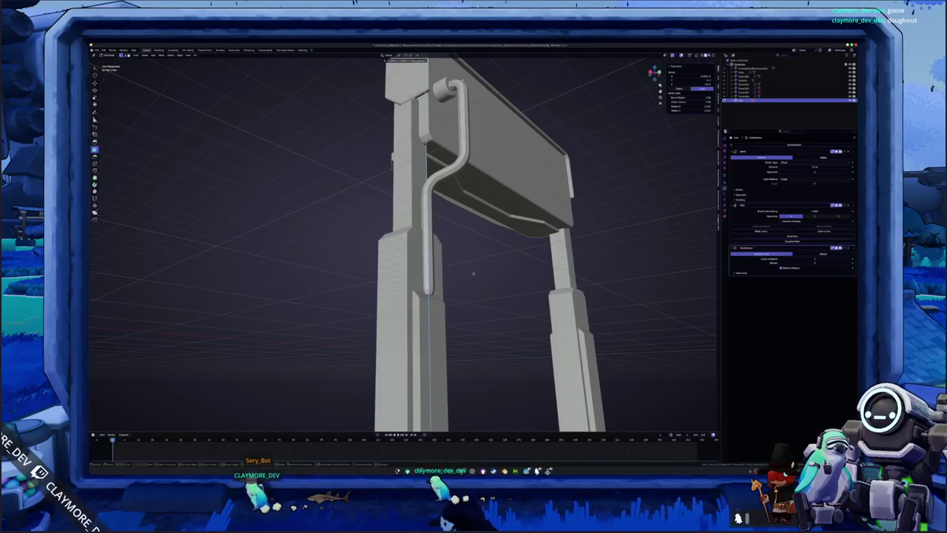
Step: Set the wire's bottom end height at the post's base block and check a nearby stand part
left_click(472, 275)
left_click_drag(472, 276, 455, 283)
left_click(426, 285)
key("Tab")
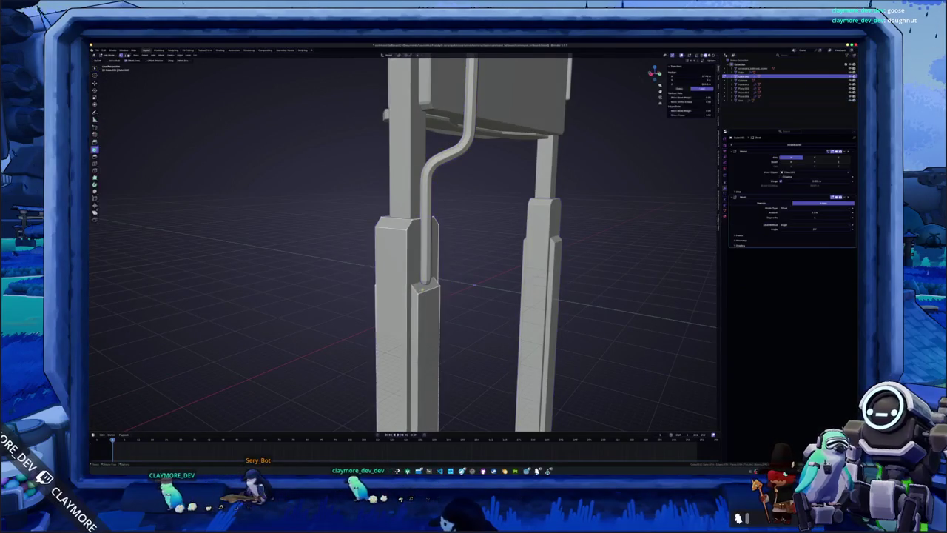
left_click(425, 285)
key("Tab")
scroll(448, 227, "down", 3)
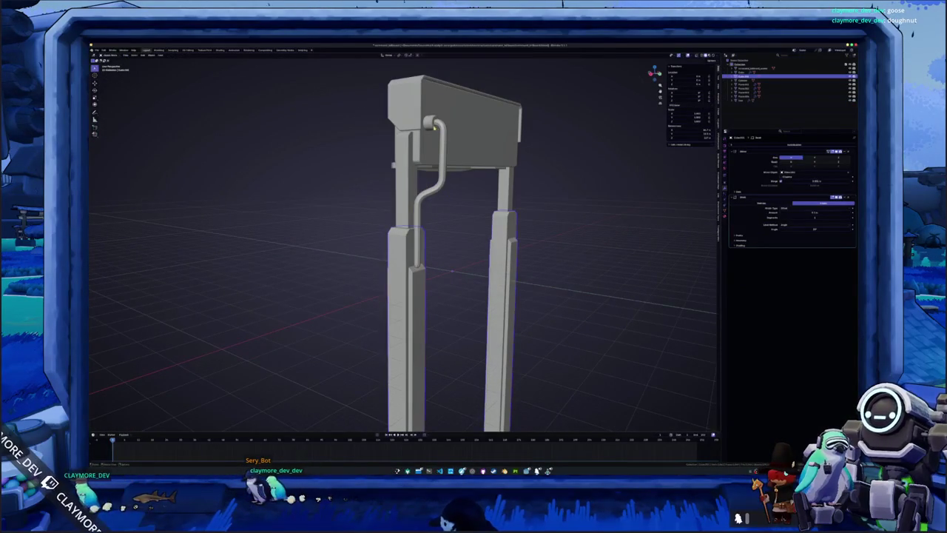
Step: Duplicate the round pipe cap, snap it to the 3D cursor, and seat it on the wire's bottom end
left_click(435, 127)
key("shift+d")
key("Escape")
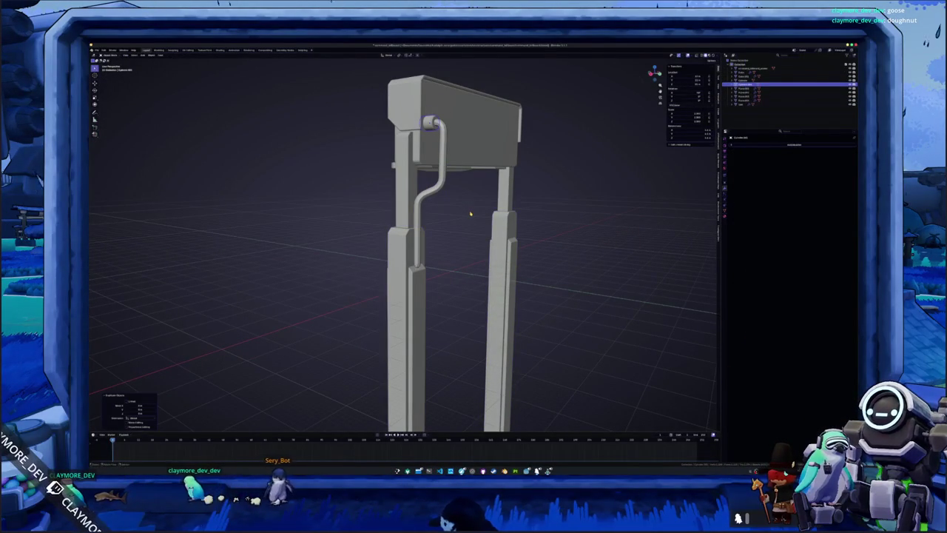
key("shift+s")
key("8")
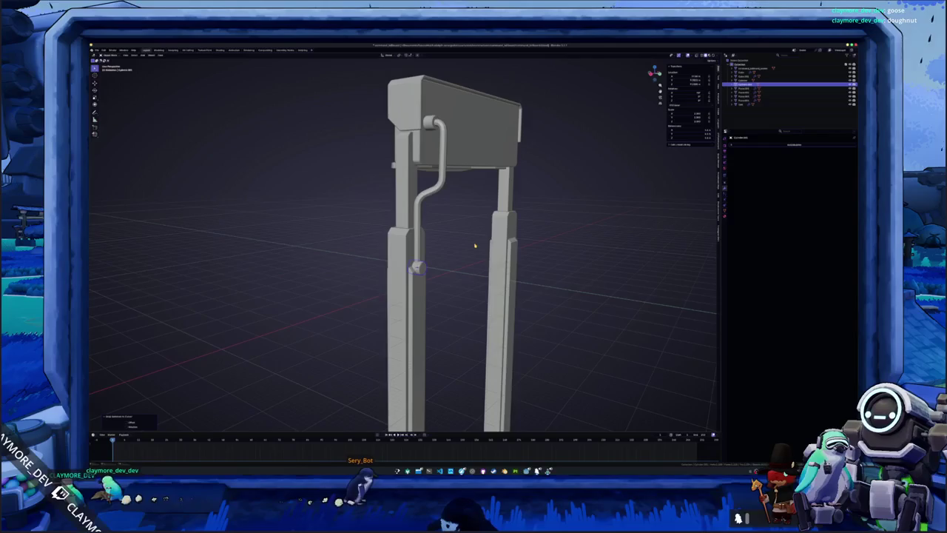
key("KP_3")
scroll(489, 259, "up", 3)
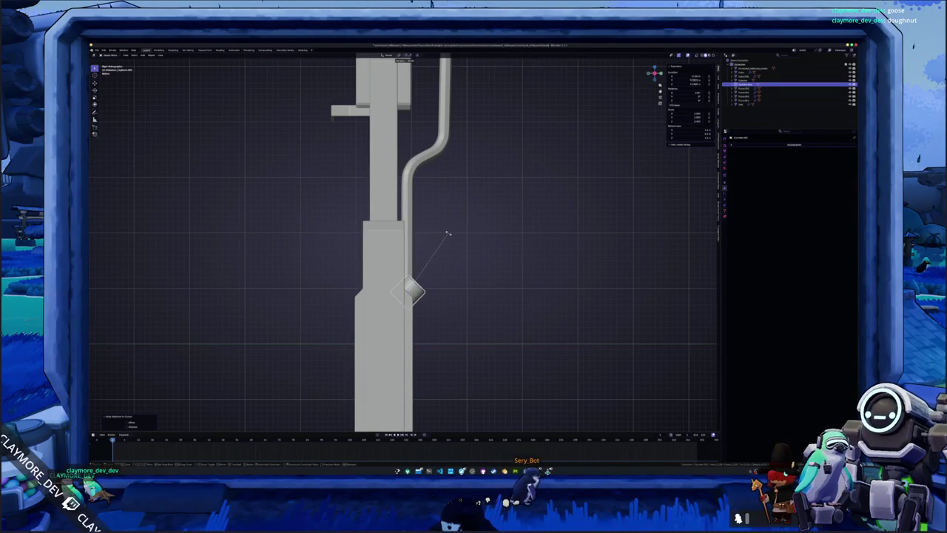
left_click(449, 236)
key("g")
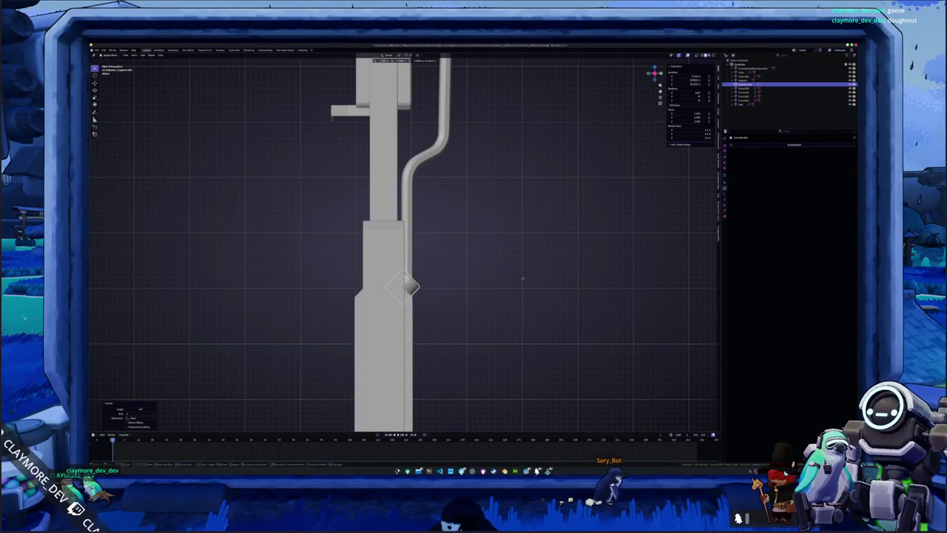
left_click(523, 279)
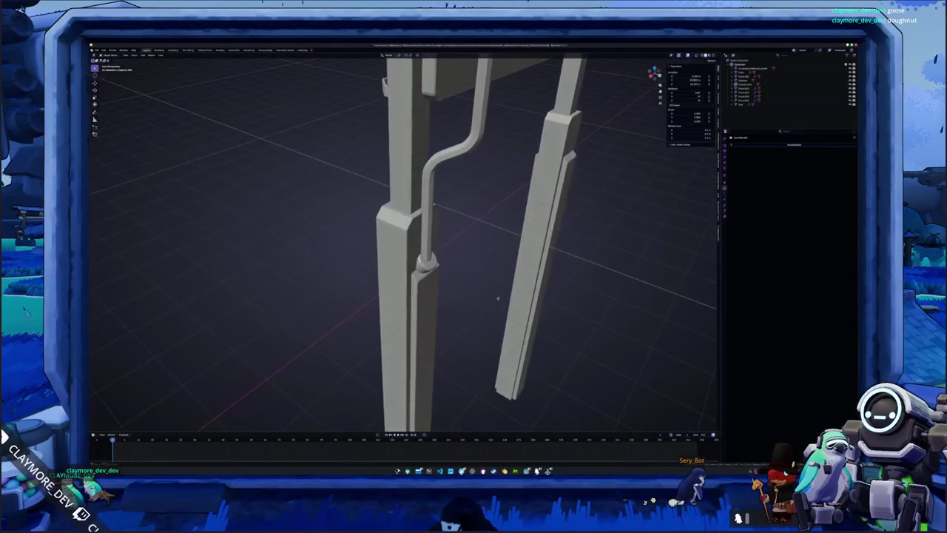
Step: Move part of the wire bundle's geometry to meet the new cap
left_click(423, 272)
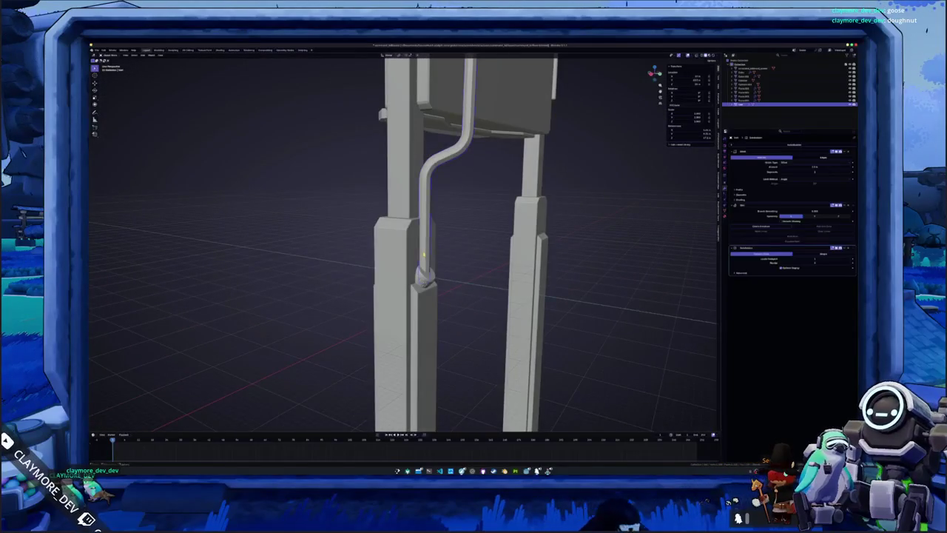
key("Tab")
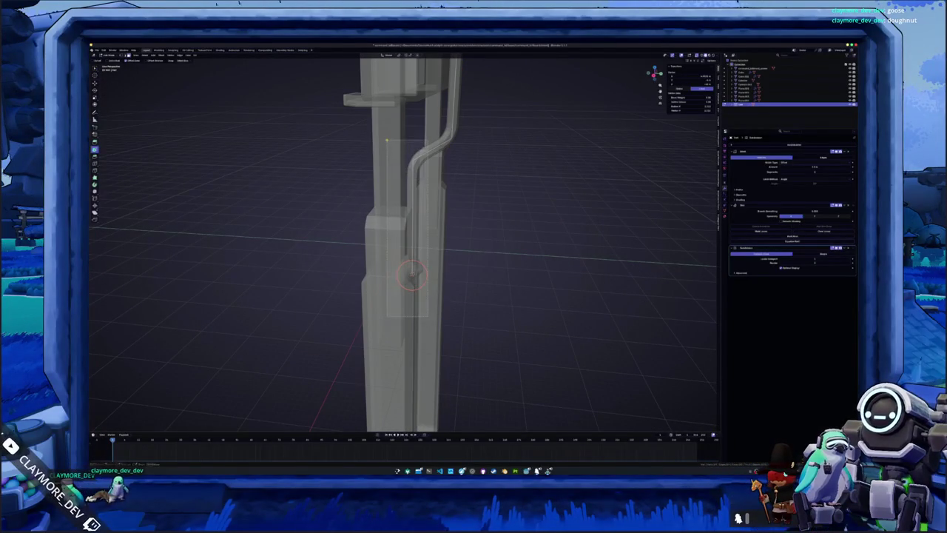
key("alt+a")
left_click(418, 305)
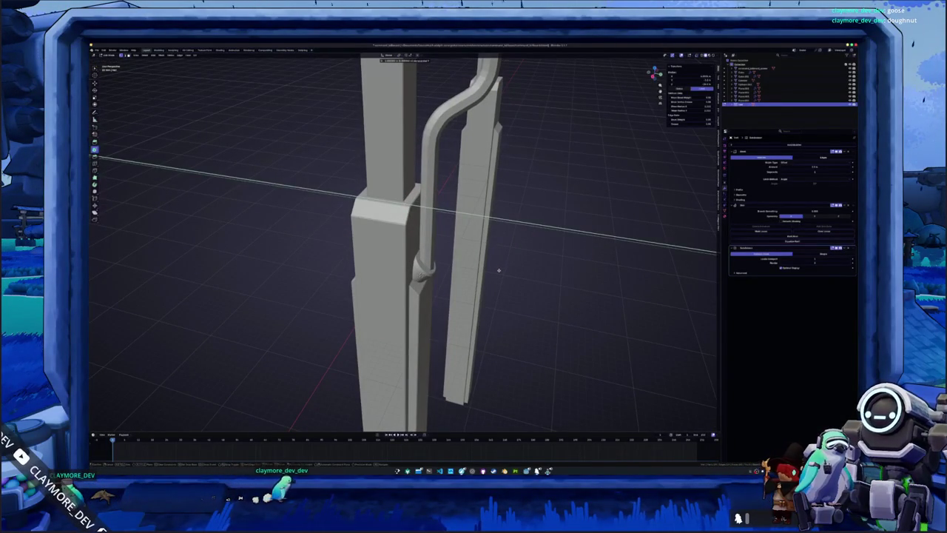
key("g")
left_click(499, 270)
key("Tab")
mouse_move(475, 285)
left_mouse_down()
mouse_move(474, 262)
mouse_move(437, 293)
mouse_move(444, 256)
mouse_move(416, 252)
mouse_move(444, 255)
mouse_move(387, 268)
mouse_move(401, 255)
mouse_move(437, 296)
left_mouse_up()
Step: Inspect the wire rod and stand frame meshes in see-through view
left_click(384, 244)
key("Tab")
scroll(390, 260, "up", 3)
key("alt+z")
key("alt+z")
key("Tab")
scroll(407, 248, "up", 3)
left_click(392, 222)
key("Tab")
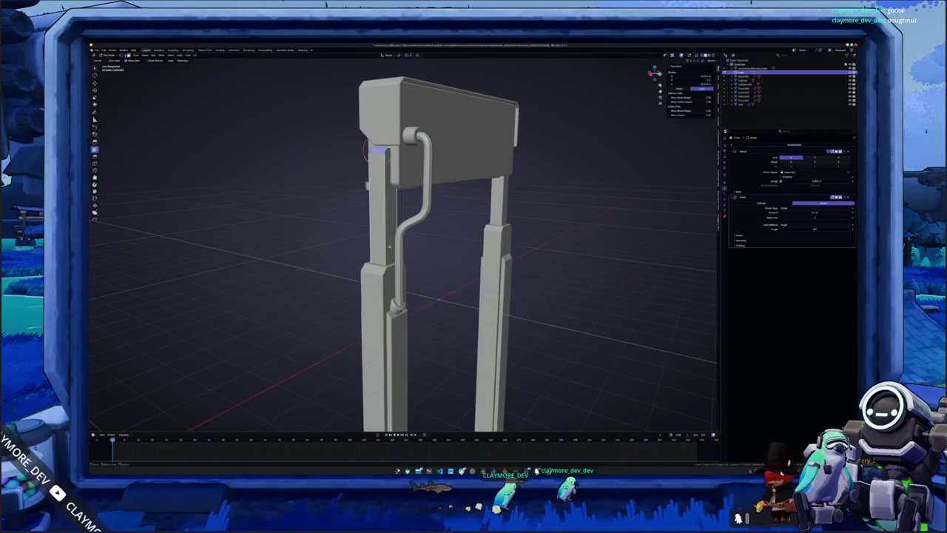
key("Tab")
key("shift+a")
Step: Add a cube beside the left post and shrink it along X into a small block
mouse_move(392, 237)
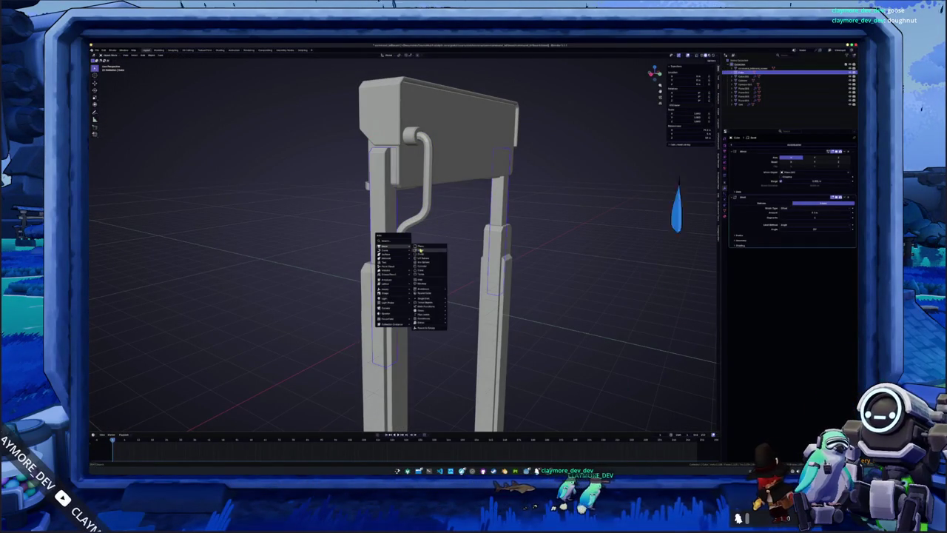
left_click(427, 252)
left_click_drag(427, 254, 444, 256)
key("s")
key("x")
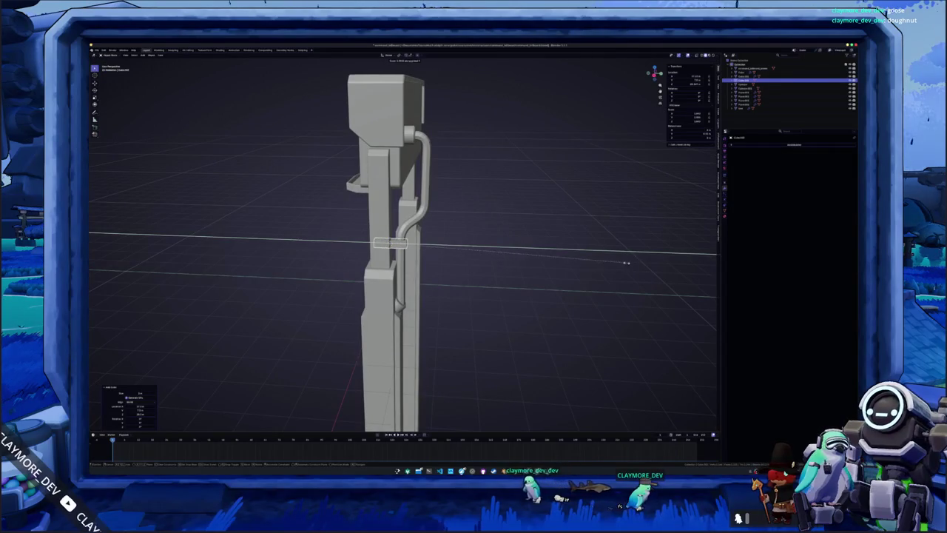
left_click(434, 259)
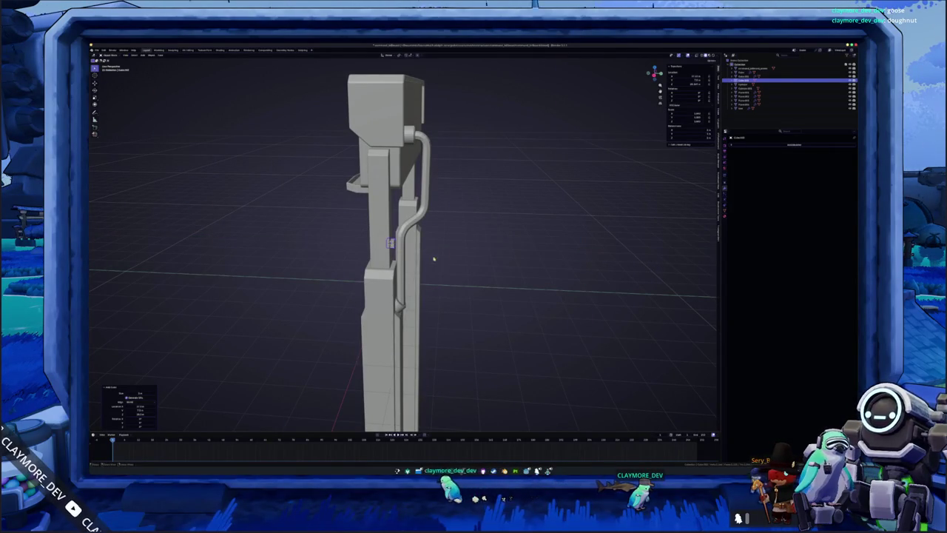
scroll(382, 244, "up", 4)
Step: Widen the block's mesh along X so it wraps around the wire rod as a clamp
key("Tab")
left_click_drag(382, 244, 444, 258)
key("s")
key("x")
left_click(442, 259)
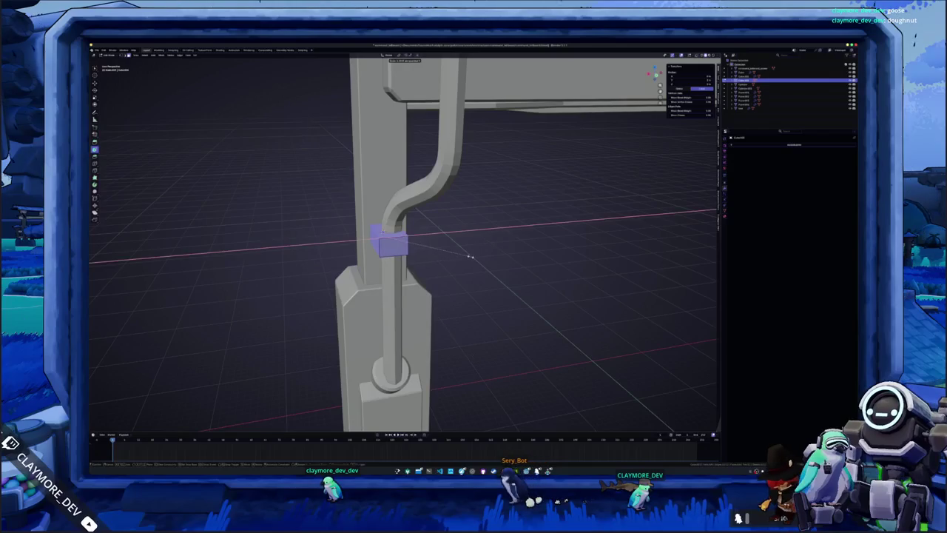
left_click(502, 254)
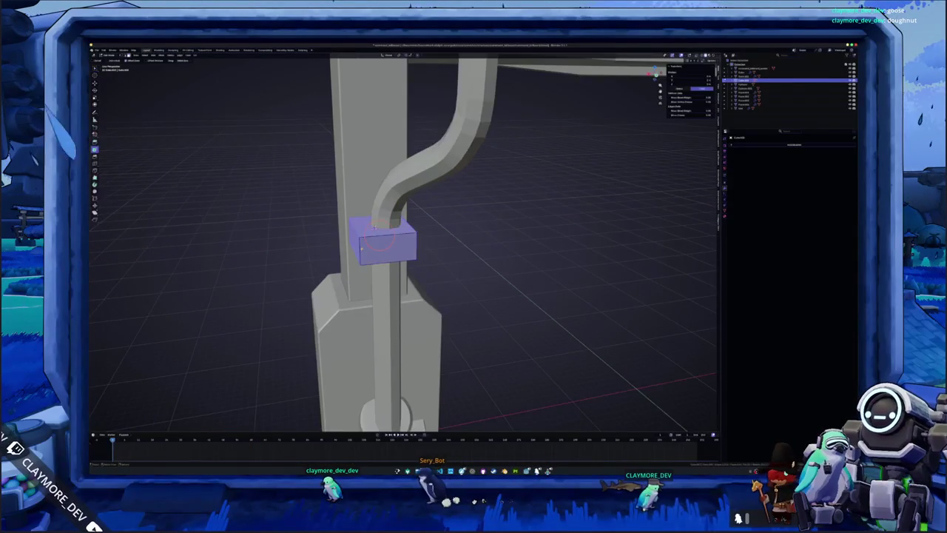
key("Tab")
left_click_drag(416, 250, 490, 245)
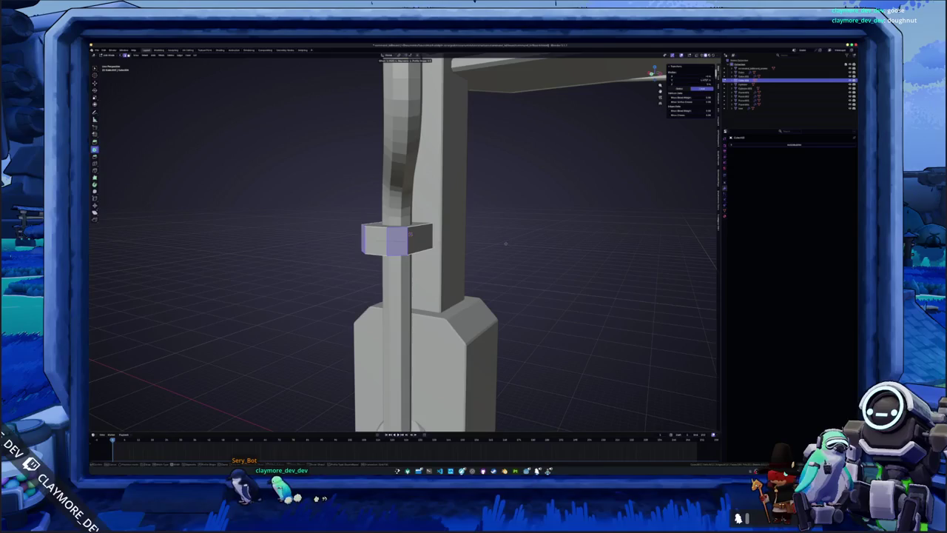
key("Tab")
left_click_drag(505, 245, 549, 221)
Step: Add a Bevel modifier to the clamp
left_click(757, 146)
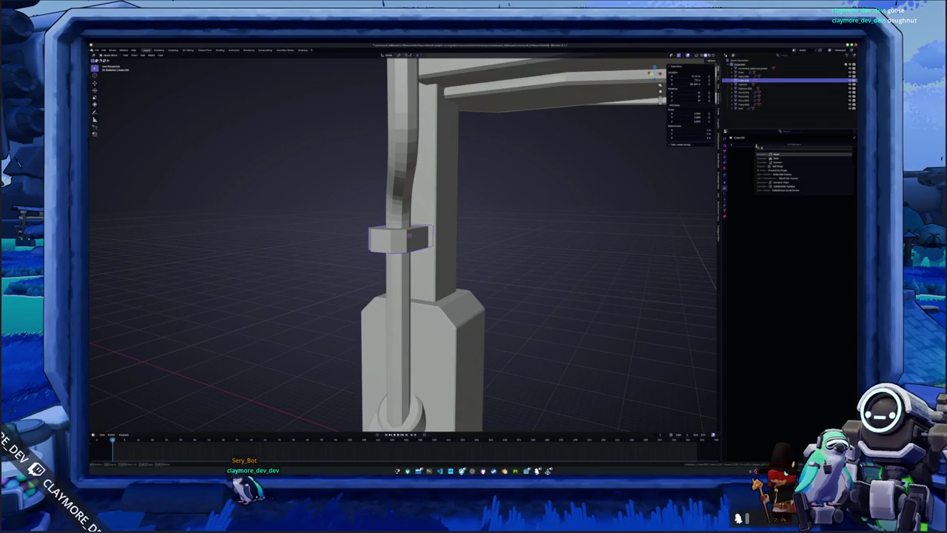
left_click(777, 158)
key("ctrl+a")
left_click(568, 212)
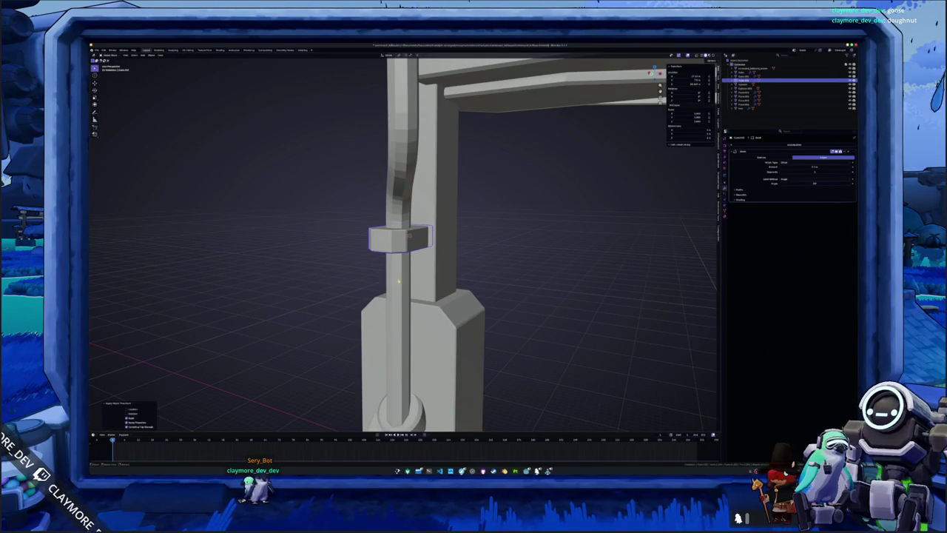
Step: Give the wire rod Shade Smooth
left_click(398, 281)
right_click(397, 281)
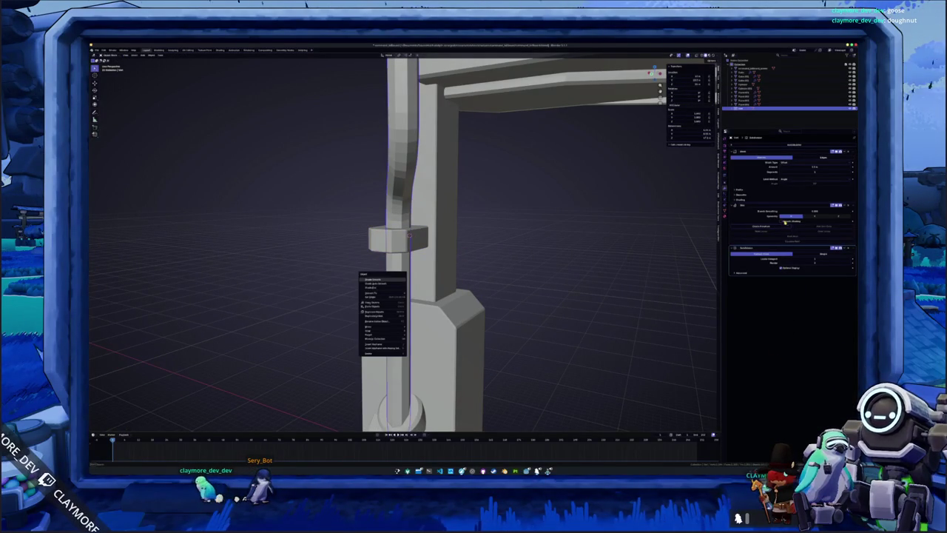
left_click(783, 220)
left_click_drag(554, 264, 504, 278)
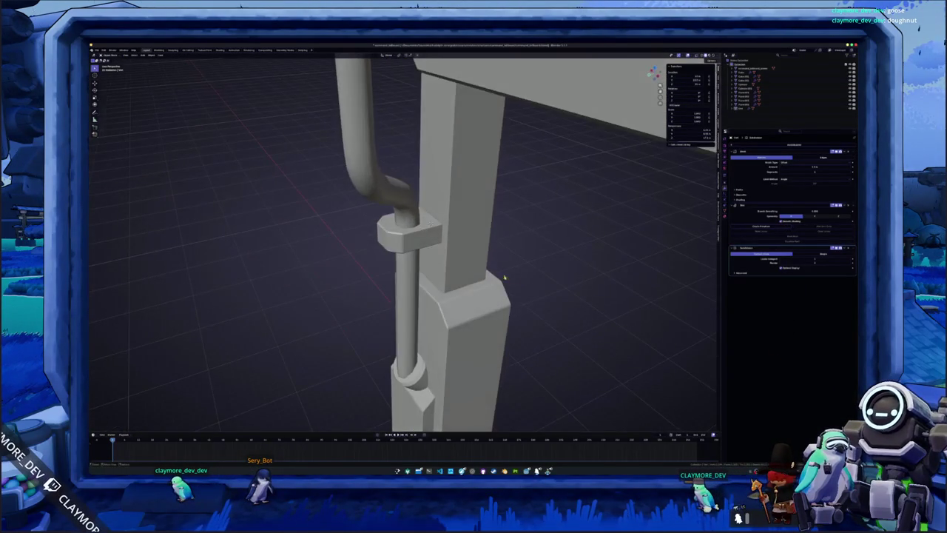
Step: Duplicate the clamp with Shift+D and place the copy further down the rod near the base
left_click(409, 235)
key("KP_Decimal")
scroll(406, 244, "down", 5)
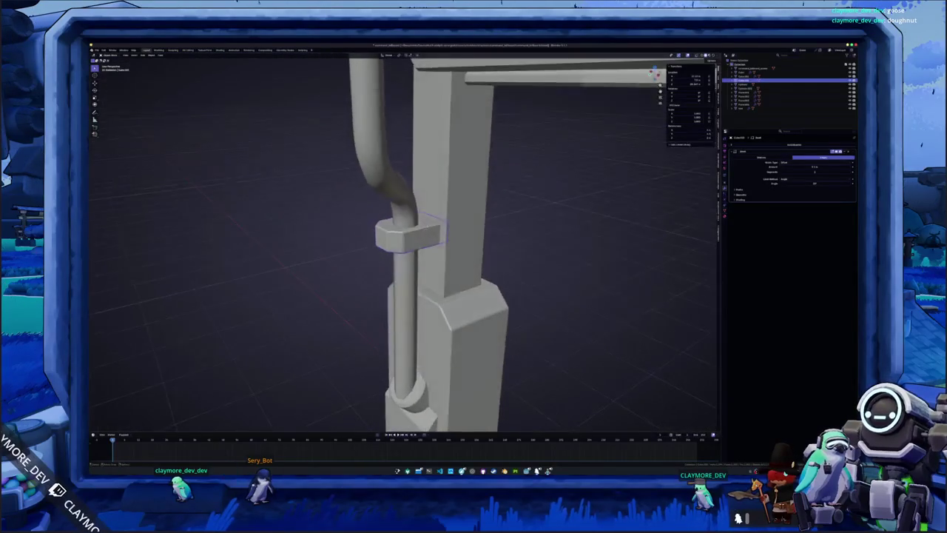
key("shift+d")
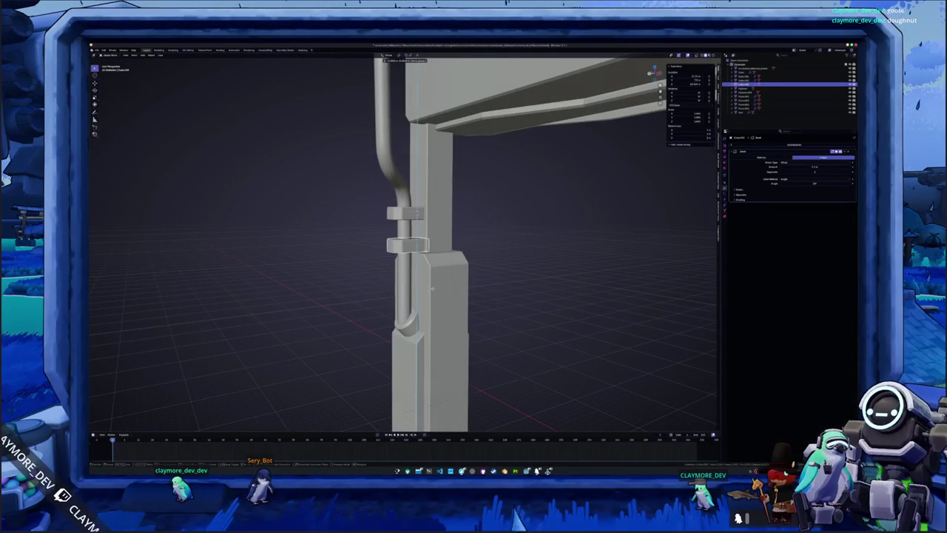
left_click(434, 290)
left_click(501, 249)
left_click_drag(501, 249, 401, 248)
left_click(401, 248)
key("g")
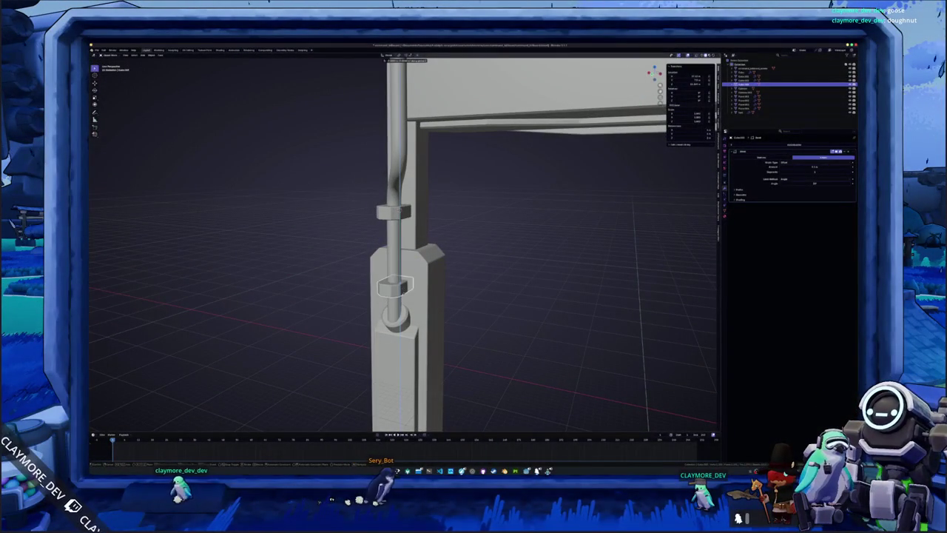
left_click(403, 291)
left_click_drag(403, 292, 488, 273)
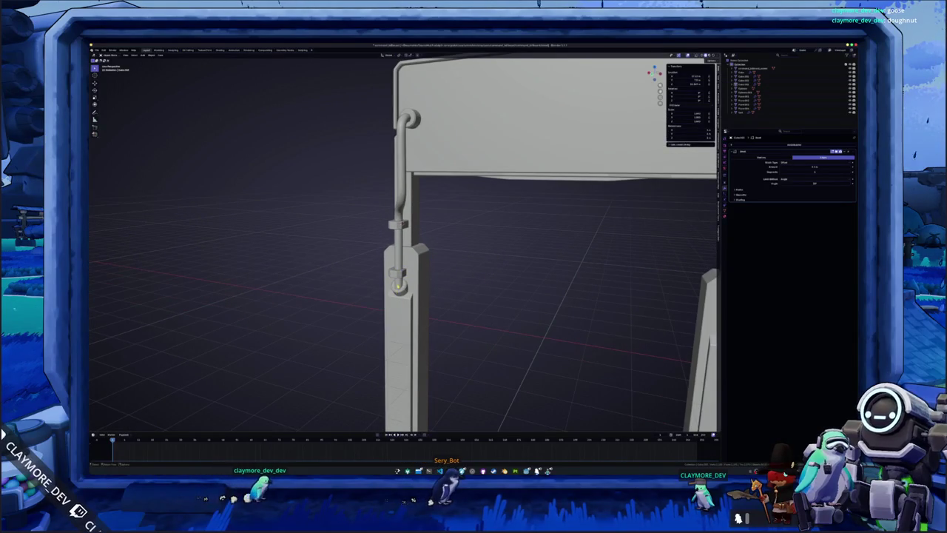
Step: In X-ray side view, reposition the rod's lower end and adjust it vertically along Z
left_click(402, 198)
key("Tab")
key("alt+z")
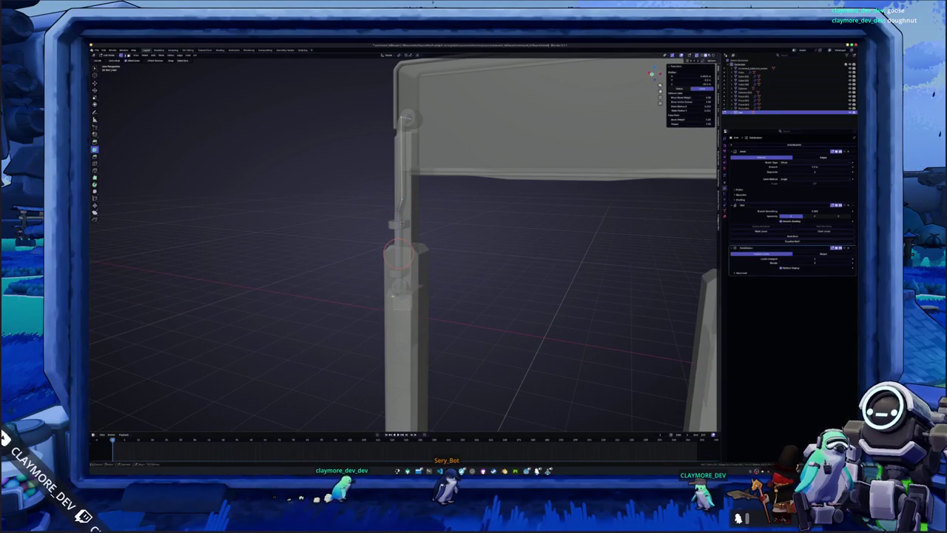
key("KP_1")
key("KP_3")
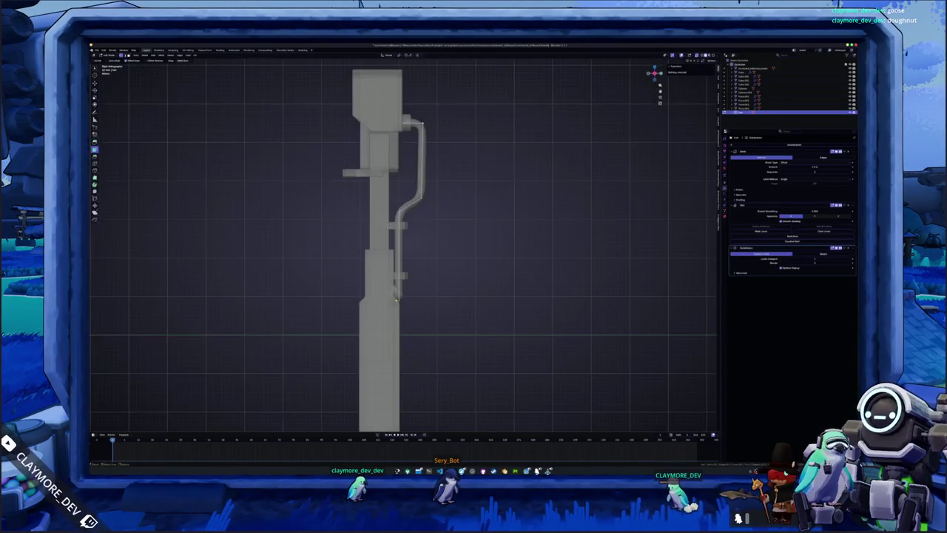
scroll(398, 300, "up", 4)
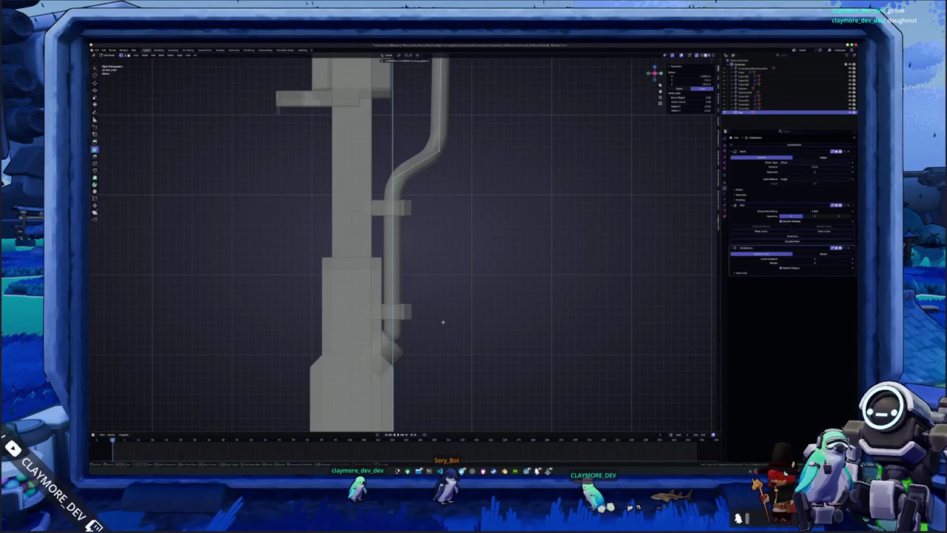
left_click_drag(527, 268, 393, 342)
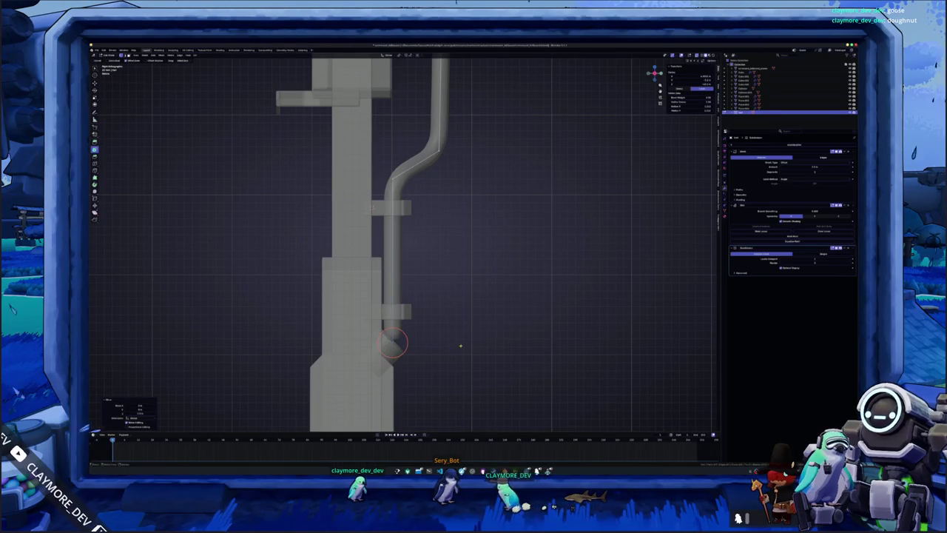
key("g")
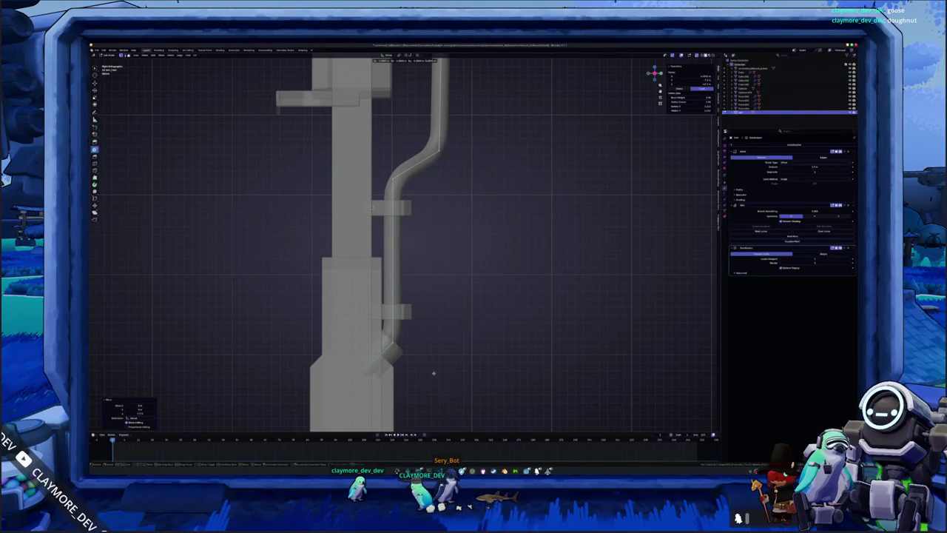
left_click(434, 373)
key("g")
key("z")
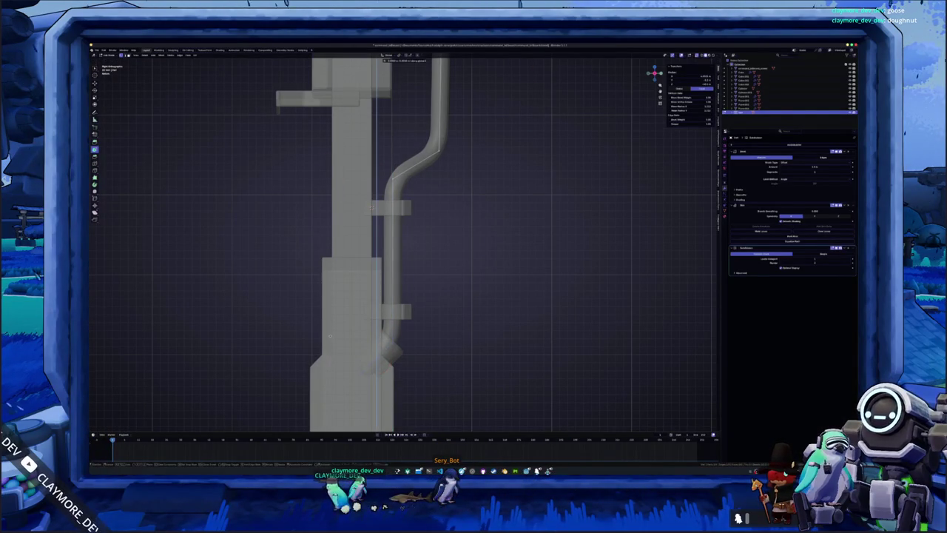
left_click(423, 343)
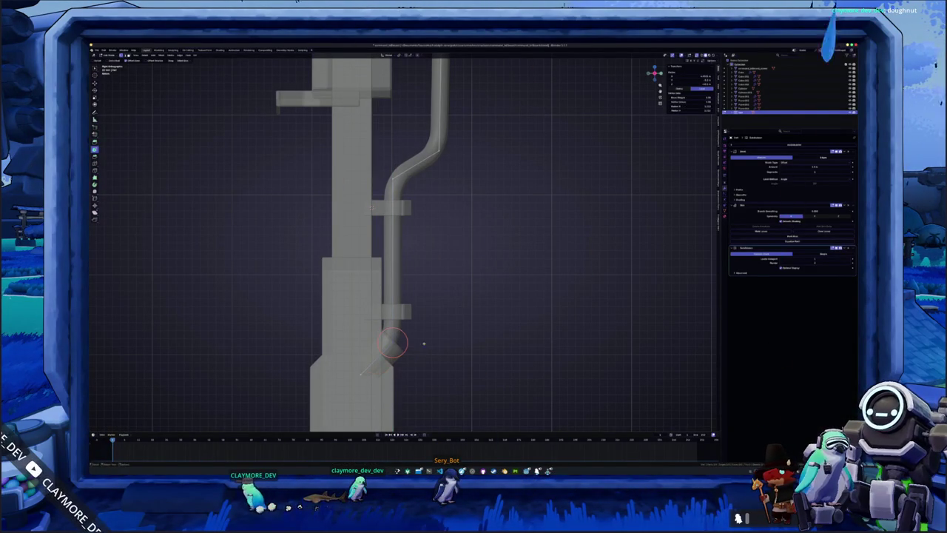
Step: Move the pipe's top point along Y and up along Z, then round off its corner bend
right_click(476, 318)
left_click(539, 380)
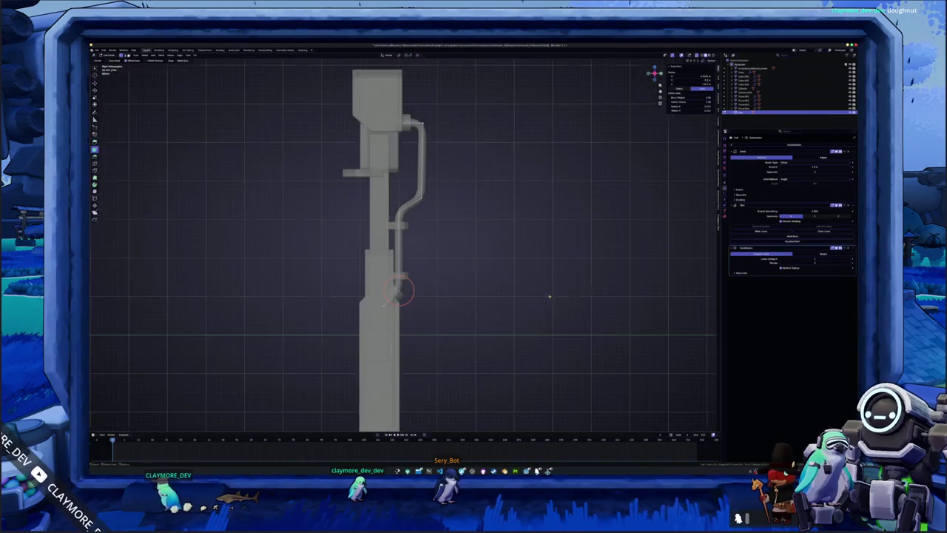
scroll(467, 310, "up", 2)
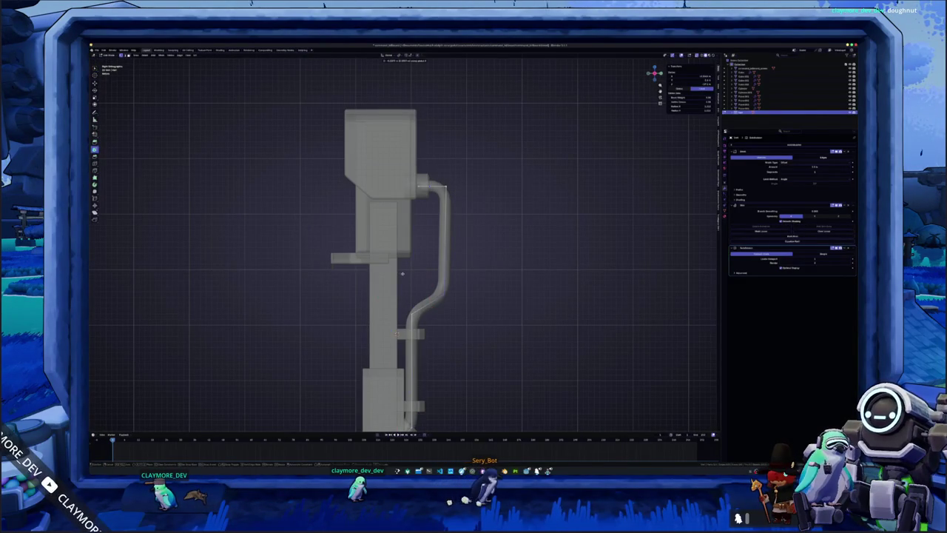
key("g")
key("y")
left_click(398, 274)
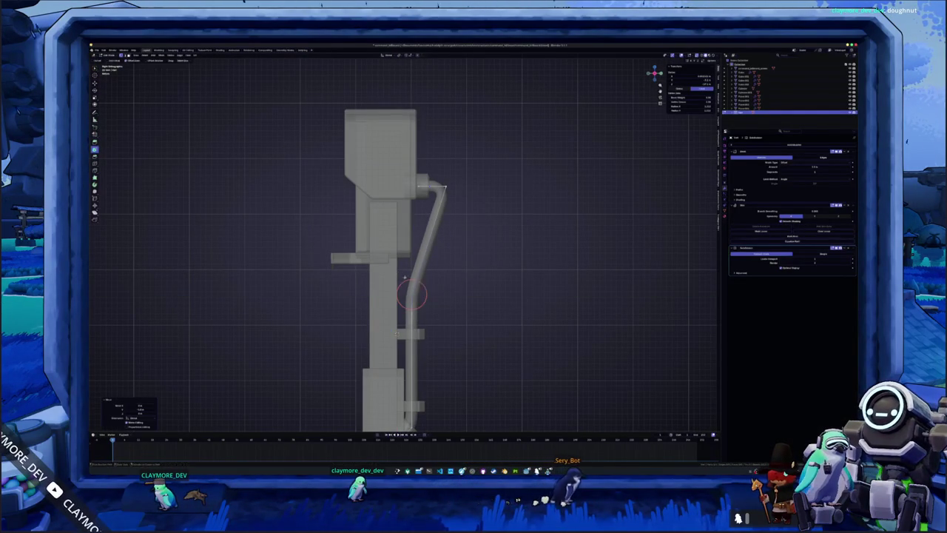
key("g")
key("z")
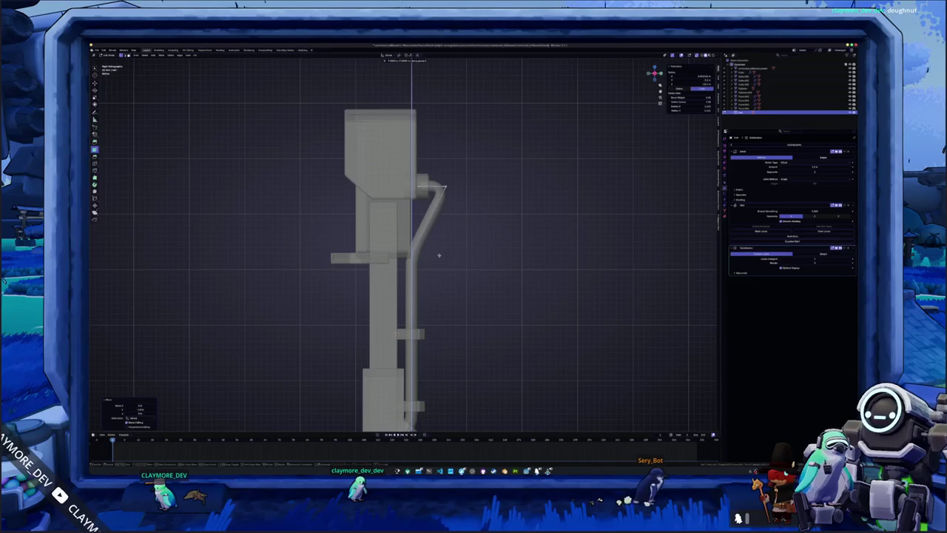
left_click(439, 255)
right_click(413, 257)
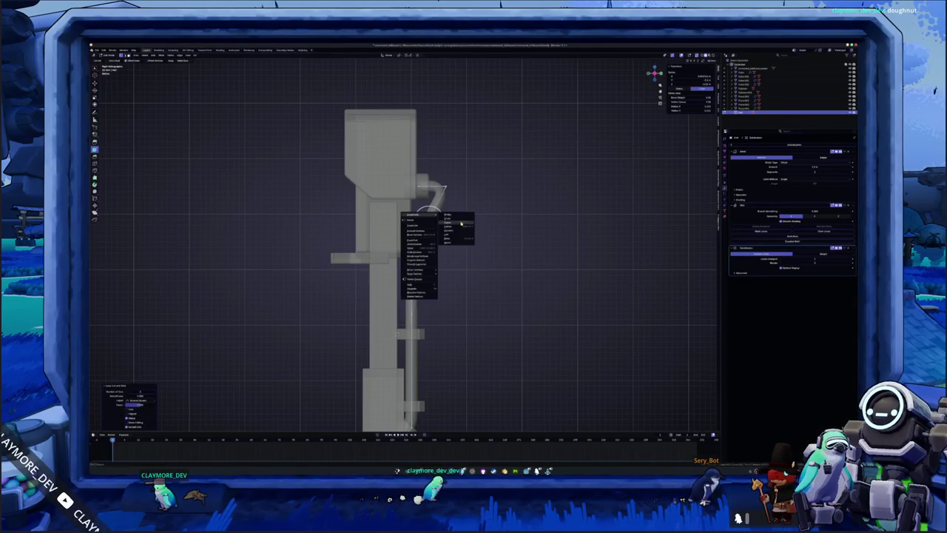
left_click(429, 222)
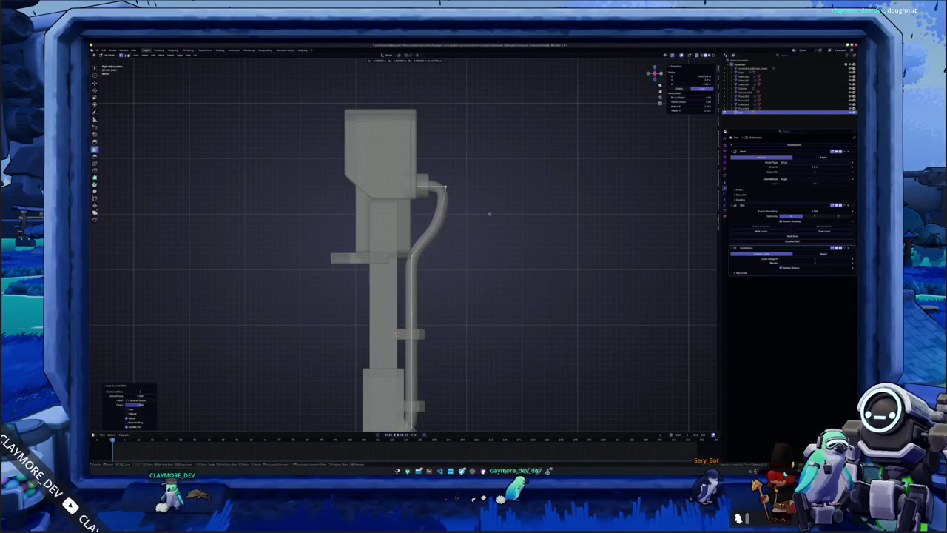
left_click(438, 224)
mouse_move(495, 238)
left_mouse_down()
mouse_move(548, 241)
mouse_move(462, 252)
left_mouse_up()
Step: Shift the pipe piece along X and finish editing the pipe's shape
key("g")
key("x")
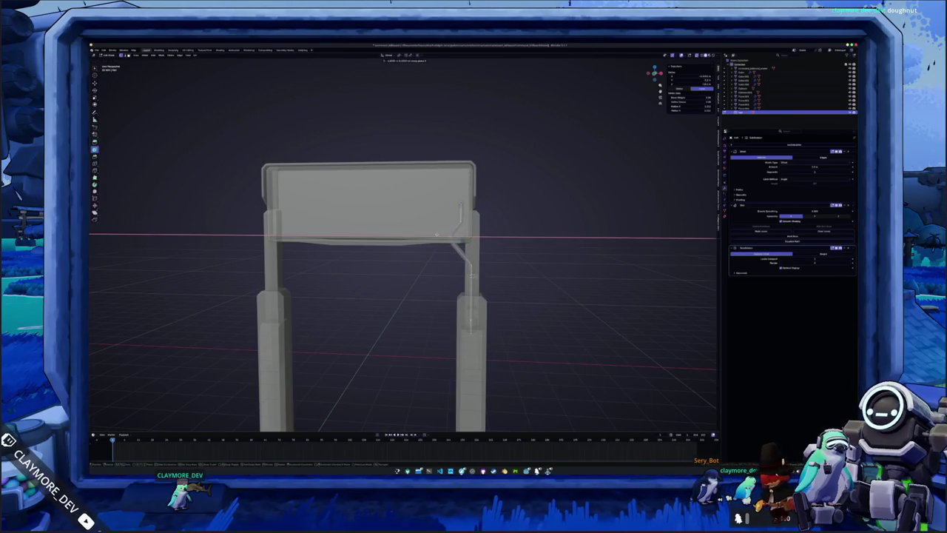
left_click(439, 235)
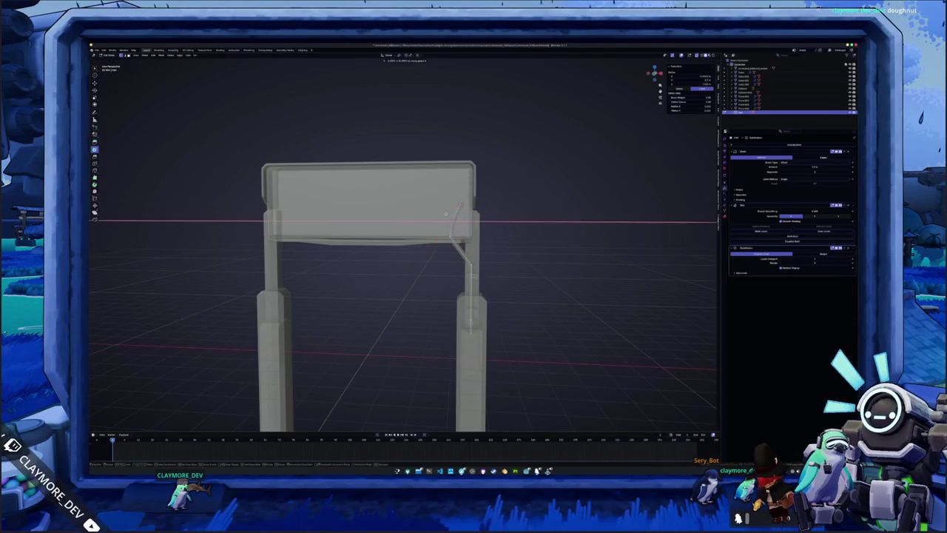
left_click(444, 213)
key("alt+z")
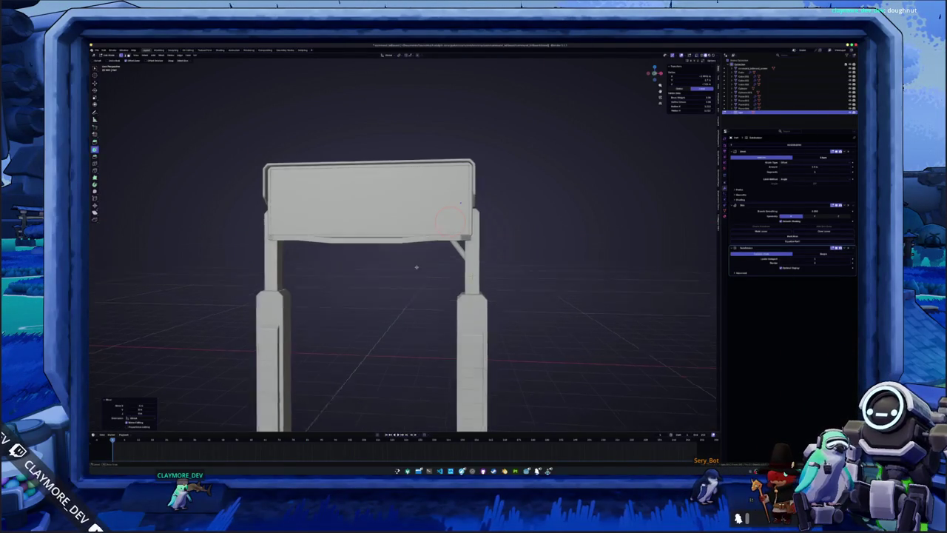
mouse_move(414, 267)
left_mouse_down()
mouse_move(414, 258)
mouse_move(405, 265)
mouse_move(444, 266)
mouse_move(385, 265)
left_mouse_up()
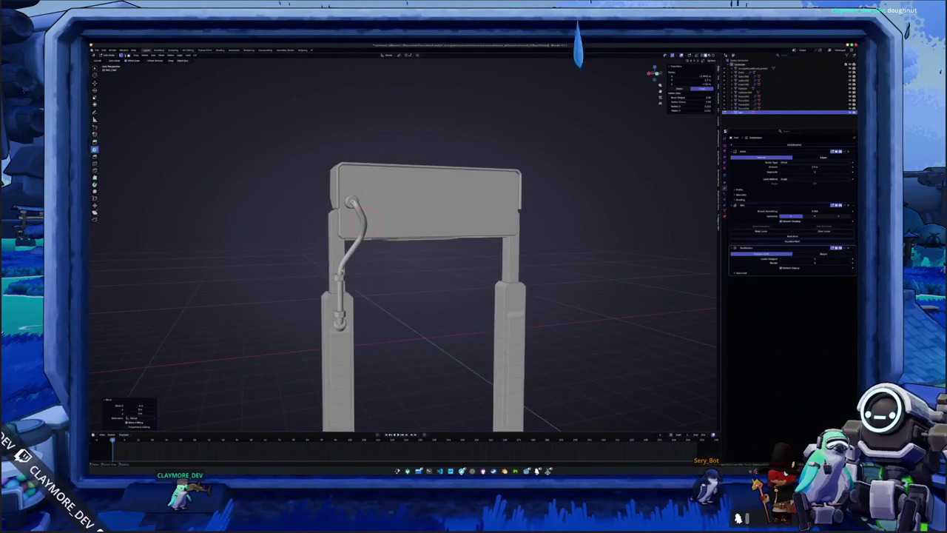
key("Tab")
scroll(364, 255, "up", 3)
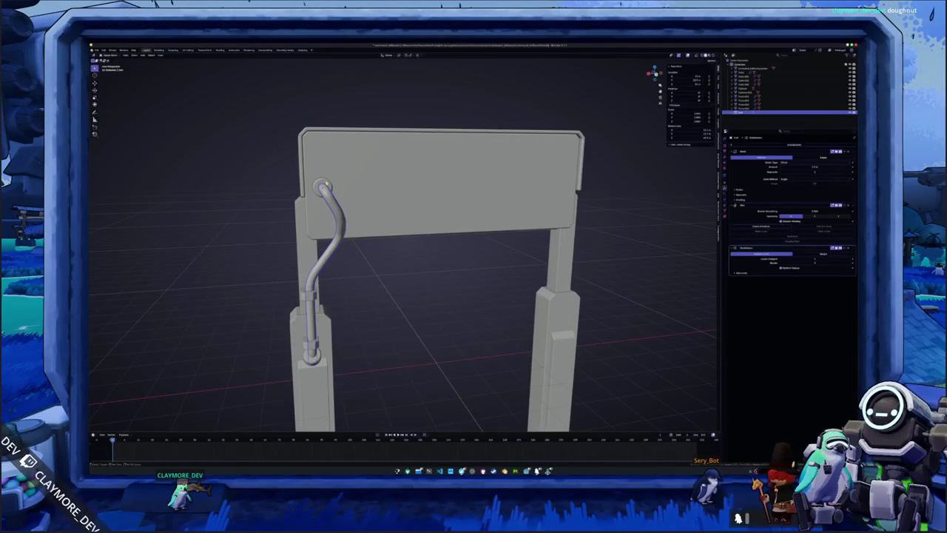
mouse_move(364, 255)
left_mouse_down()
mouse_move(403, 225)
mouse_move(437, 222)
left_mouse_up()
Step: Duplicate the pipe along X so the copy runs beside the original, then edit it in X-ray
key("shift+d")
key("x")
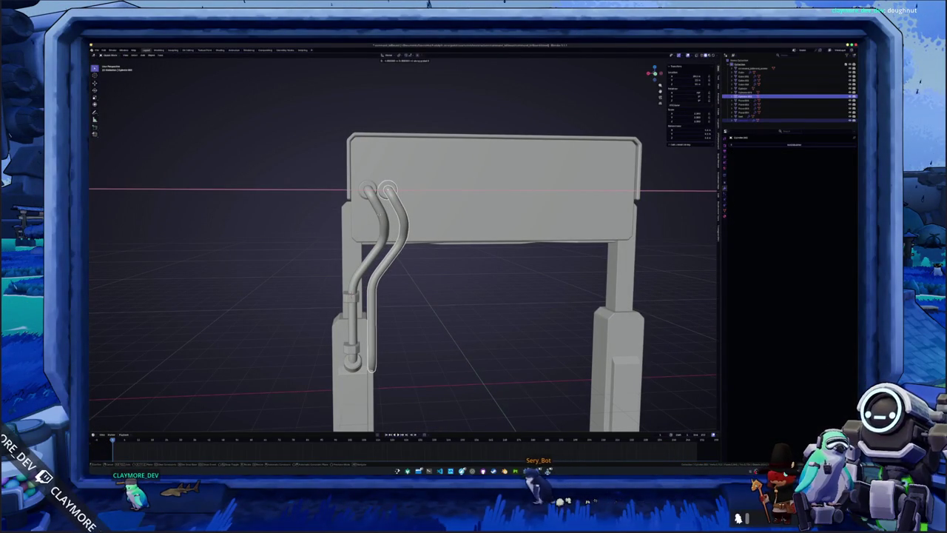
key("Return")
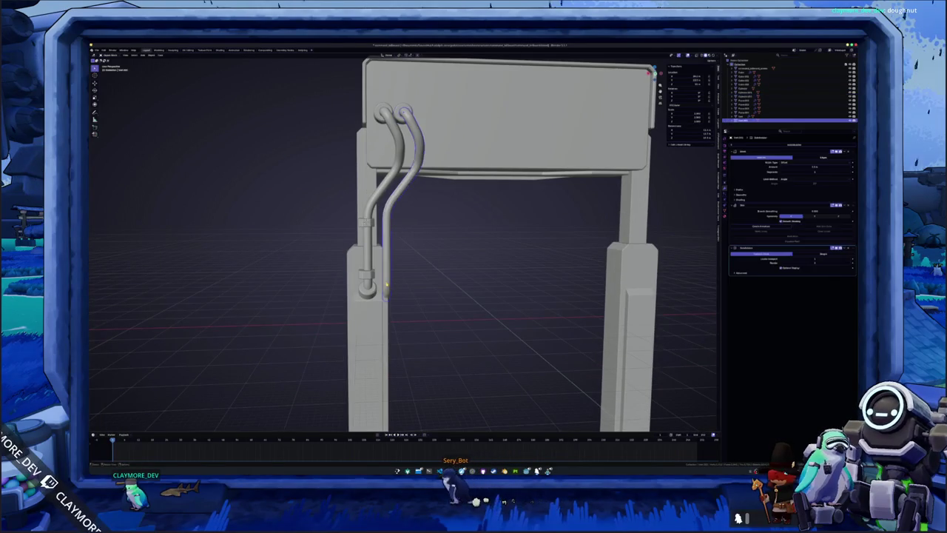
key("Tab")
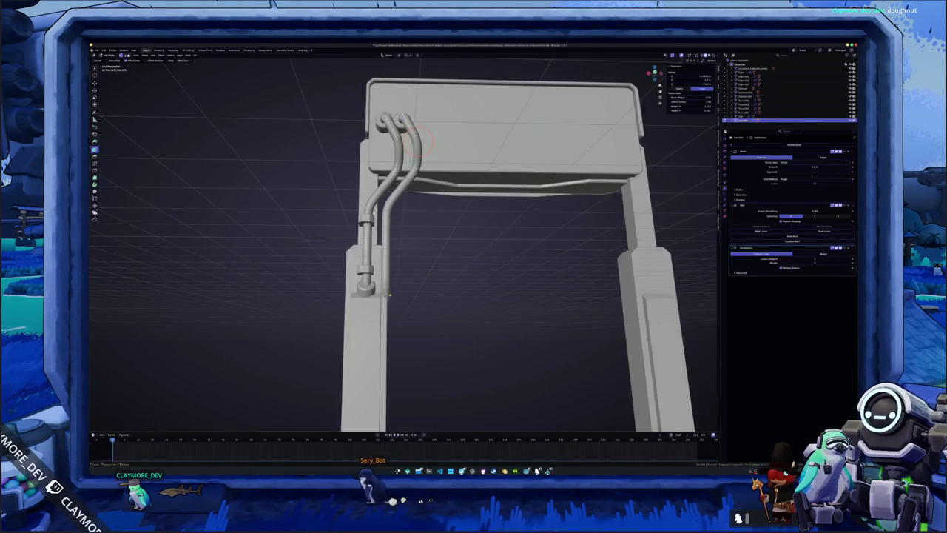
key("alt+z")
scroll(403, 244, "up", 3)
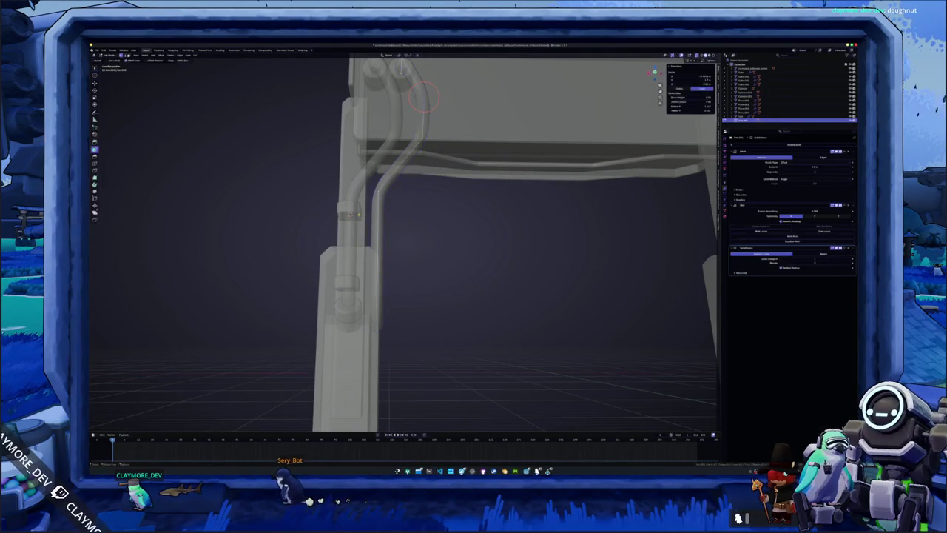
Step: Slide the upper and lower clamps along X so they sit over both cables
key("Tab")
left_click(349, 213)
key("g")
key("x")
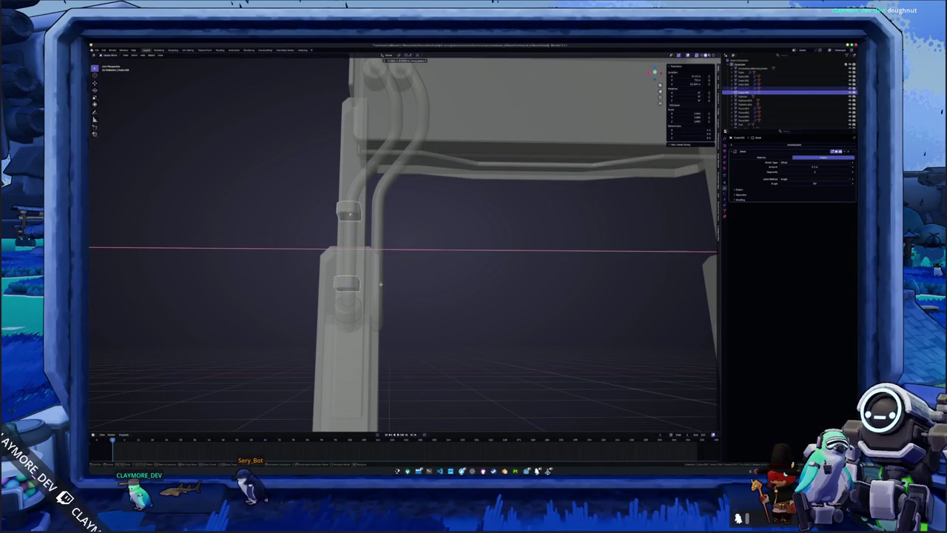
left_click(408, 285)
left_click(352, 313)
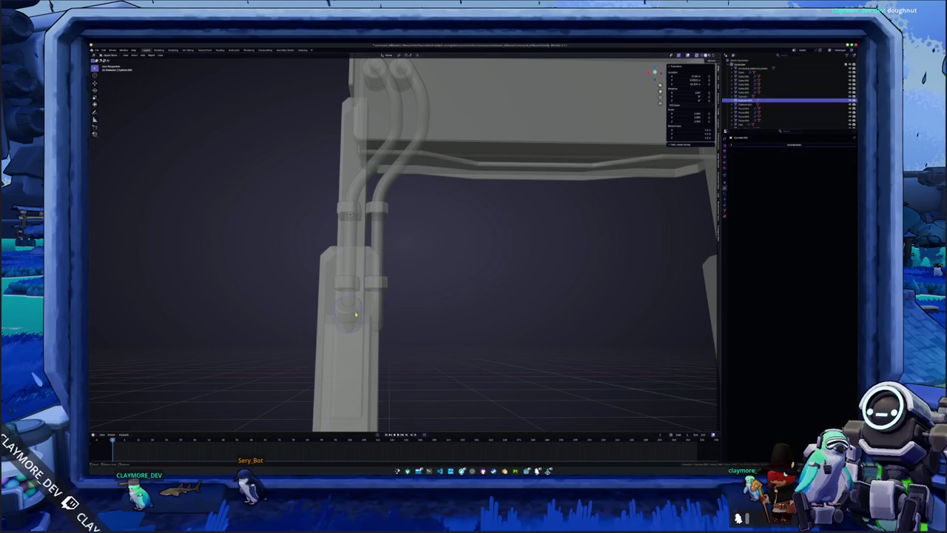
key("g")
key("x")
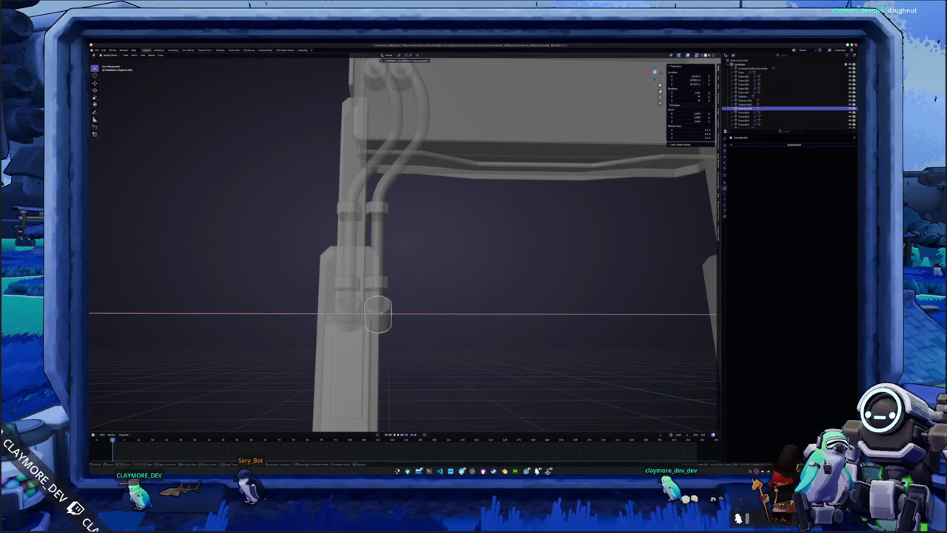
left_click(376, 312)
key("alt+z")
scroll(412, 290, "down", 3)
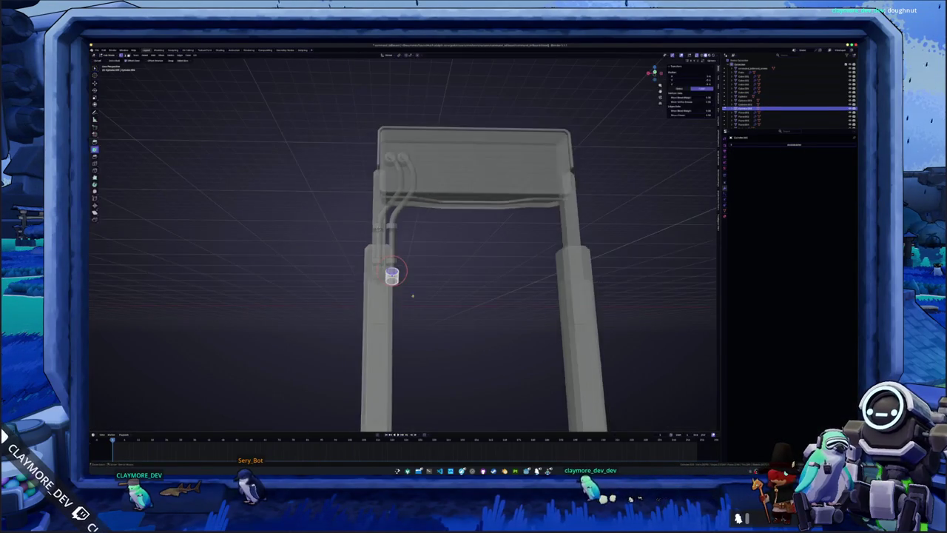
mouse_move(425, 287)
left_mouse_down()
mouse_move(351, 296)
mouse_move(365, 293)
left_mouse_up()
scroll(442, 238, "up", 4)
Step: Select the side faces of both clamps and push them outward to widen the clamps
left_click(442, 238)
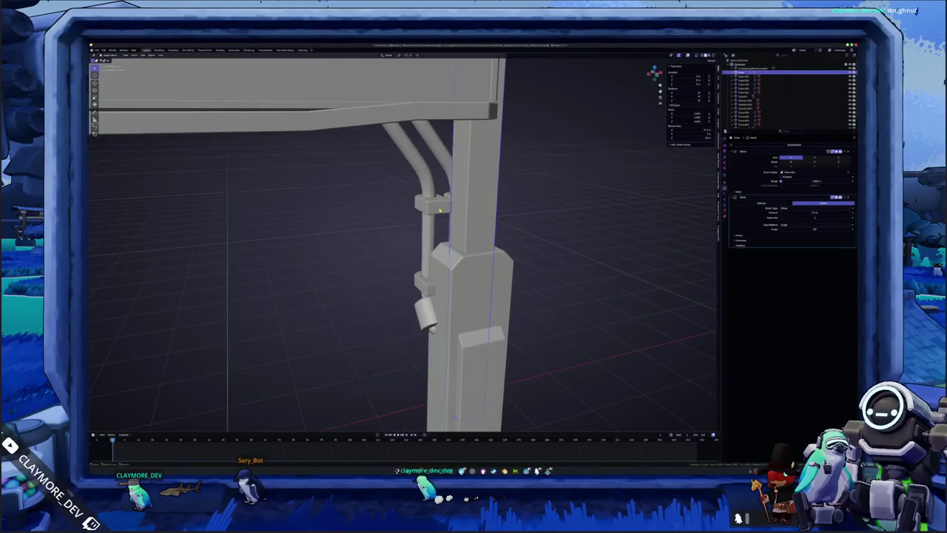
key("Tab")
mouse_move(439, 203)
left_mouse_down()
mouse_move(393, 220)
mouse_move(321, 197)
mouse_move(350, 264)
mouse_move(345, 296)
left_mouse_up()
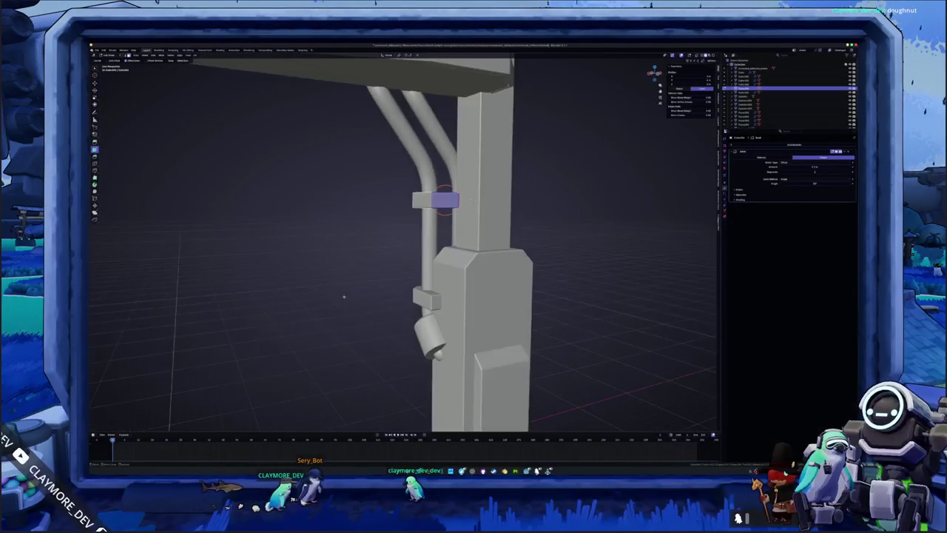
key("Tab")
left_click(433, 298)
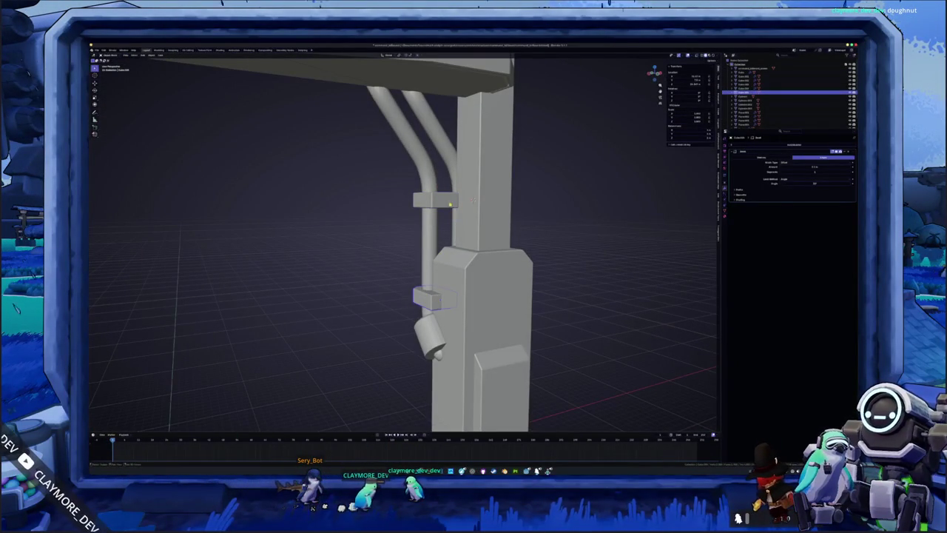
key("Tab")
left_click(436, 300)
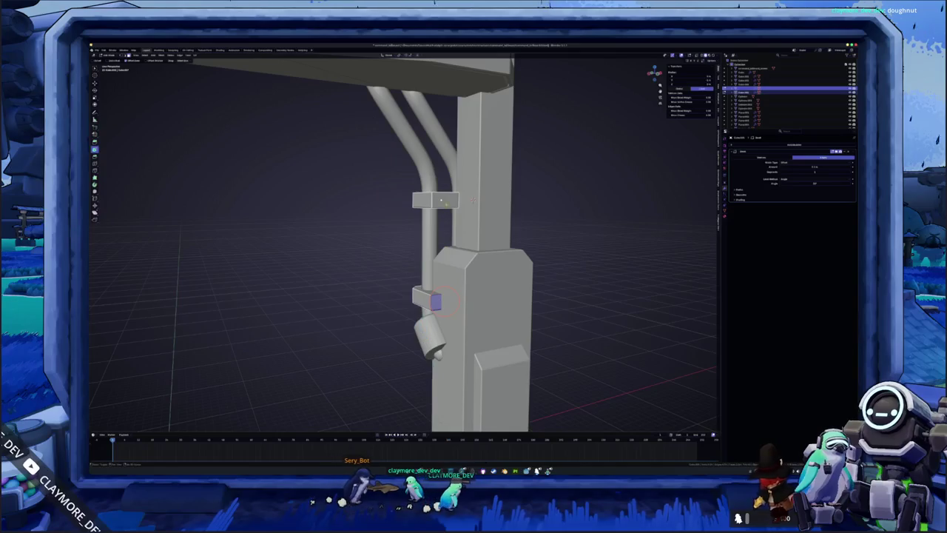
left_click(442, 201, "shift")
left_click_drag(441, 201, 448, 229)
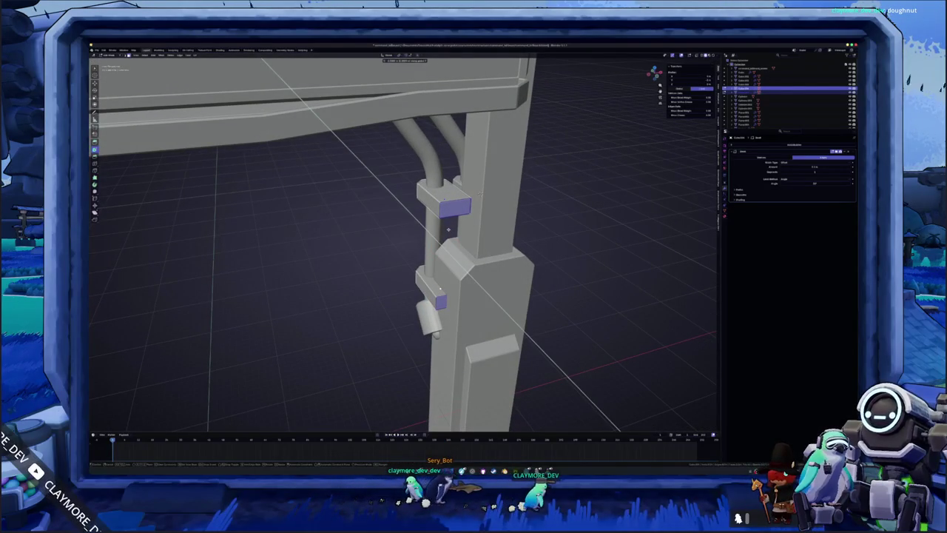
left_click(448, 229)
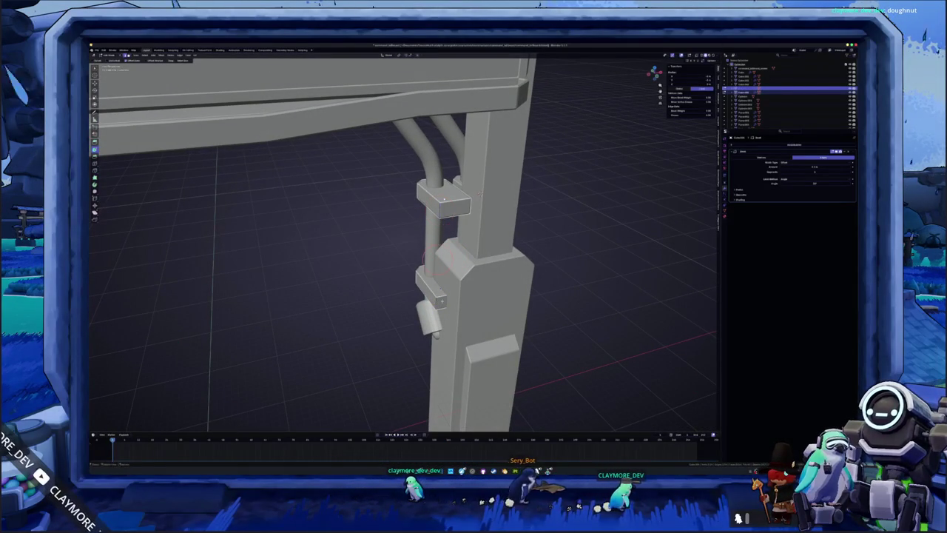
key("g")
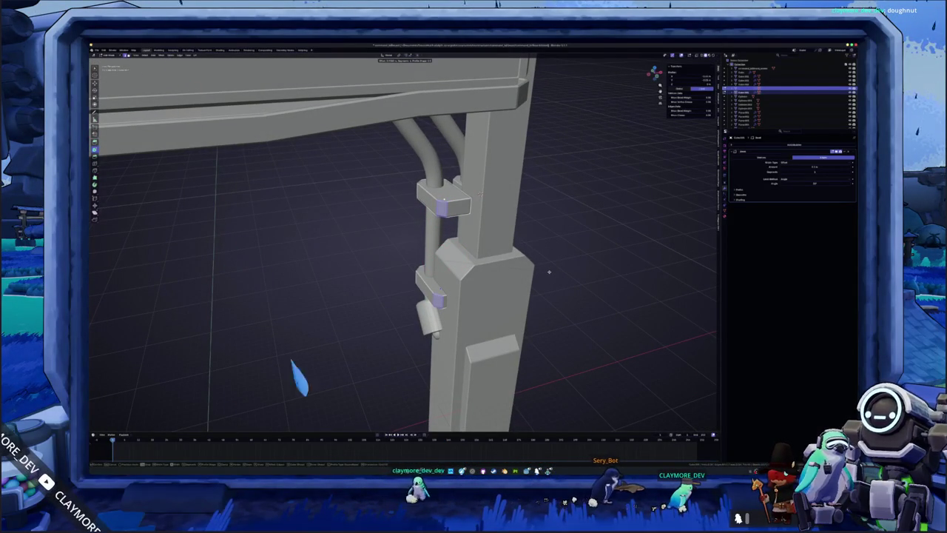
left_click(550, 271)
Step: Reselect the clamp and return to editing its mesh
key("Tab")
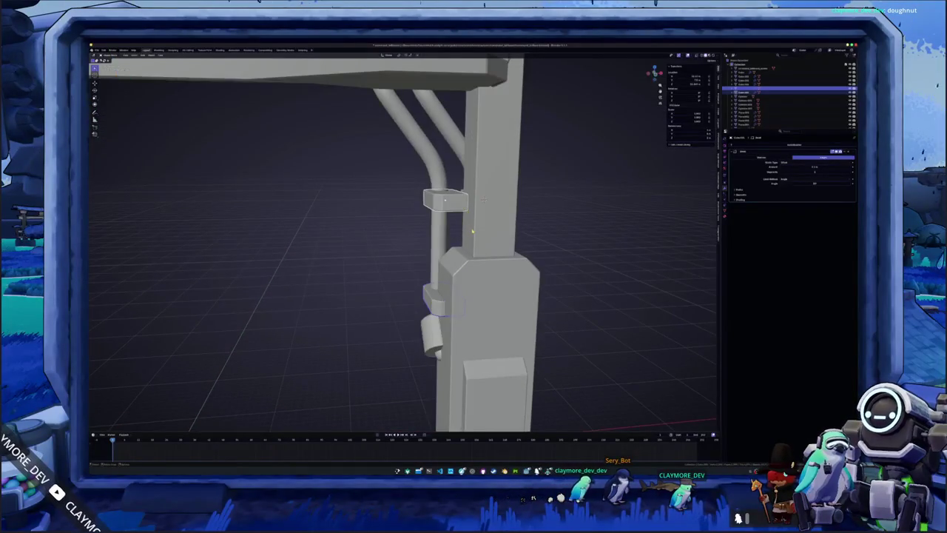
left_click(484, 198)
left_click(484, 199)
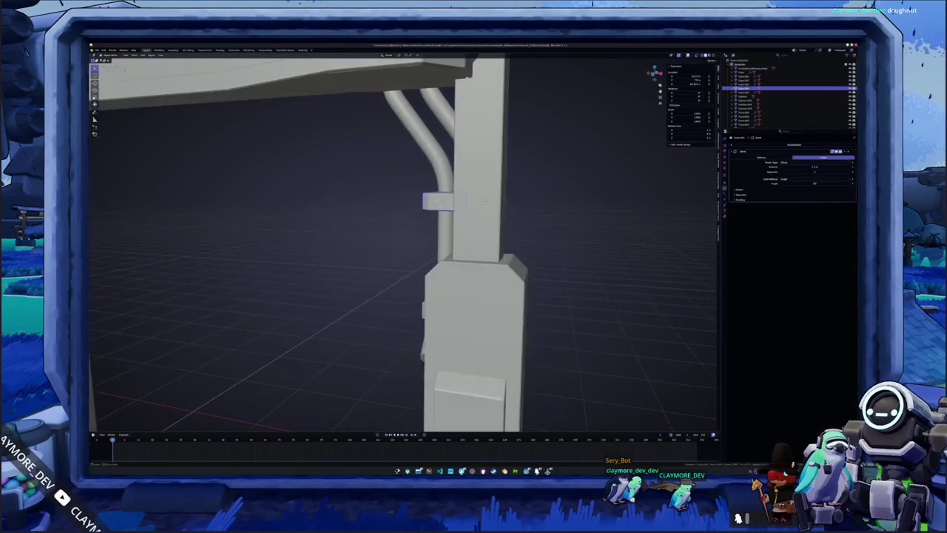
key("Tab")
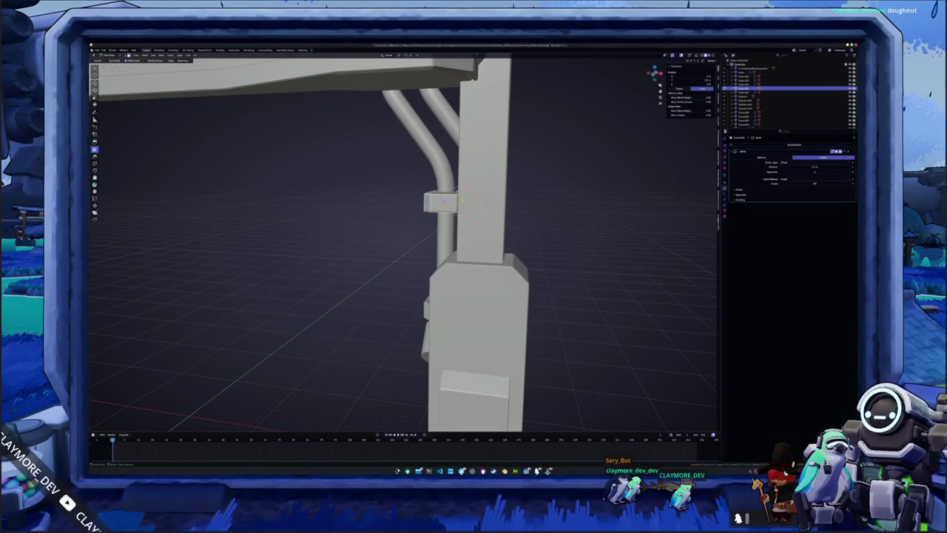
Step: Shift the clamps along X in X-ray view to line them up on the pipes
key("alt+z")
key("g")
key("x")
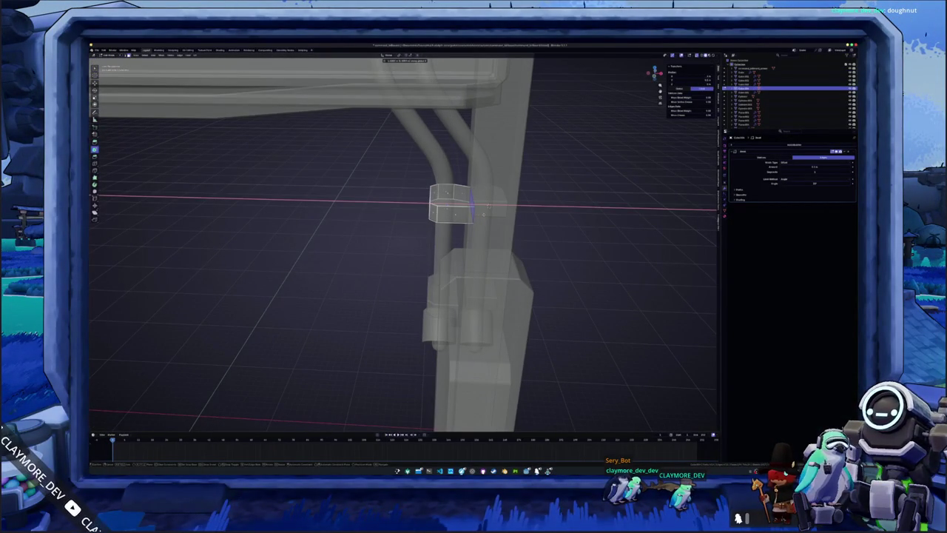
left_click(484, 214)
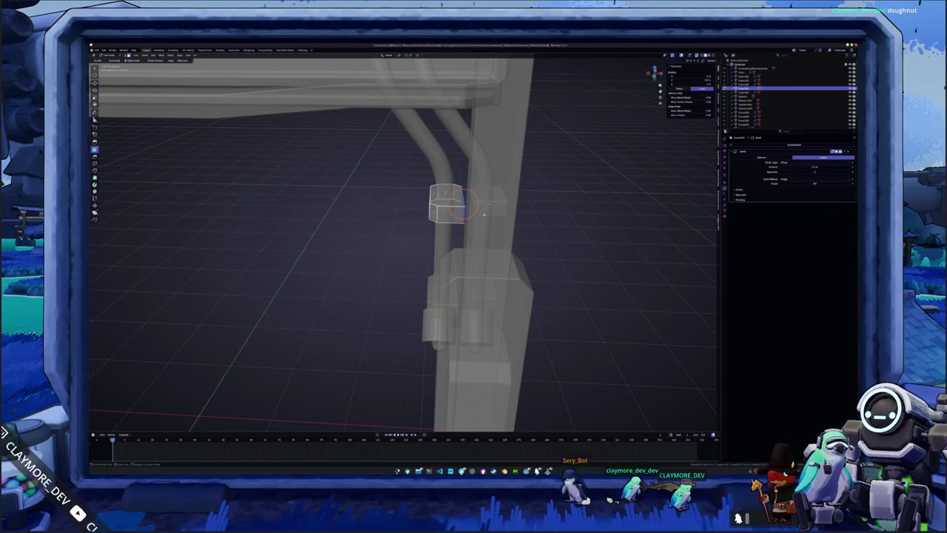
key("Tab")
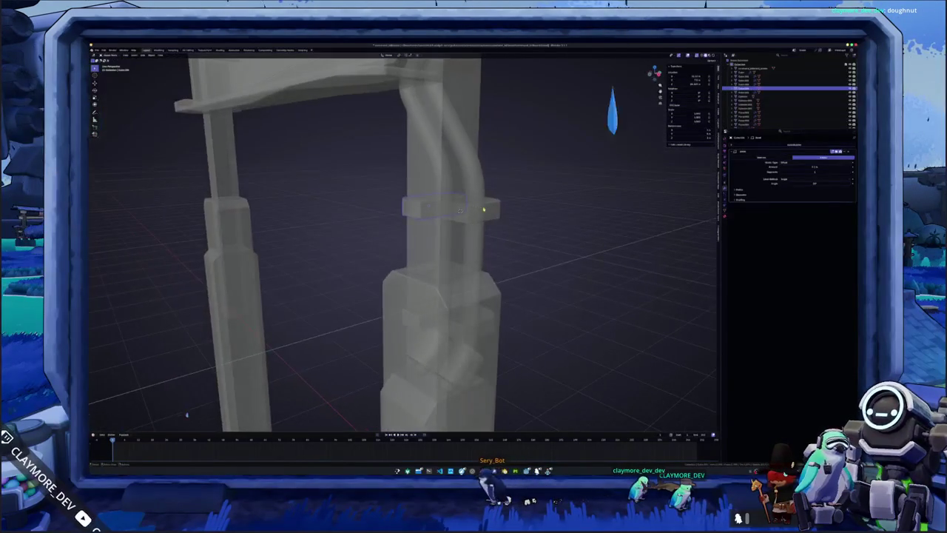
left_click(493, 211)
left_click(493, 210)
key("Tab")
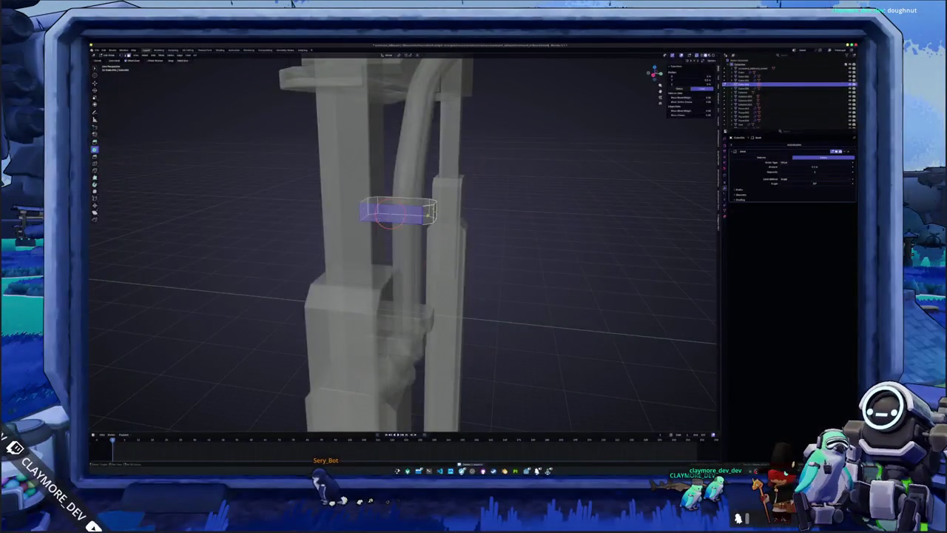
key("g")
key("x")
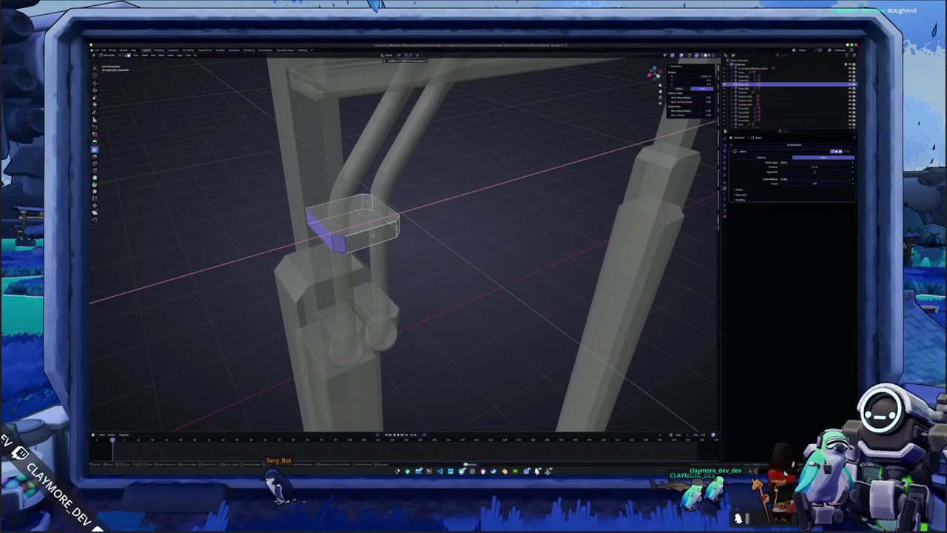
left_click(370, 233)
Step: Delete the mid-post clamp and check the pipes from the front view
scroll(385, 237, "down", 4)
key("alt+z")
key("Tab")
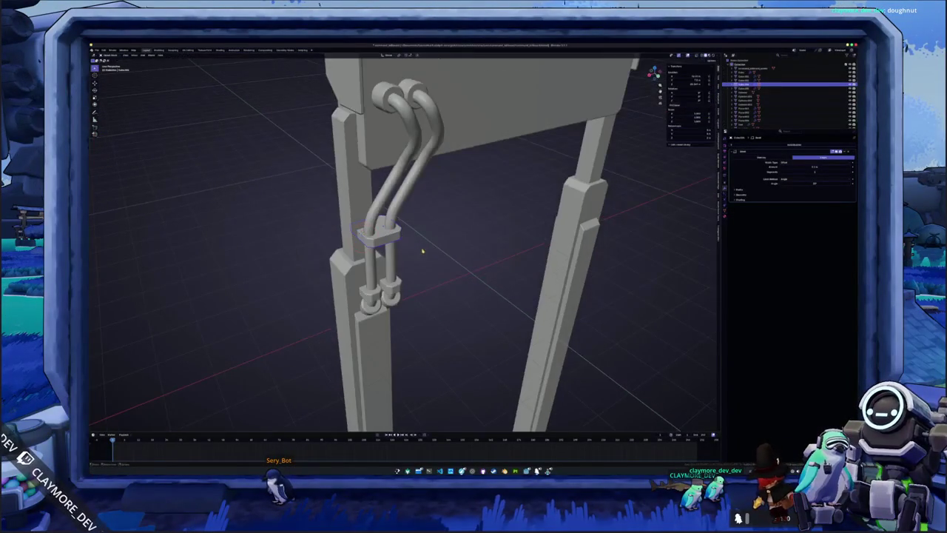
left_click_drag(402, 250, 350, 256)
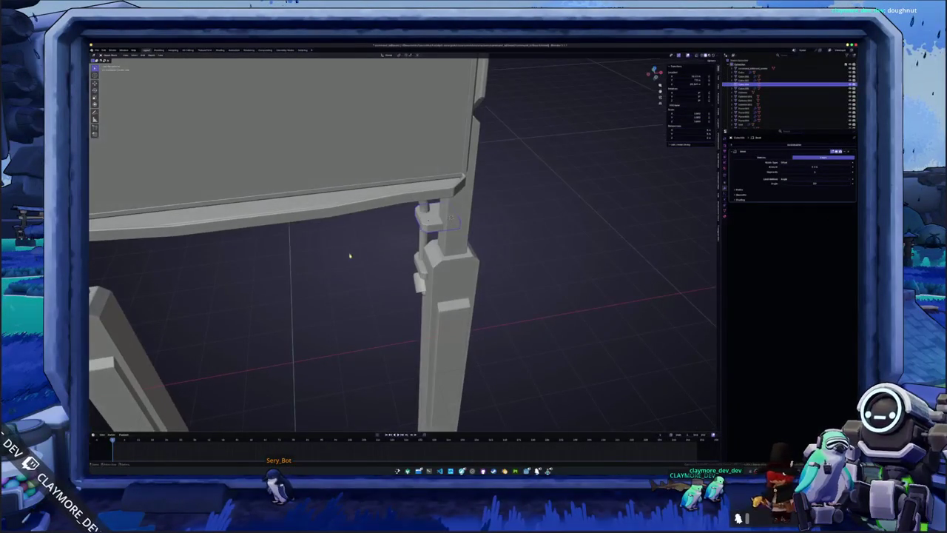
key("Tab")
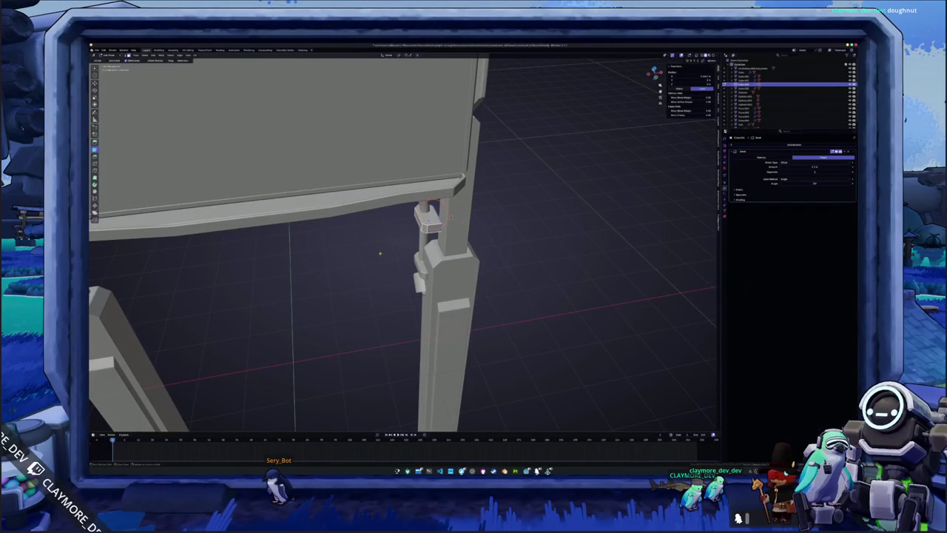
key("Tab")
left_click(385, 251)
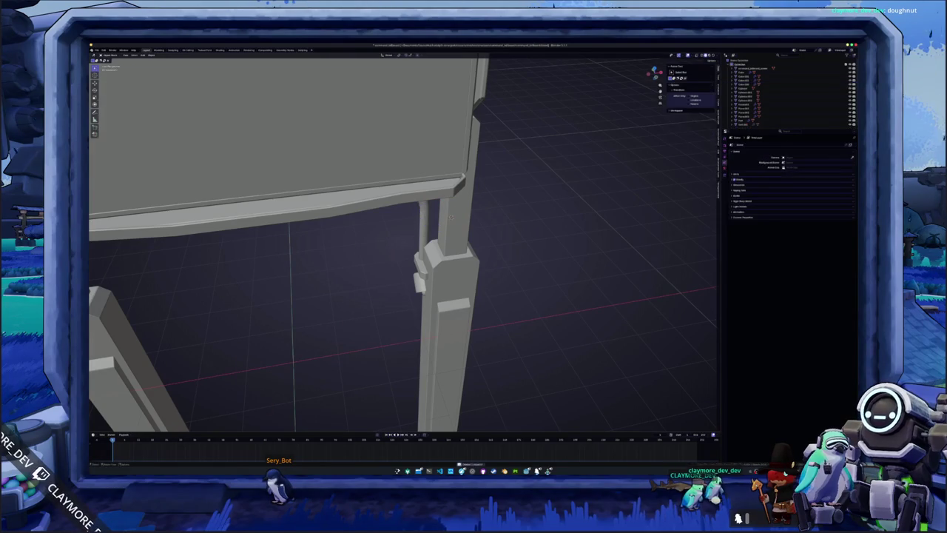
mouse_move(392, 252)
left_mouse_down()
mouse_move(391, 232)
mouse_move(338, 244)
mouse_move(375, 256)
left_mouse_up()
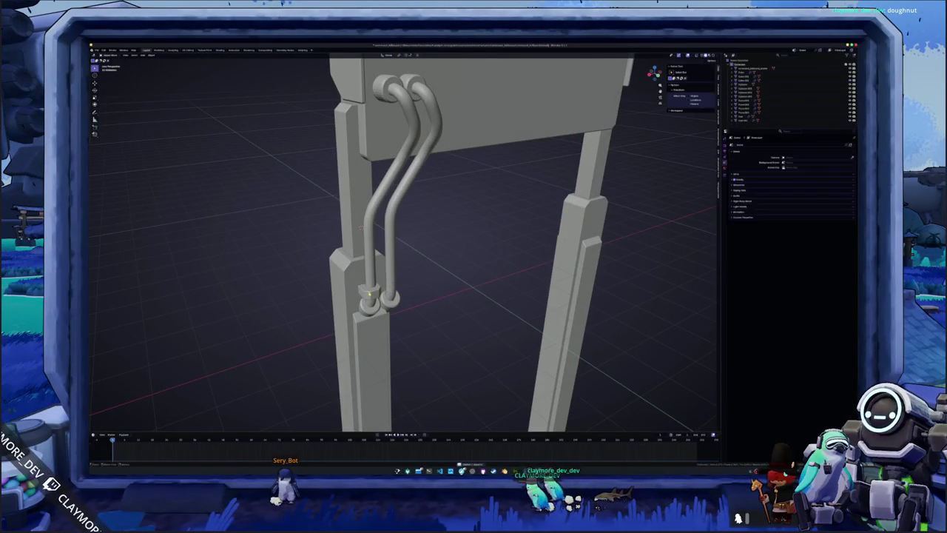
key("KP_1")
left_click(784, 116)
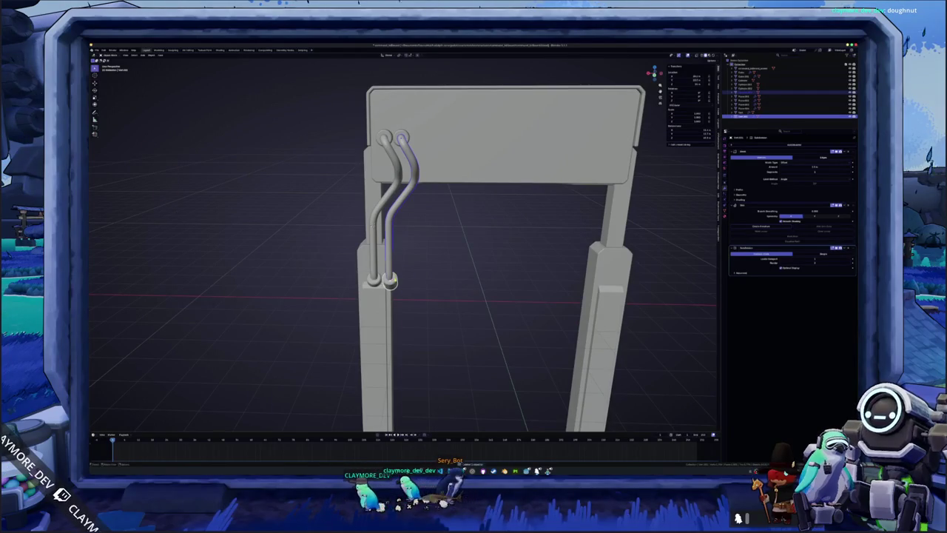
Step: Shift the pipes along X and duplicate one sideways as a third pipe
key("g")
key("x")
key("Return")
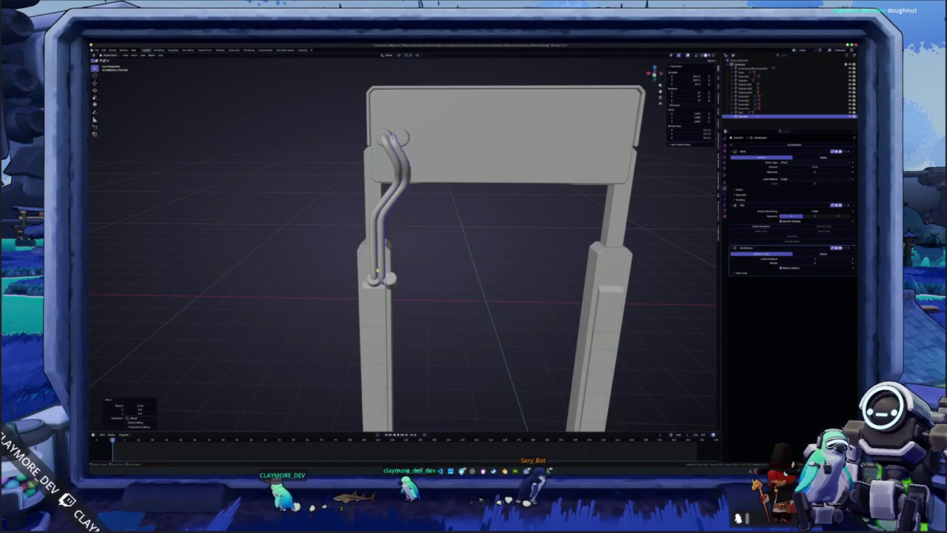
key("shift+d")
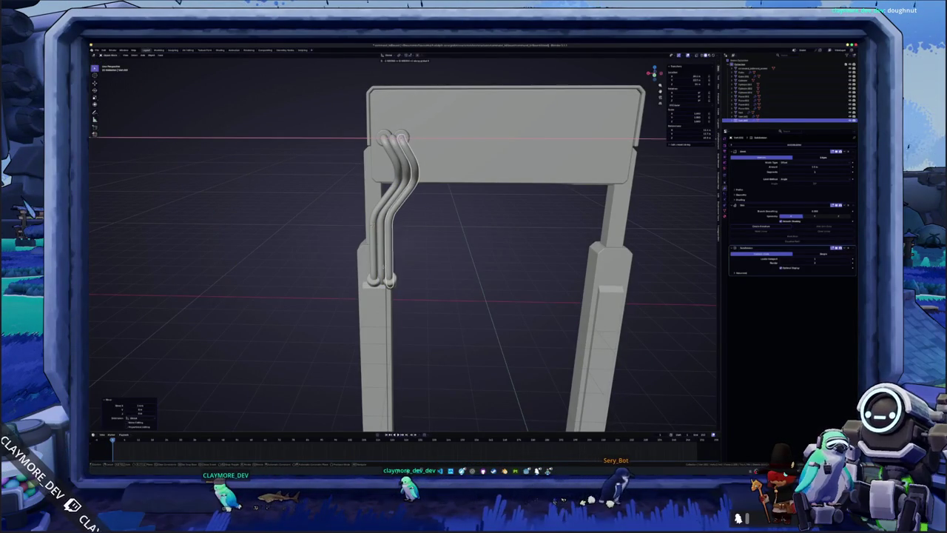
key("Return")
Step: Delete an unwanted pipe and duplicate a remaining pipe sideways along X
left_click(403, 137)
key("x")
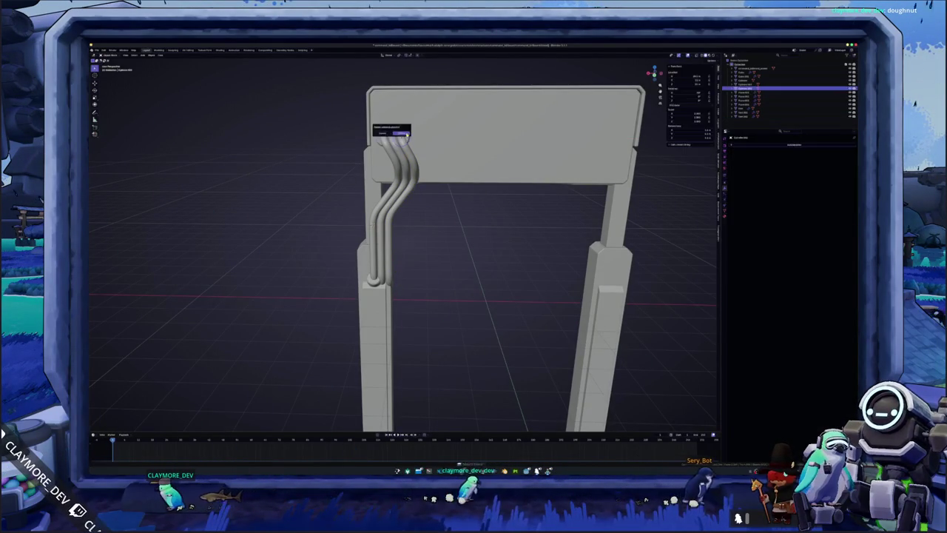
left_click(403, 134)
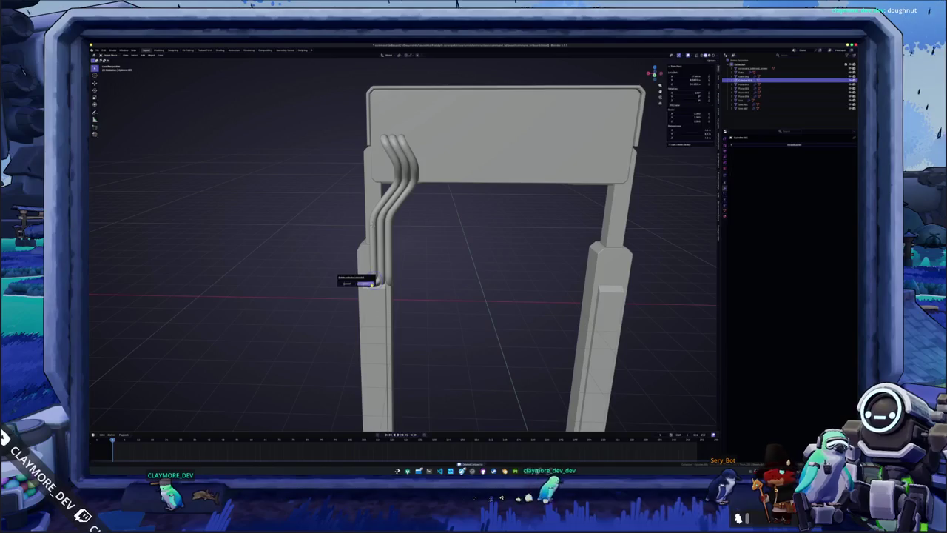
left_click(391, 265)
key("shift+d")
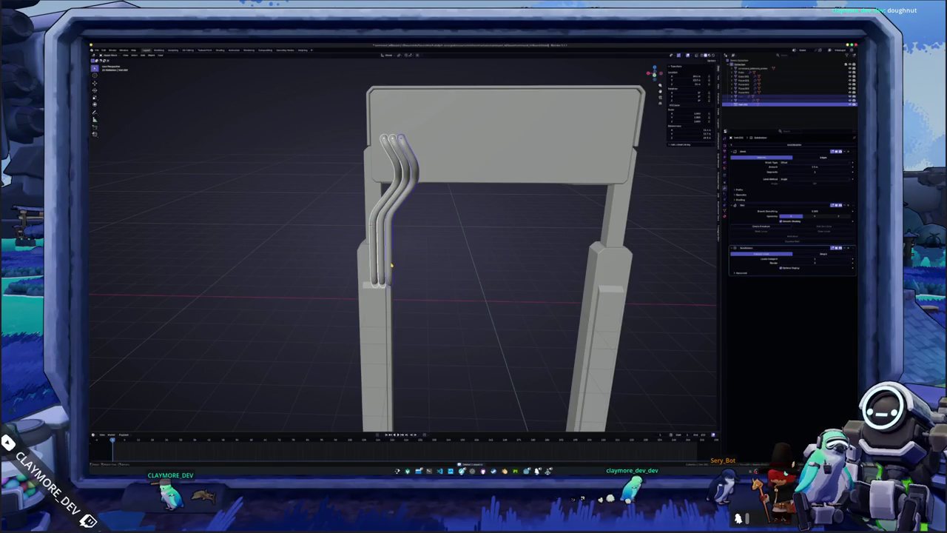
key("x")
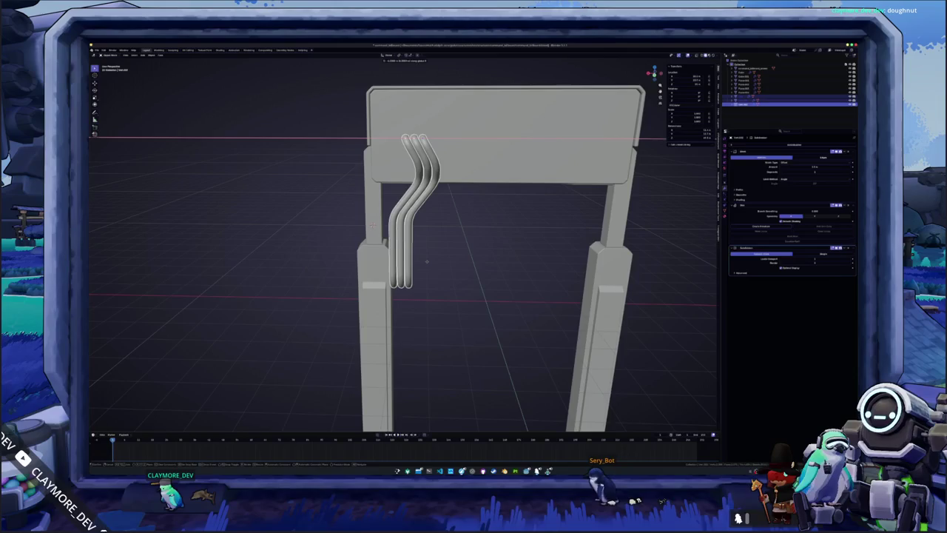
left_click(426, 261)
Step: Place the 3D cursor on the pipe bend using see-through shading, then return to object mode
mouse_move(423, 260)
left_mouse_down()
mouse_move(415, 245)
mouse_move(408, 263)
left_mouse_up()
key("alt+z")
left_click(408, 189)
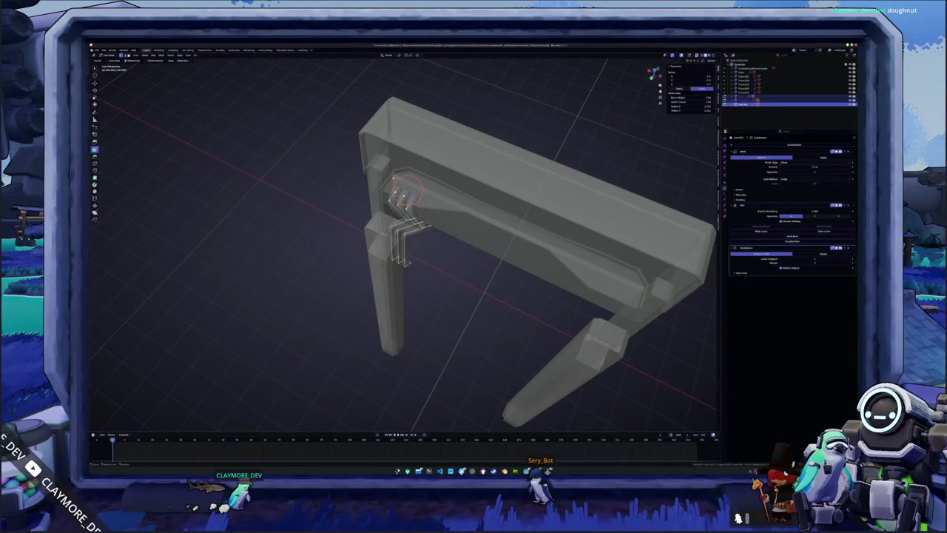
key("Tab")
right_click(411, 220)
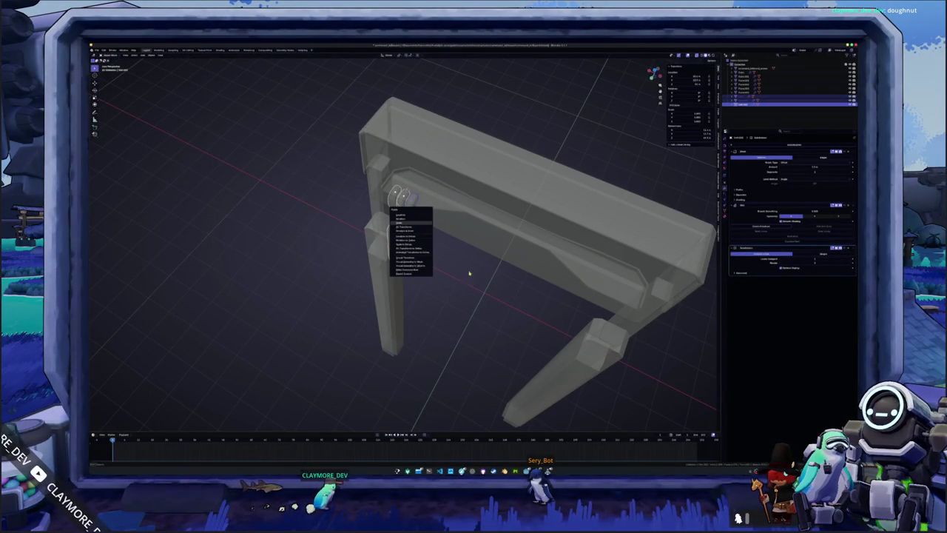
key("alt+z")
key("shift+a")
Step: Add a cube at the pipe tops and resize it along Z and X to fit them
mouse_move(444, 266)
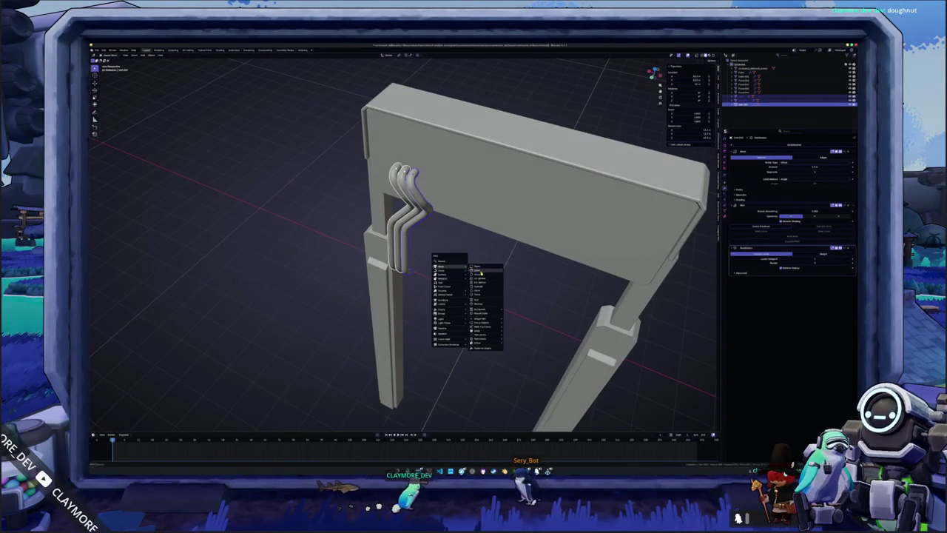
left_click(481, 271)
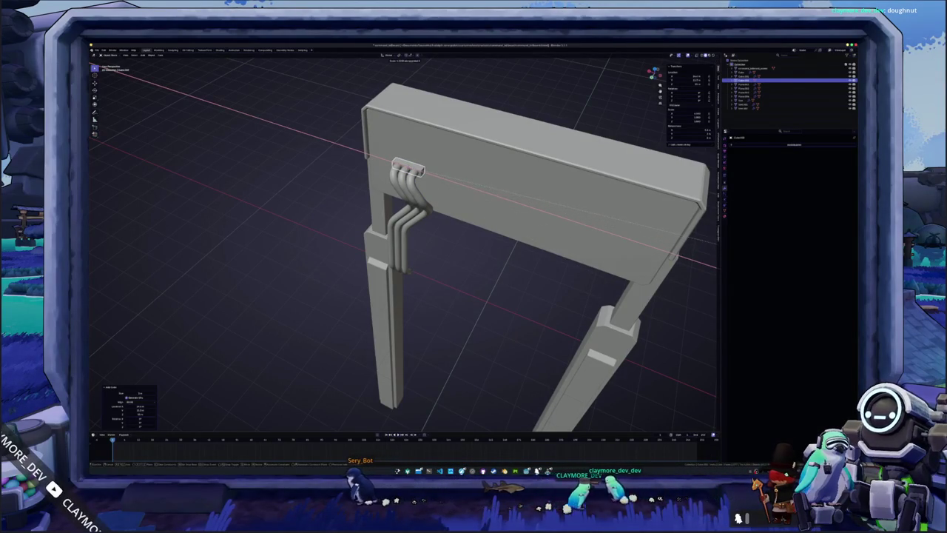
left_click_drag(245, 296, 304, 300)
scroll(304, 299, "up", 4)
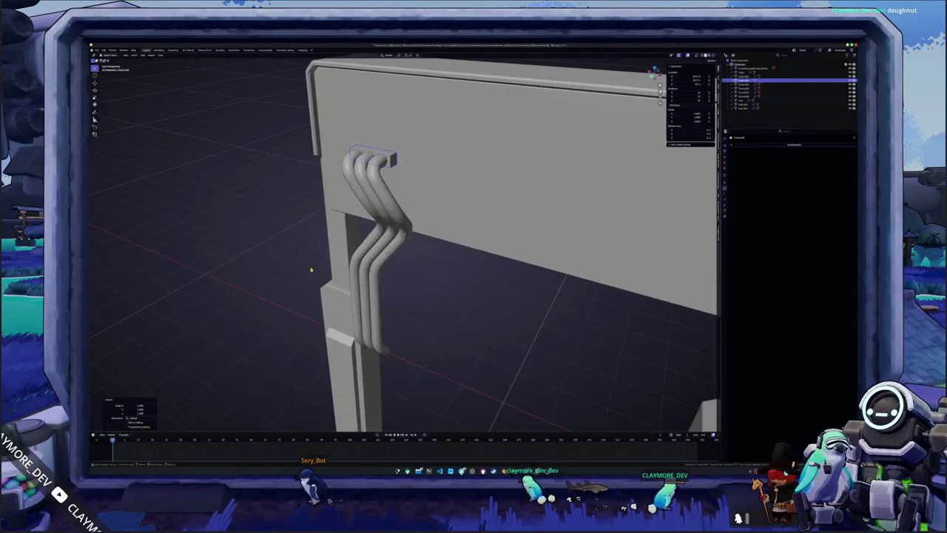
key("g")
key("z")
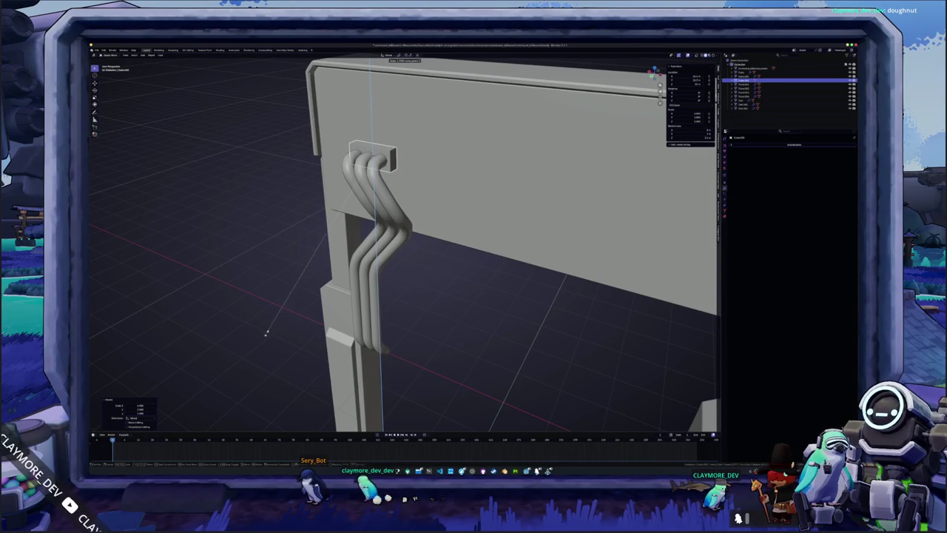
key("x")
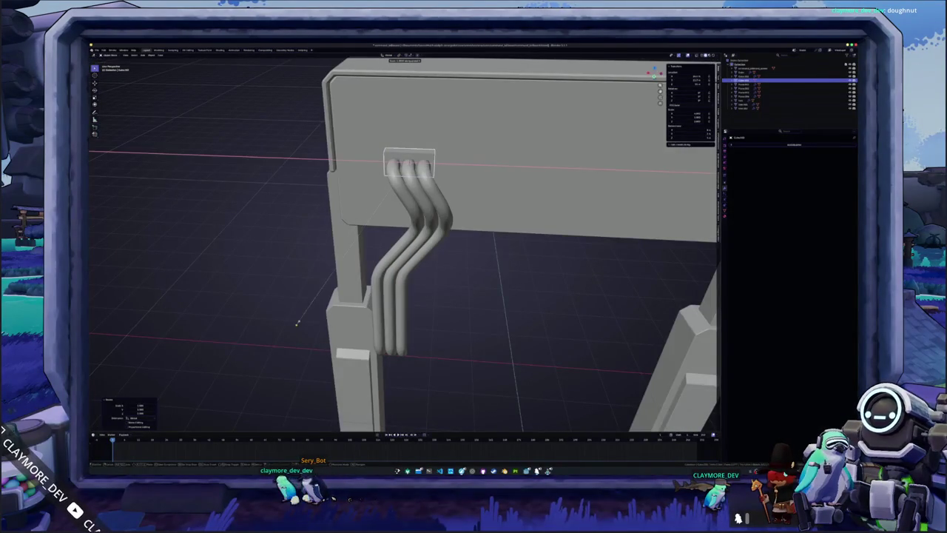
left_click(263, 320)
key("ctrl+a")
left_click(261, 323)
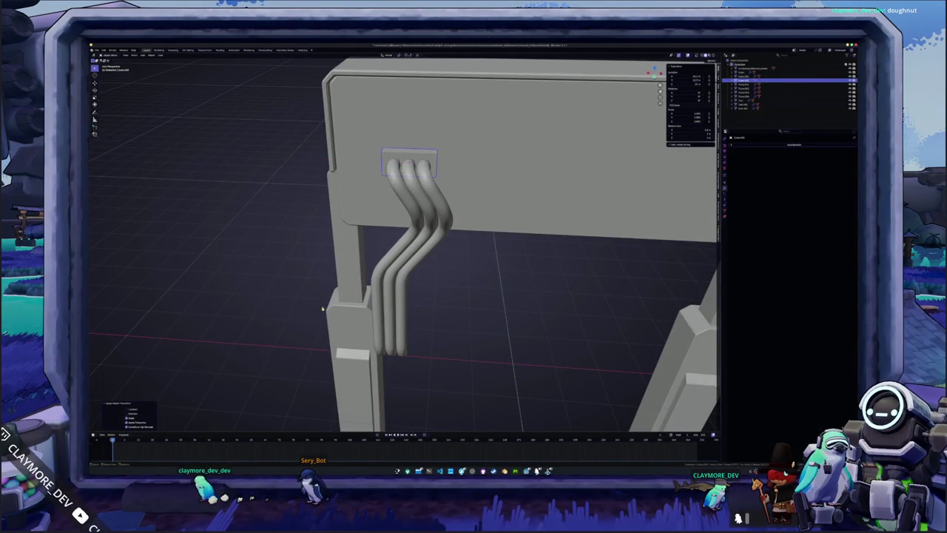
key("alt+z")
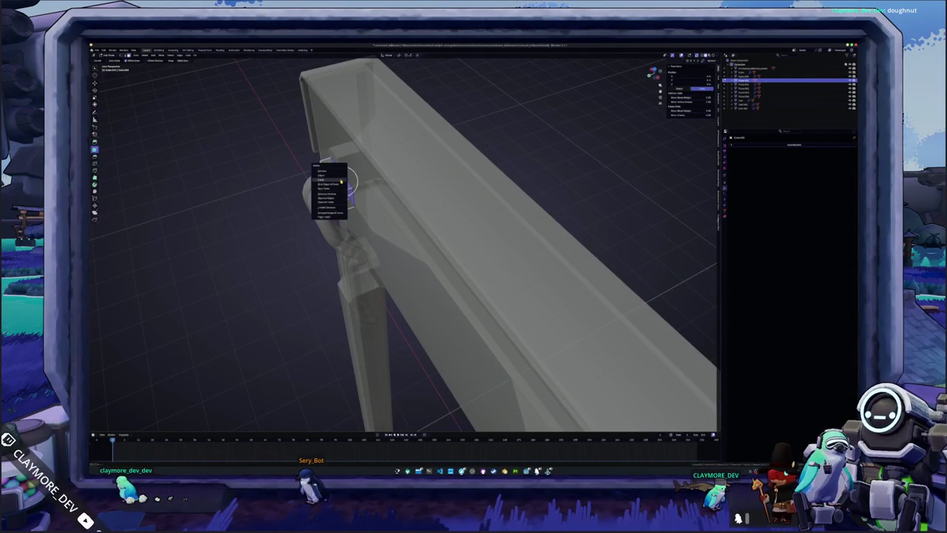
Step: Apply the box's scale in object mode
key("Tab")
key("ctrl+a")
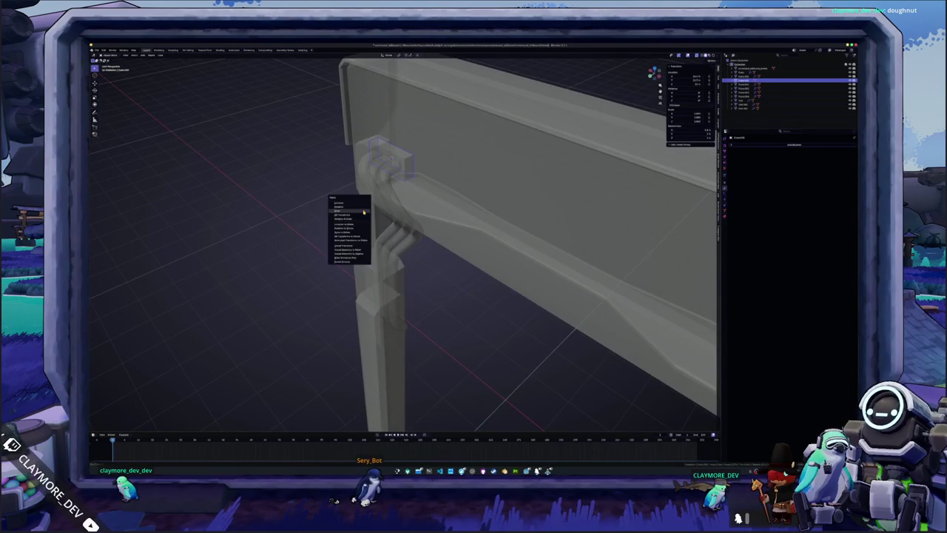
left_click(352, 216)
key("alt+z")
Step: Add a Bevel modifier to the box, apply its transforms, and set the bevel amount
left_click(770, 155)
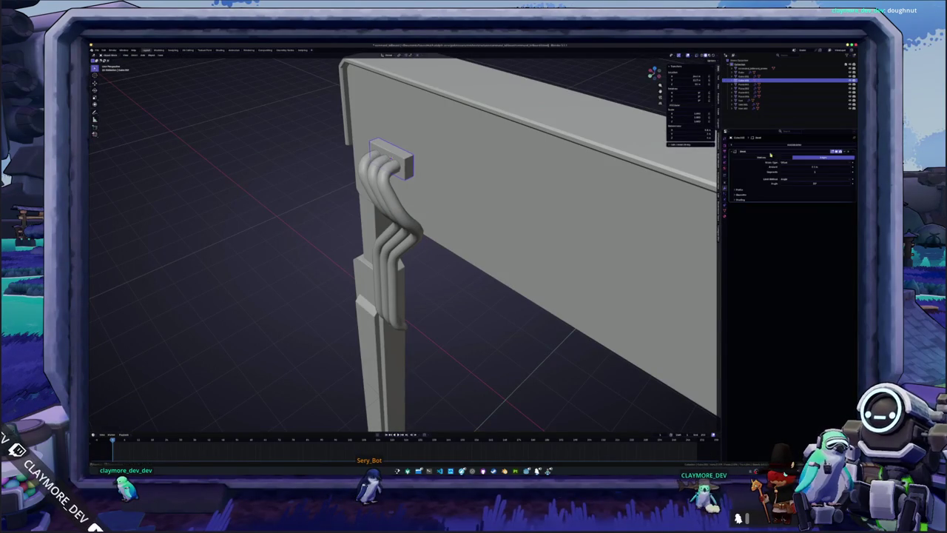
key("ctrl+a")
left_click(586, 202)
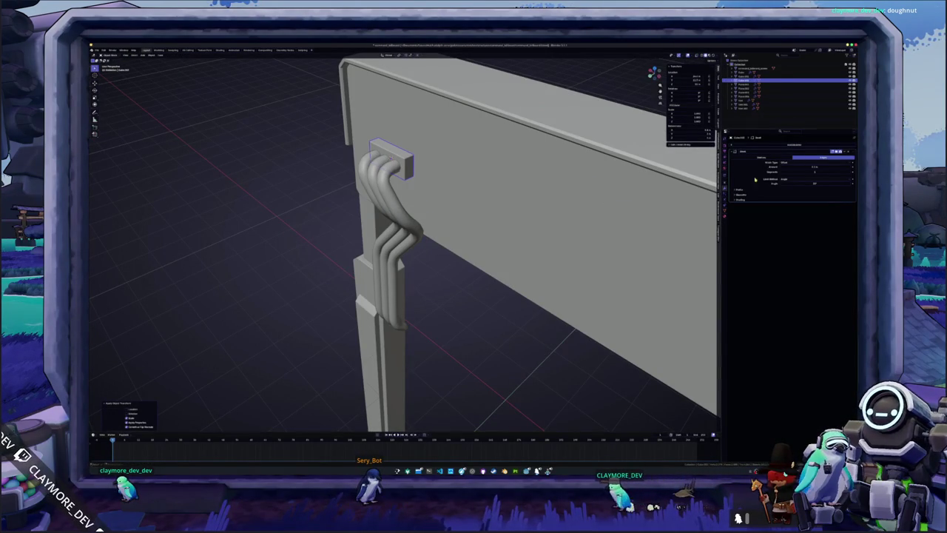
left_click(811, 166)
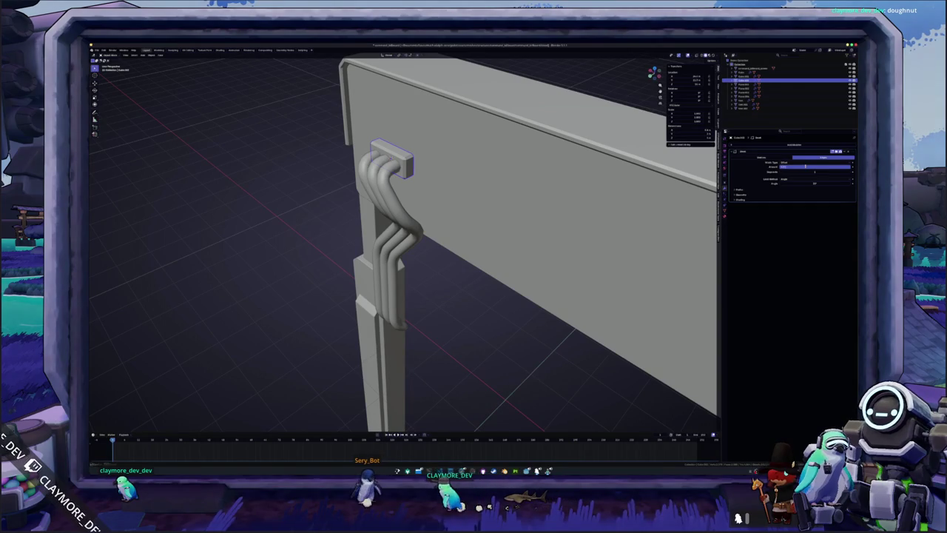
scroll(570, 253, "down", 3)
scroll(571, 253, "up", 5)
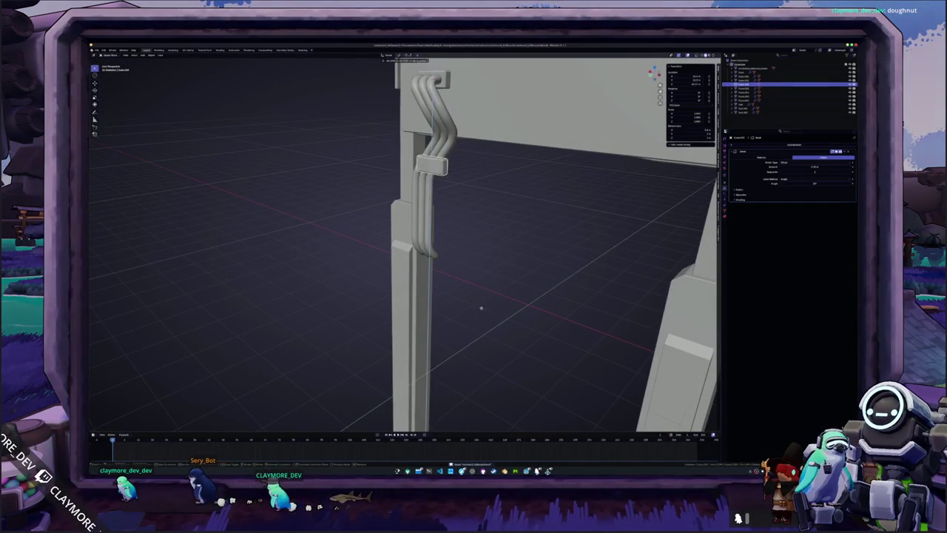
Step: Place a copy of the box lower on the pipes as a clamp
key("shift+d")
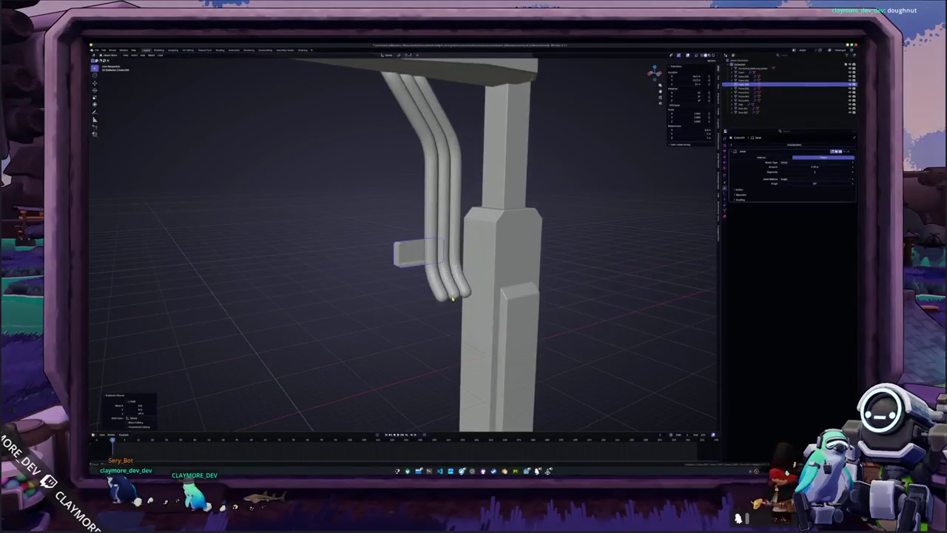
left_click(461, 303)
key("Tab")
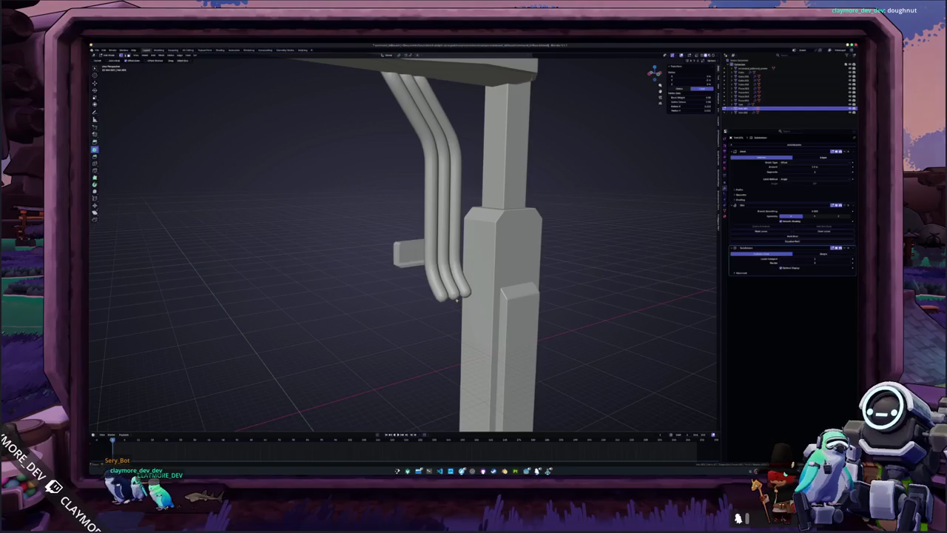
left_click(273, 320)
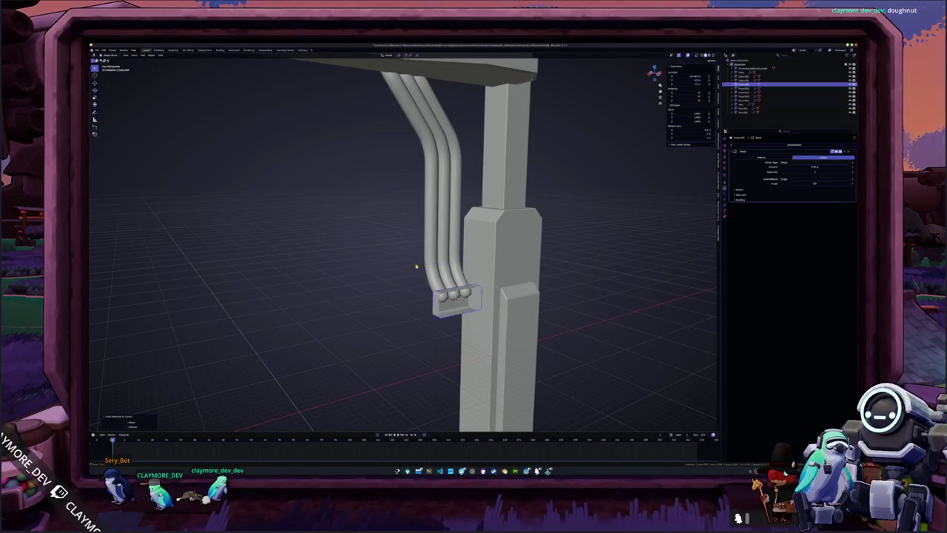
Step: Check the clamp from around the post, then deselect it and view the whole frame
left_click(395, 299)
left_click_drag(395, 299, 438, 296)
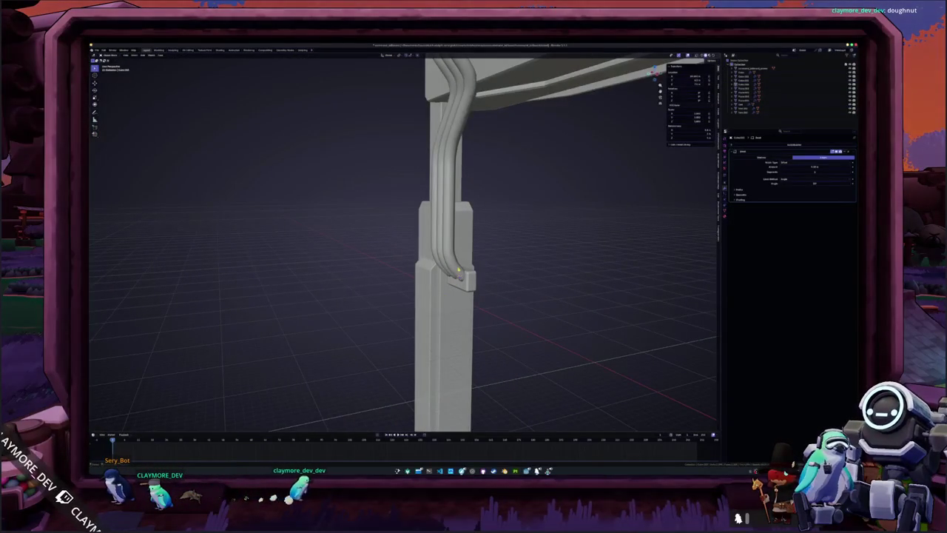
left_click(459, 272)
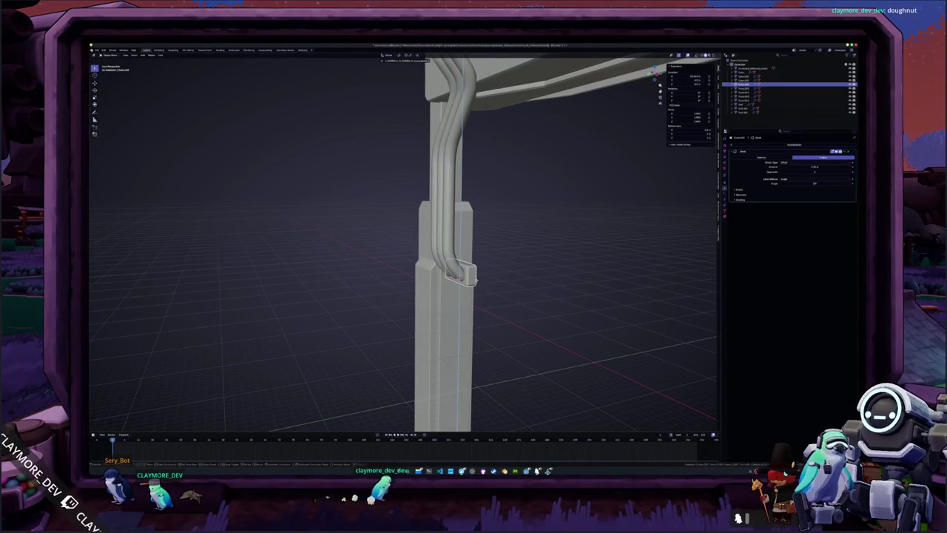
left_click(511, 286)
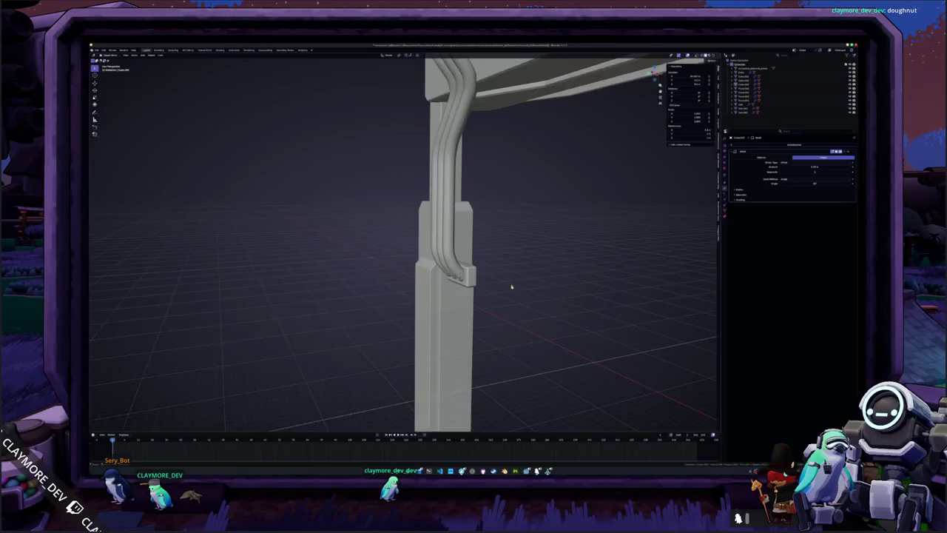
left_click_drag(511, 286, 447, 273)
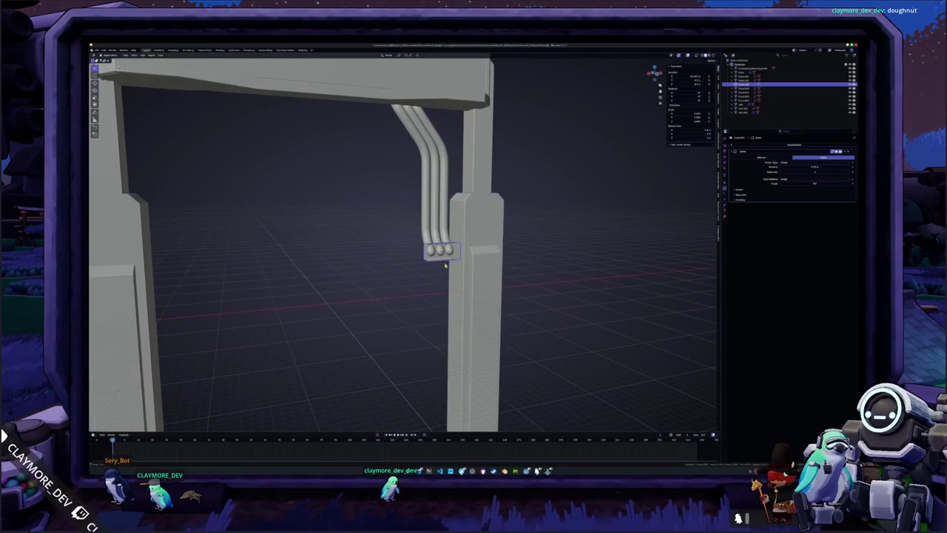
key("shift+a")
Step: Add a cube where the wire bundle meets the post and shrink it
mouse_move(391, 283)
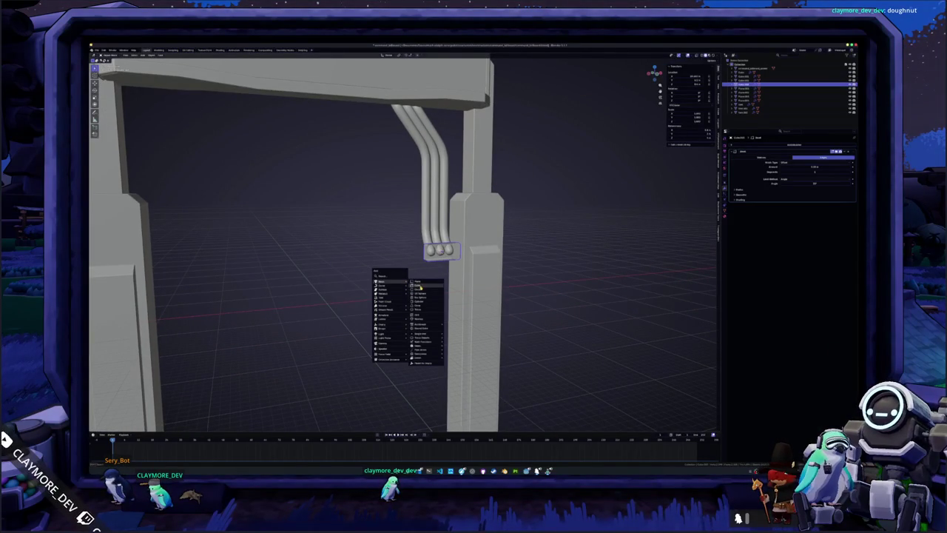
left_click(420, 287)
key("KP_Decimal")
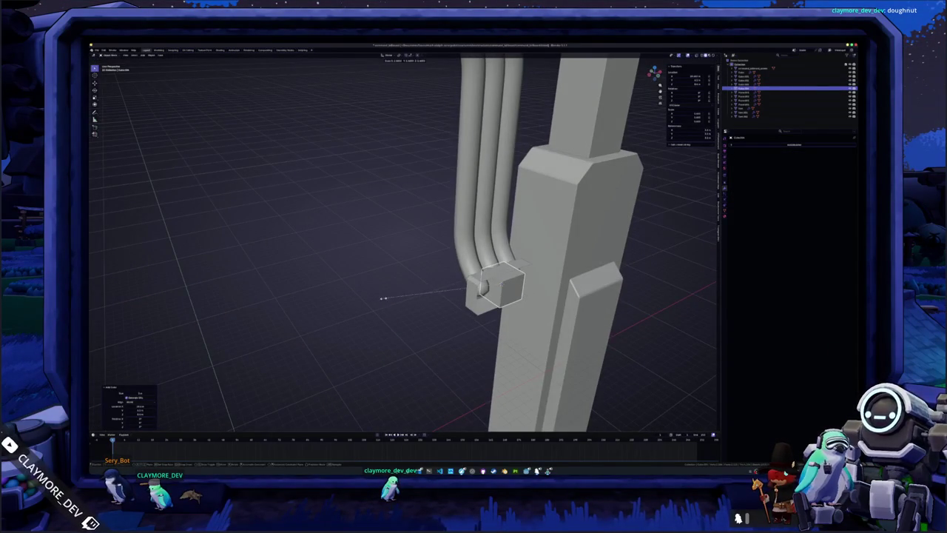
left_click(377, 300)
mouse_move(377, 300)
left_mouse_down()
mouse_move(474, 252)
mouse_move(541, 292)
left_mouse_up()
Step: Scale the cube along X and Y to thin it
key("s")
key("x")
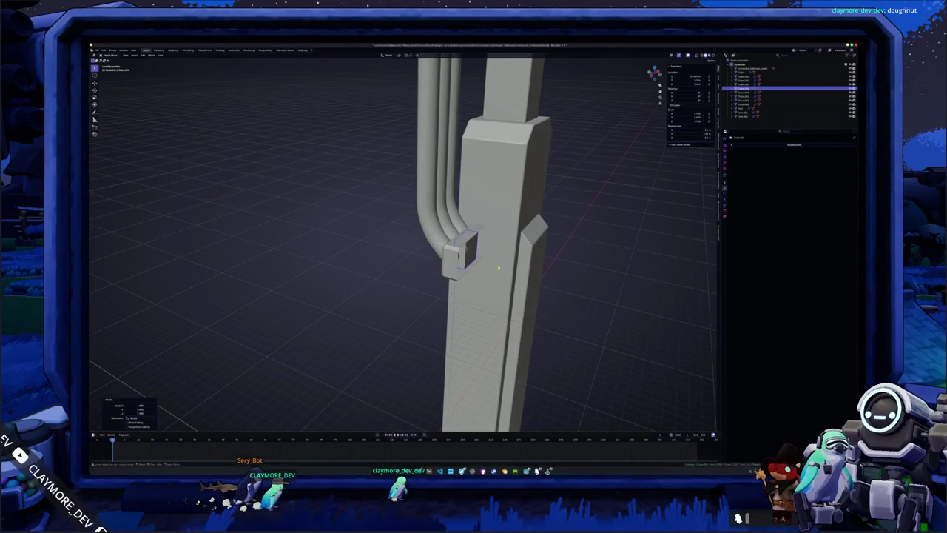
key("y")
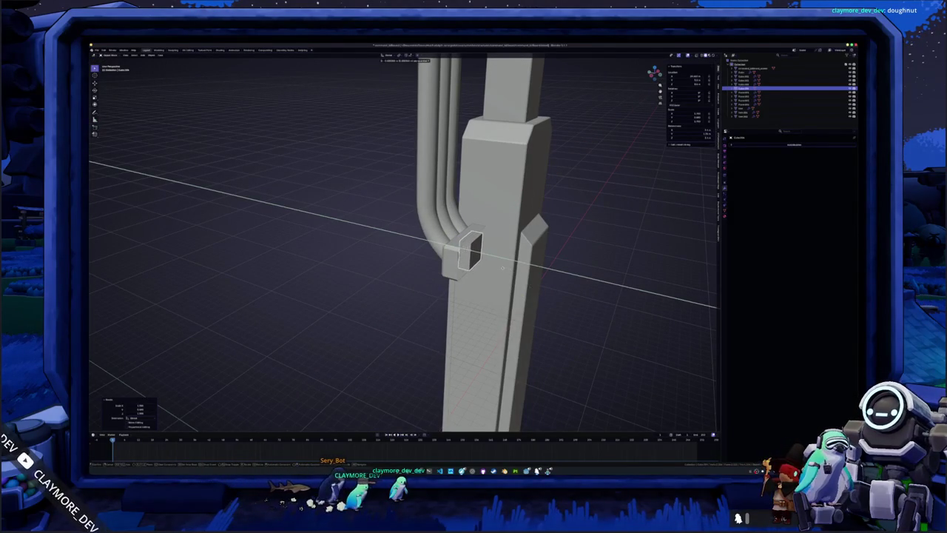
left_click(523, 274)
Step: Finish the box's X-axis scaling so it forms a thin plate over the pipe ends
key("Tab")
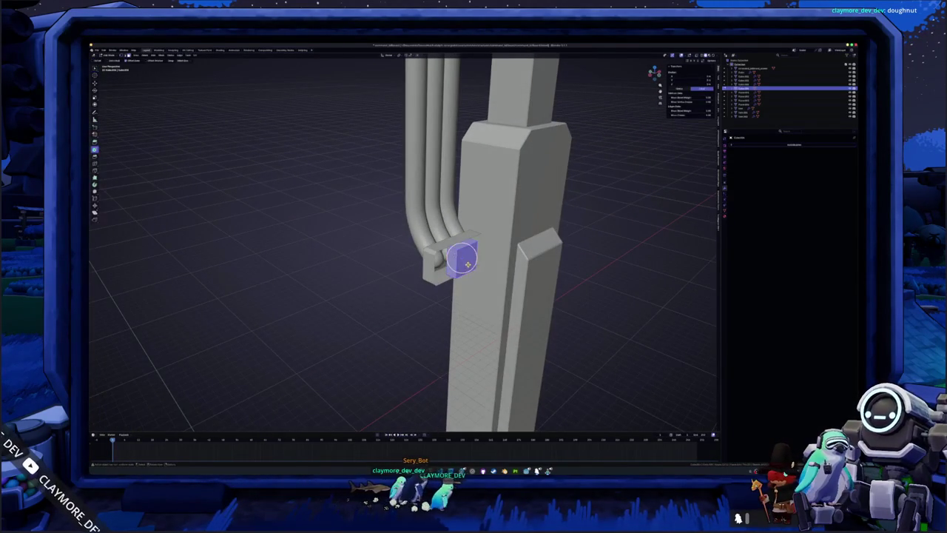
key("alt+z")
key("Tab")
key("alt+z")
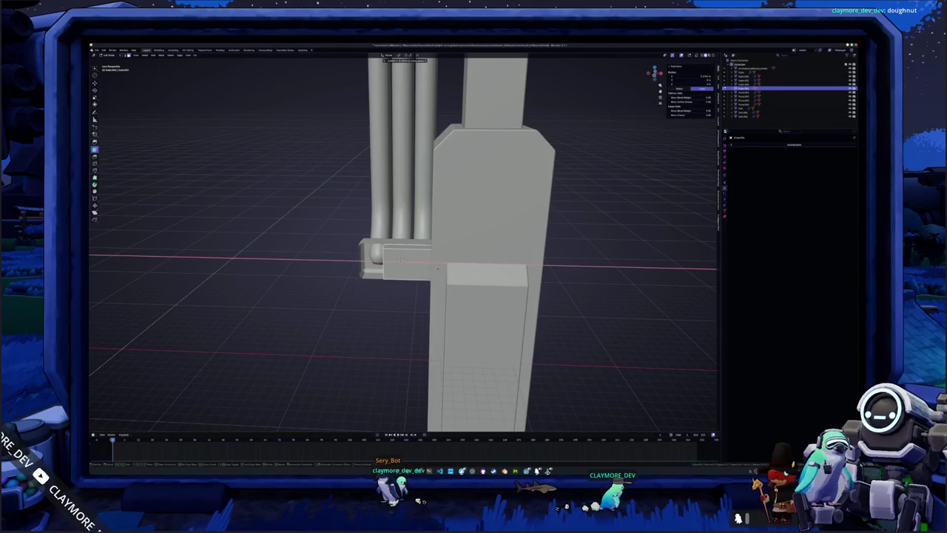
key("KP_4")
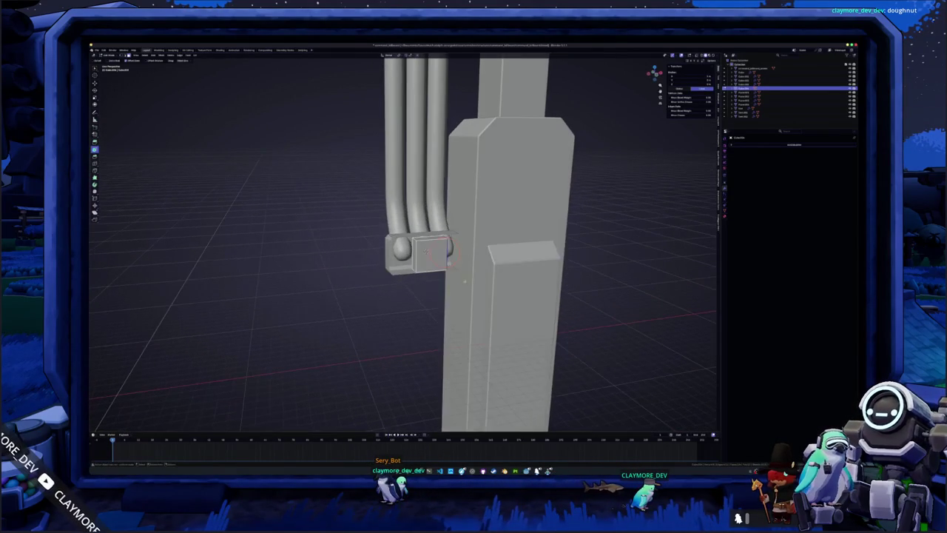
key("Tab")
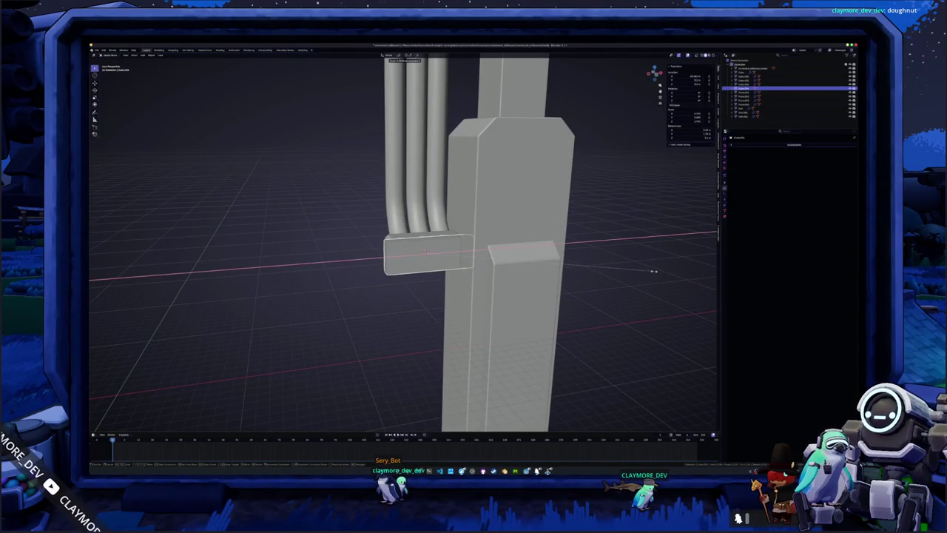
left_click(604, 273)
left_click(659, 274)
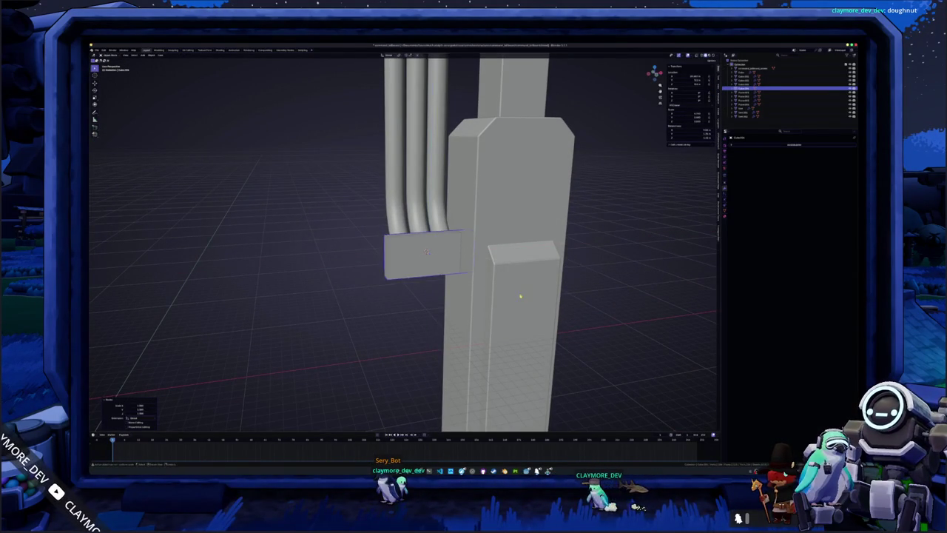
left_click_drag(518, 291, 592, 289)
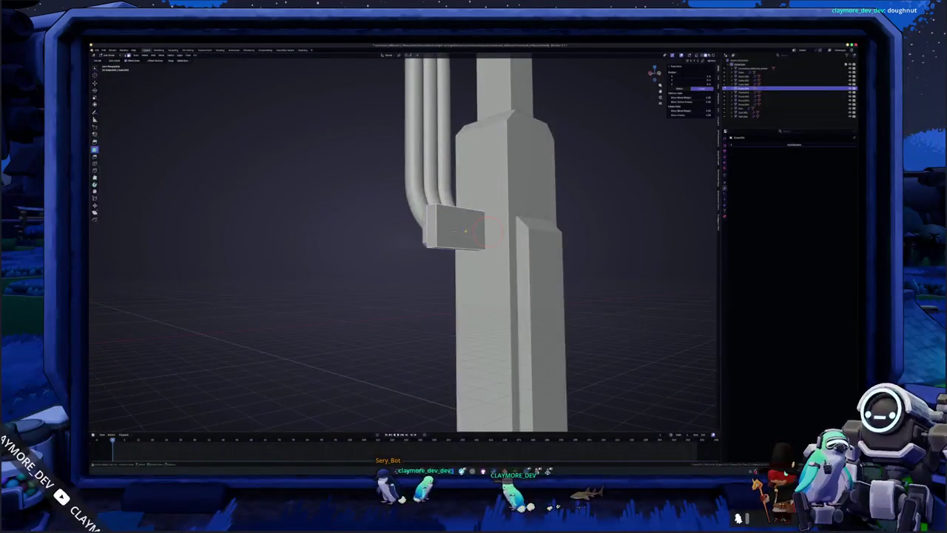
Step: Extrude the box's side face outward
key("Tab")
key("e")
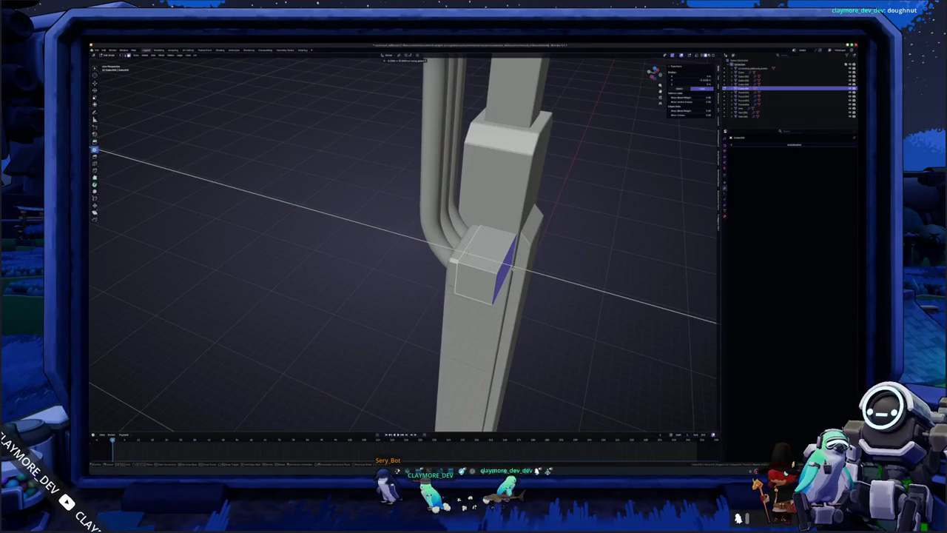
left_click(578, 273)
left_click_drag(563, 275, 578, 273)
Step: Switch between object and edit mode and undo the last change to the box
key("Tab")
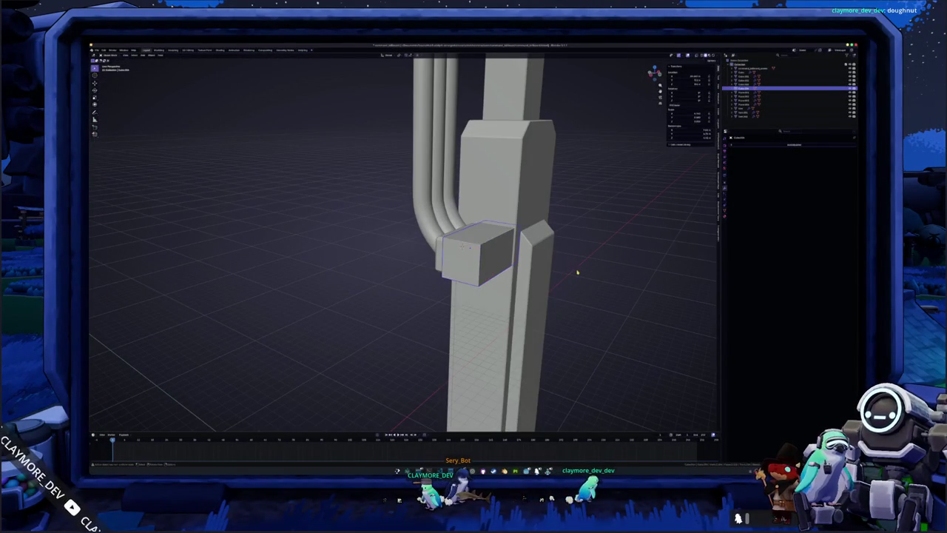
key("Tab")
right_click(577, 273)
left_click(588, 270)
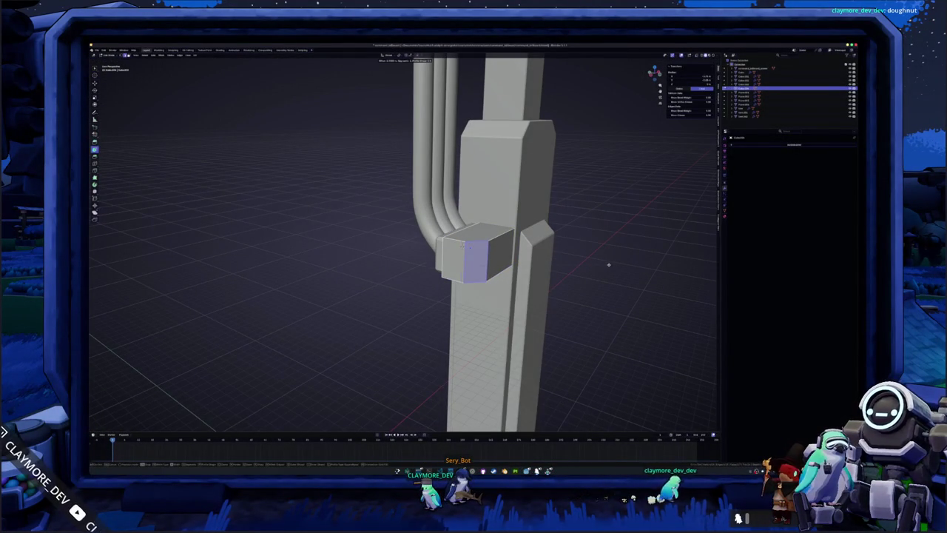
key("Tab")
scroll(577, 259, "up", 2)
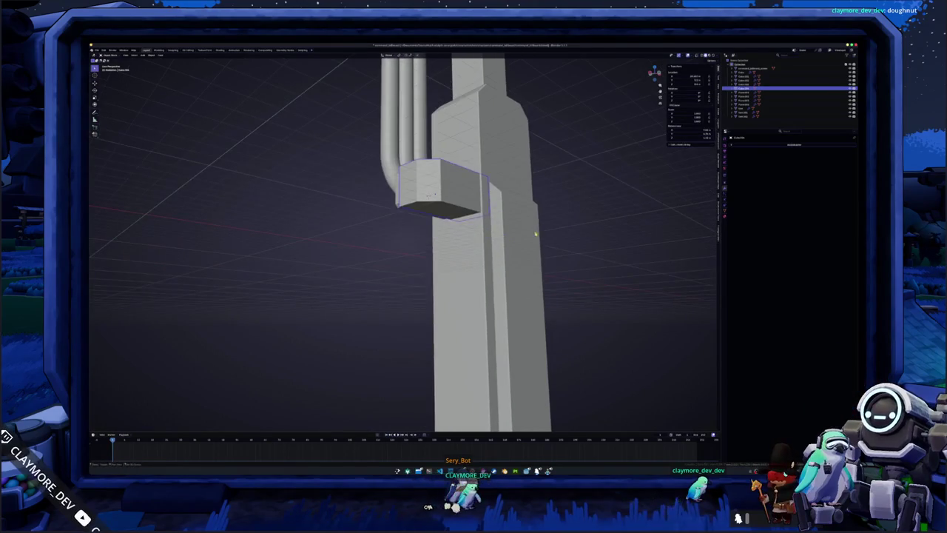
key("ctrl+z")
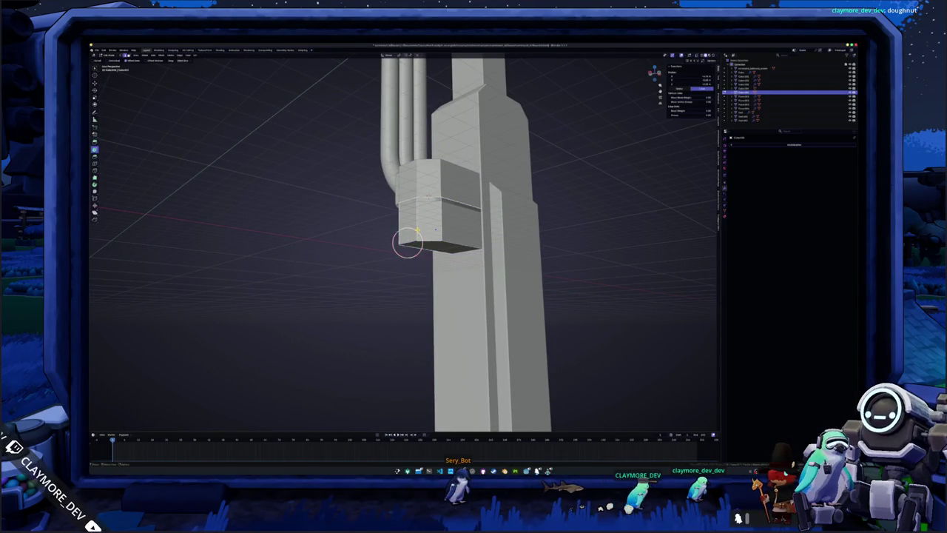
Step: Re-extrude a side face and add a vertical edge loop across the box
left_click(415, 220)
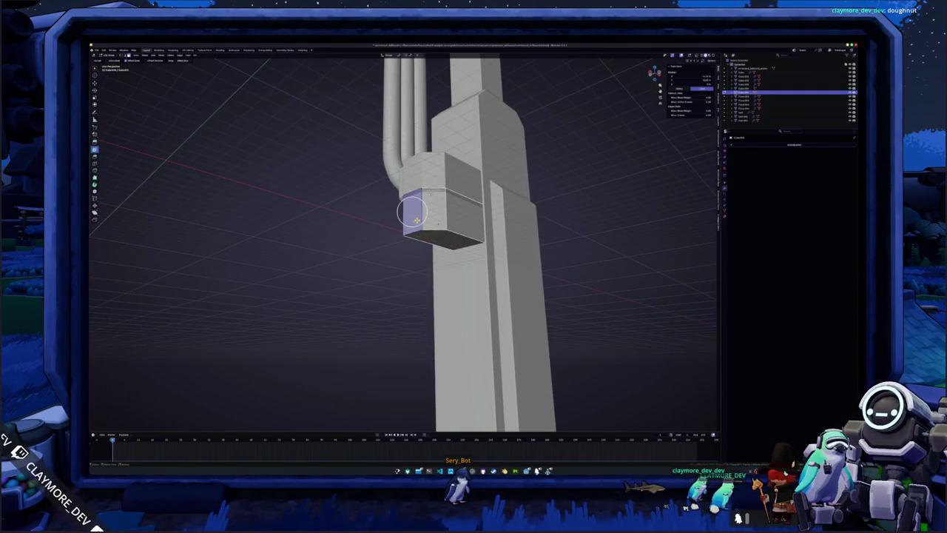
key("e")
right_click(392, 191)
key("Escape")
key("c")
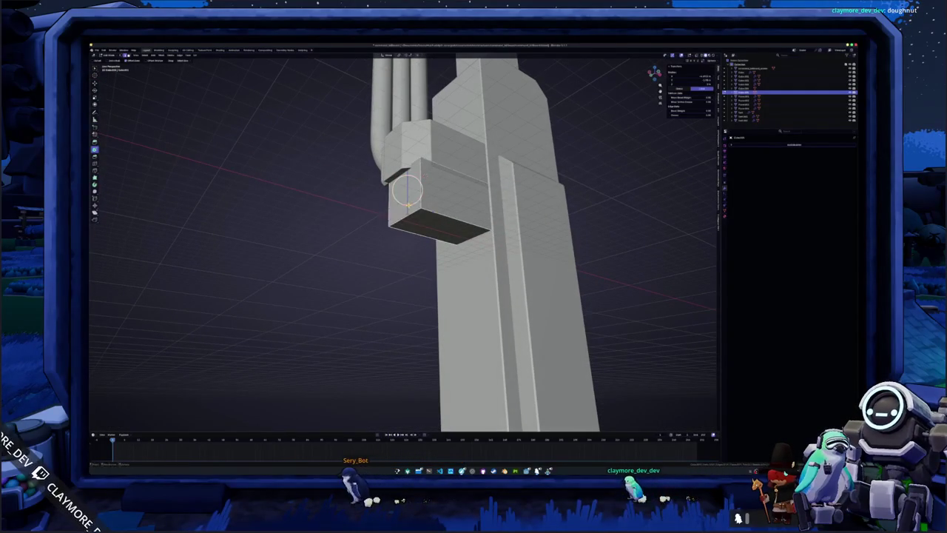
right_click(407, 191)
left_click(399, 208)
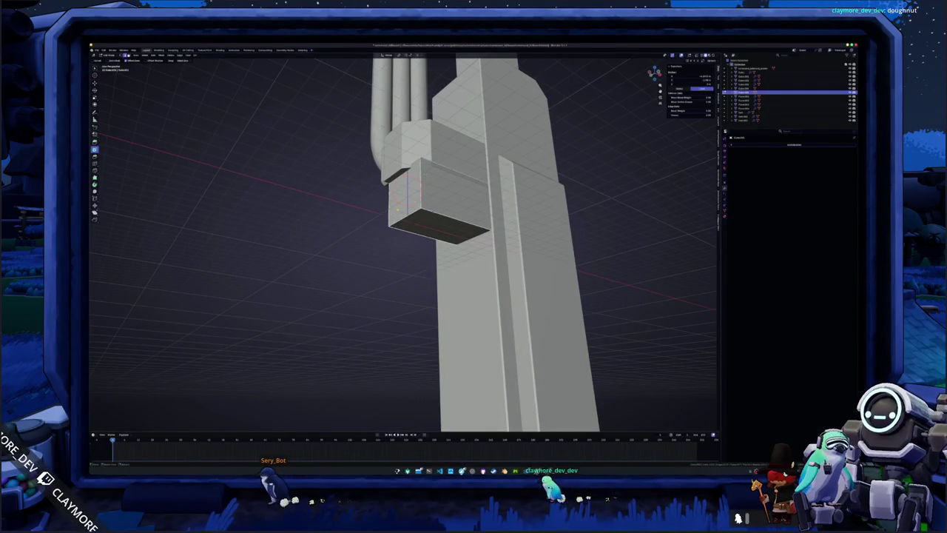
right_click(399, 211)
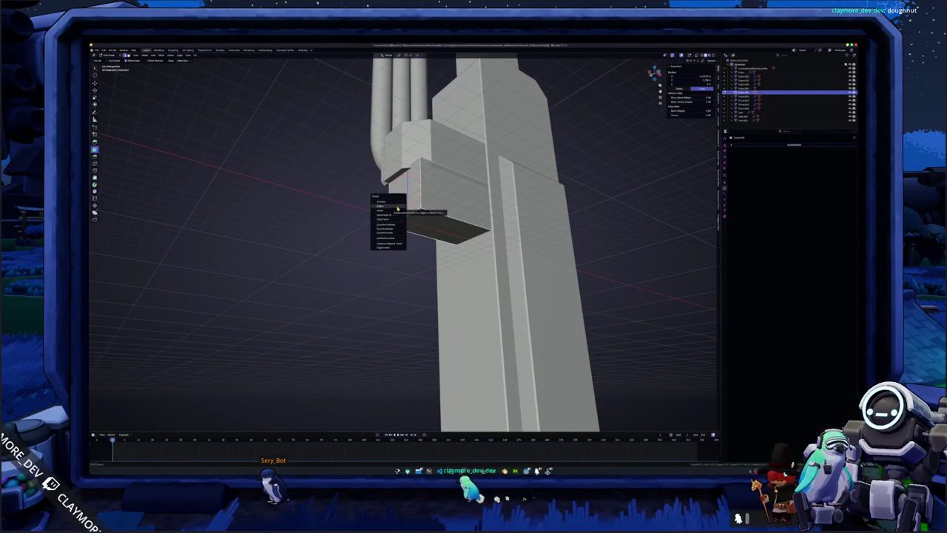
Step: Apply the face operation and push the lower block's face out along Y
left_click(398, 210)
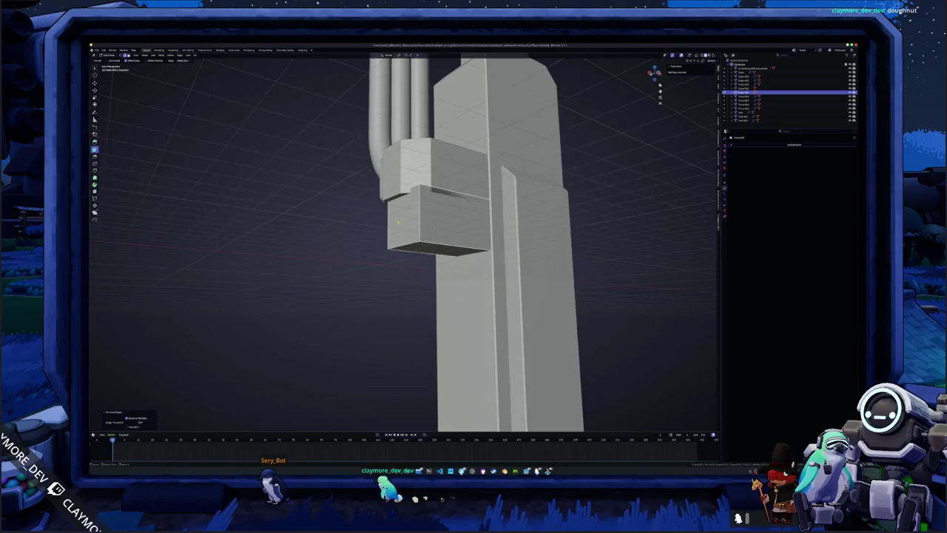
left_click(413, 233)
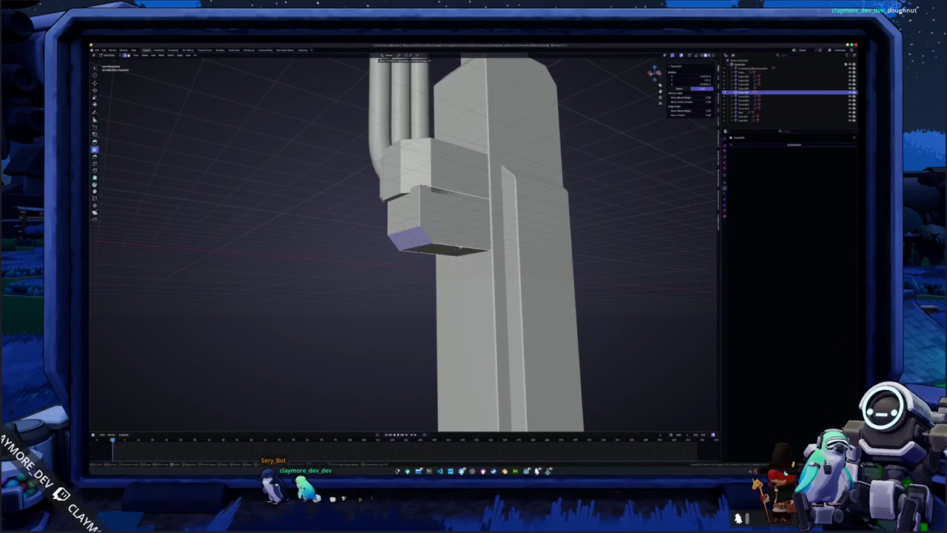
key("e")
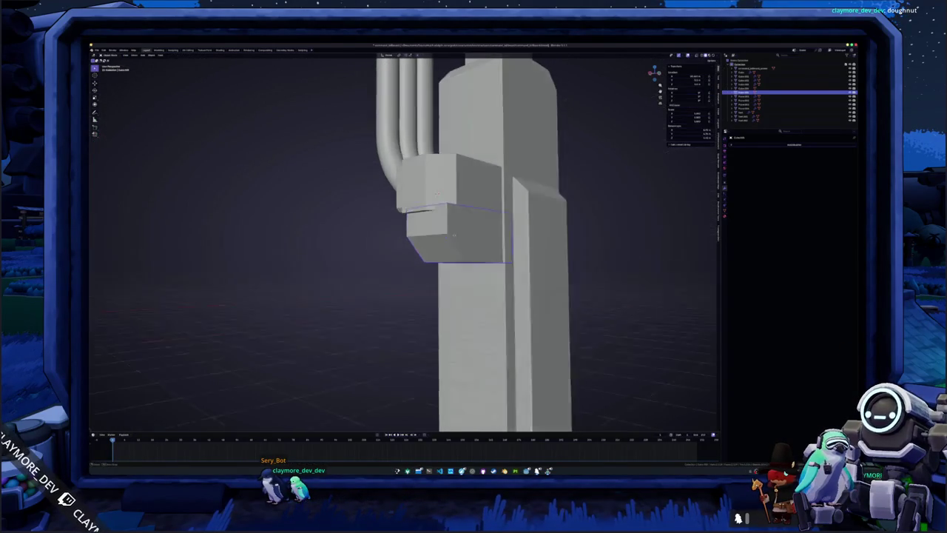
key("y")
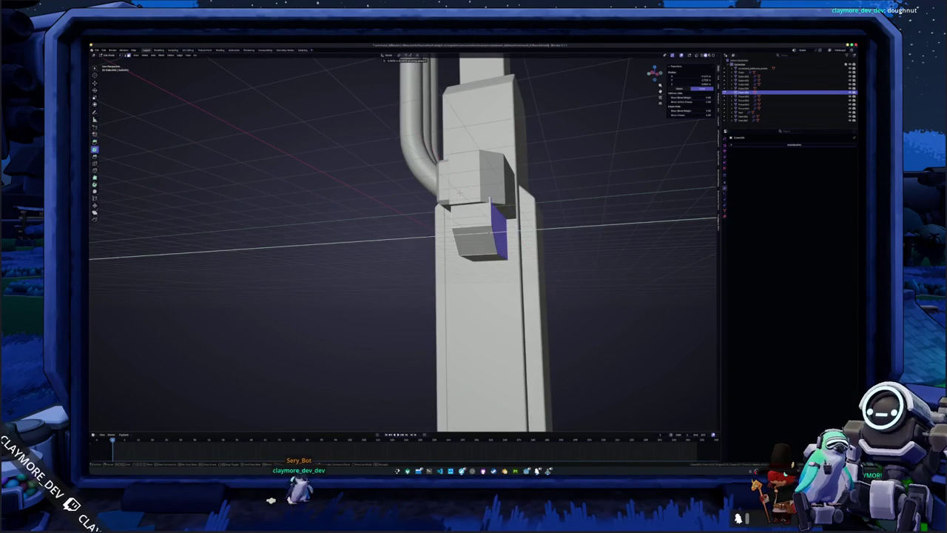
key("Return")
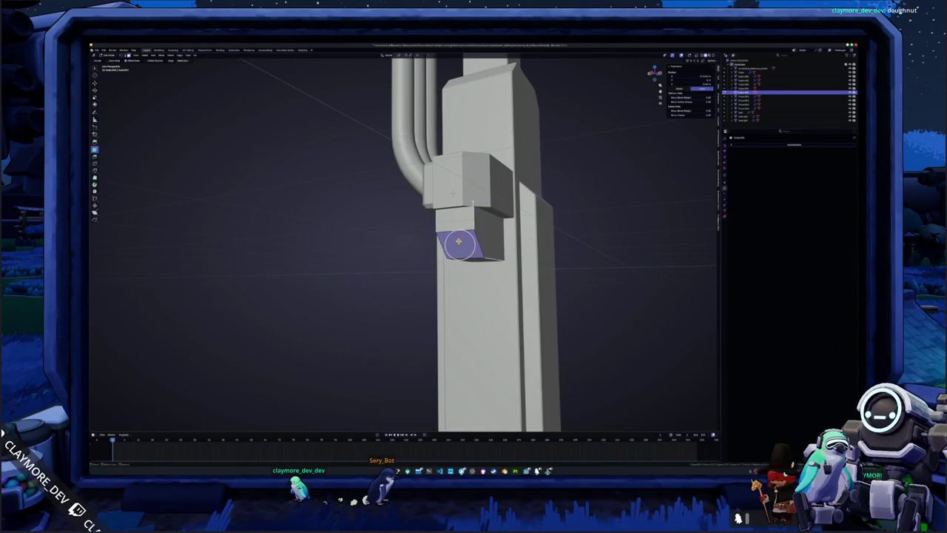
Step: Select a face on the lower block and move it along X to slant the bottom
left_click_drag(502, 224, 498, 234)
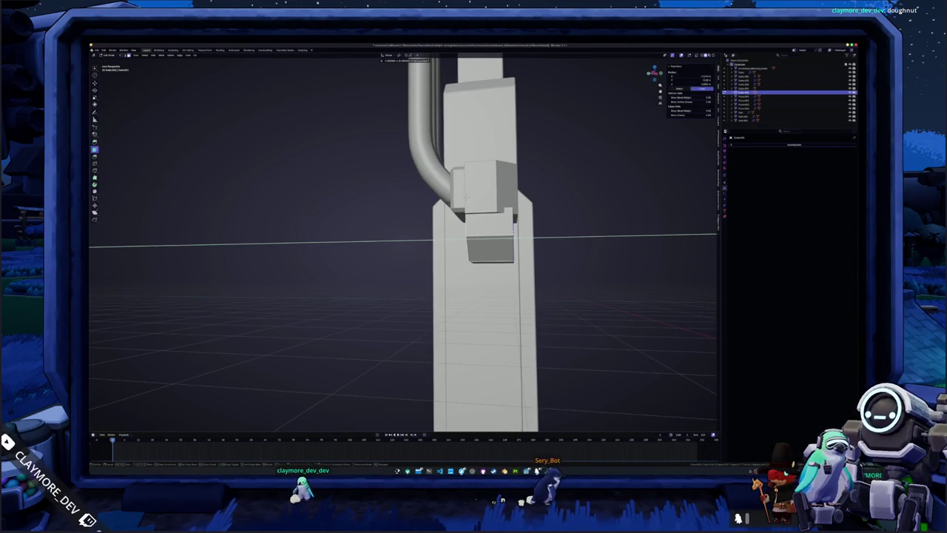
left_click_drag(524, 232, 483, 243)
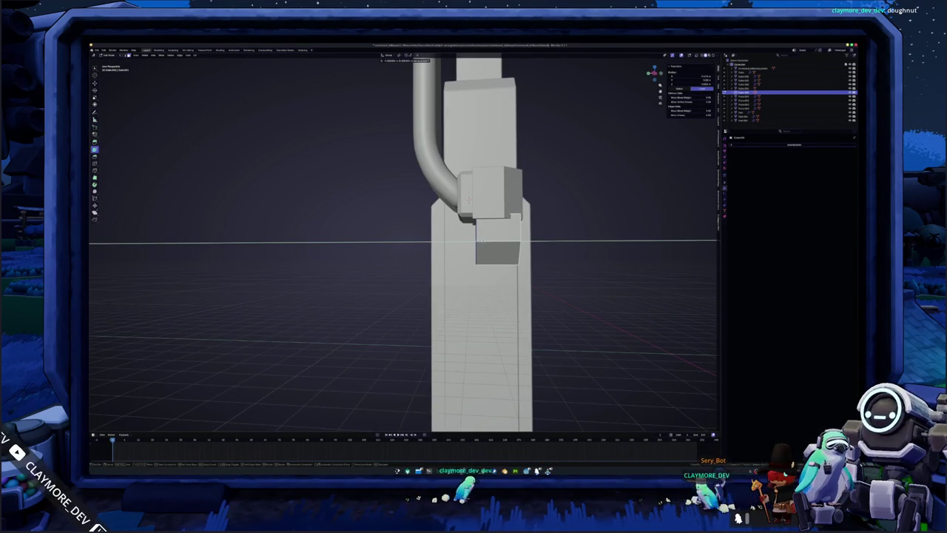
mouse_move(474, 198)
left_mouse_down()
mouse_move(458, 241)
mouse_move(452, 229)
left_mouse_up()
left_click(454, 247)
key("g")
key("y")
key("x")
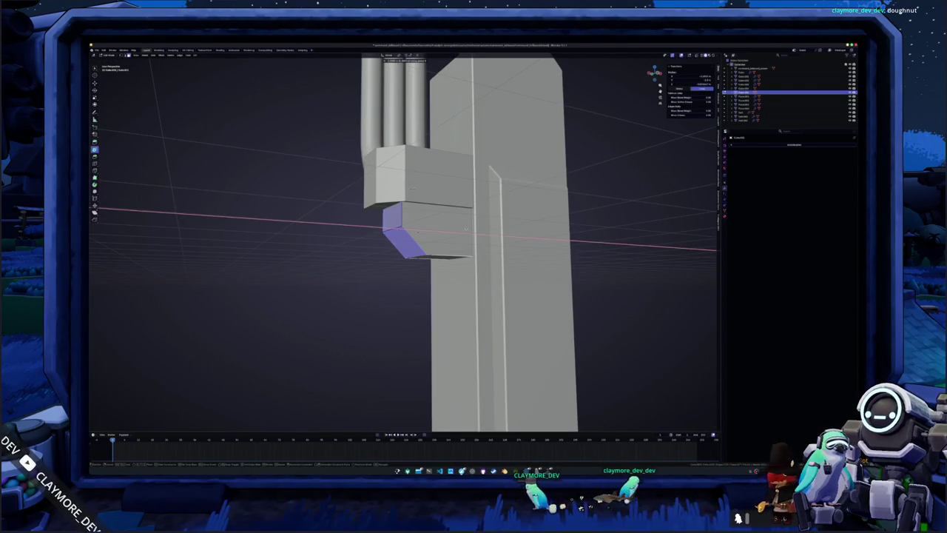
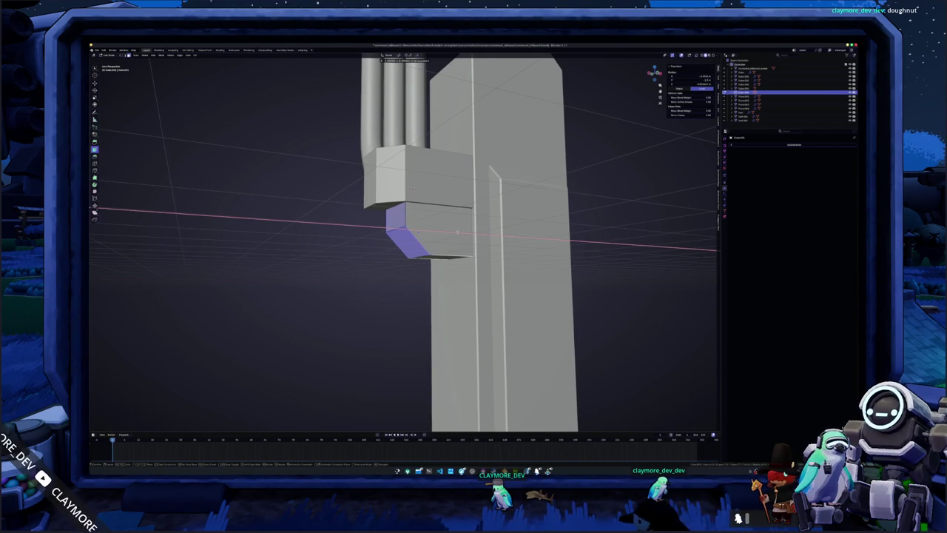
Step: Reposition the lower block sideways along the X axis in front view
left_click(452, 232)
key("KP_1")
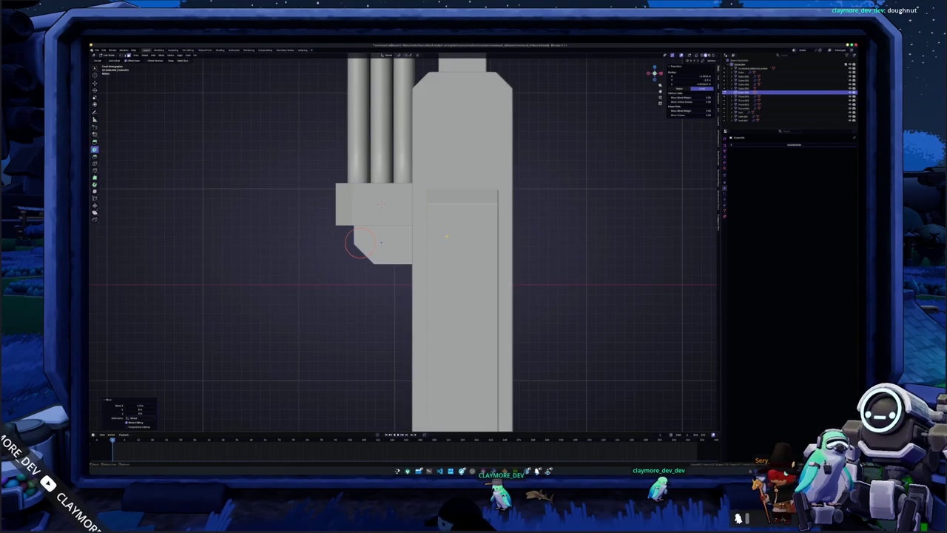
scroll(359, 244, "up", 4)
key("g")
key("x")
left_click(514, 242)
mouse_move(406, 271)
left_mouse_down()
mouse_move(392, 277)
mouse_move(416, 281)
mouse_move(357, 289)
mouse_move(650, 216)
left_mouse_up()
Step: Select the small box on the leg, add a Bevel modifier and apply its transform
left_click(386, 274)
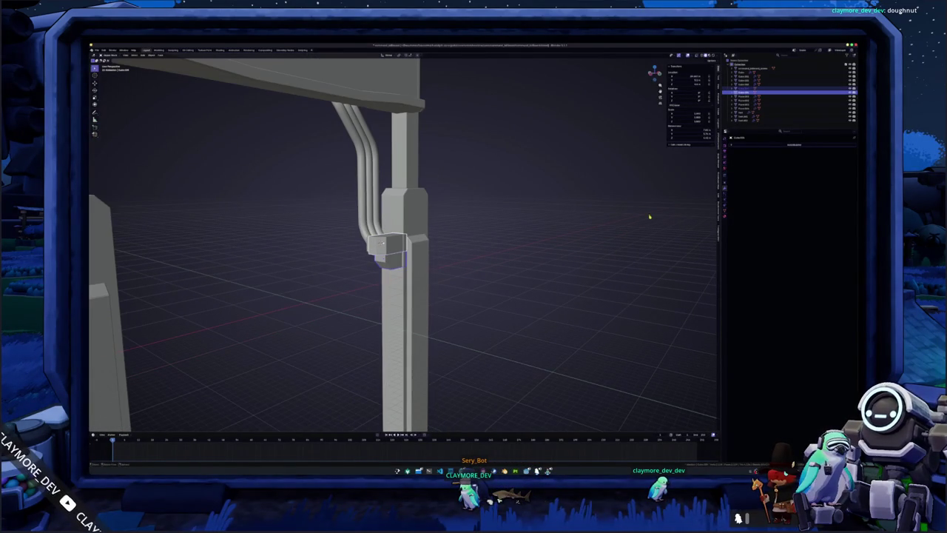
left_click(771, 147)
left_click(783, 152)
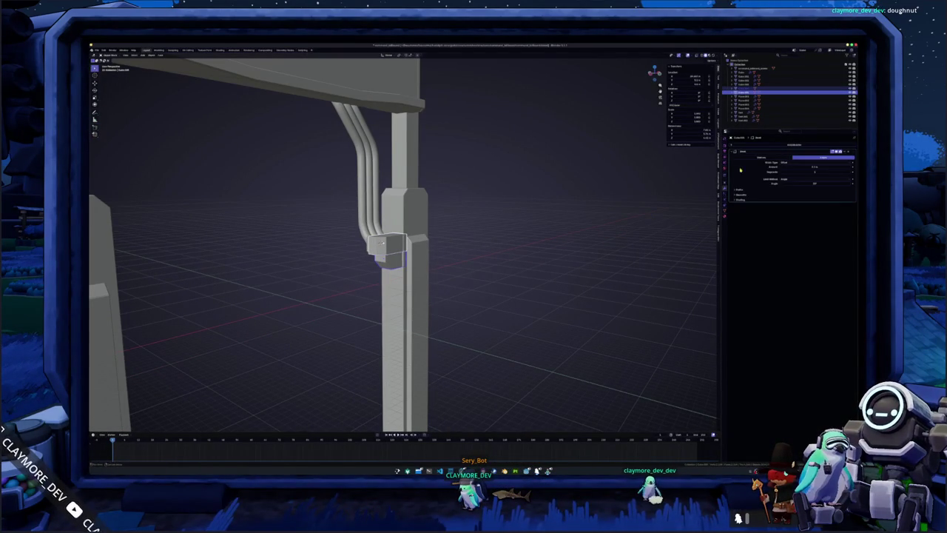
key("ctrl+a")
left_click(643, 199)
left_click_drag(618, 207, 596, 212)
scroll(578, 215, "up", 4)
Step: Apply All Transforms to the small connector box
key("ctrl+a")
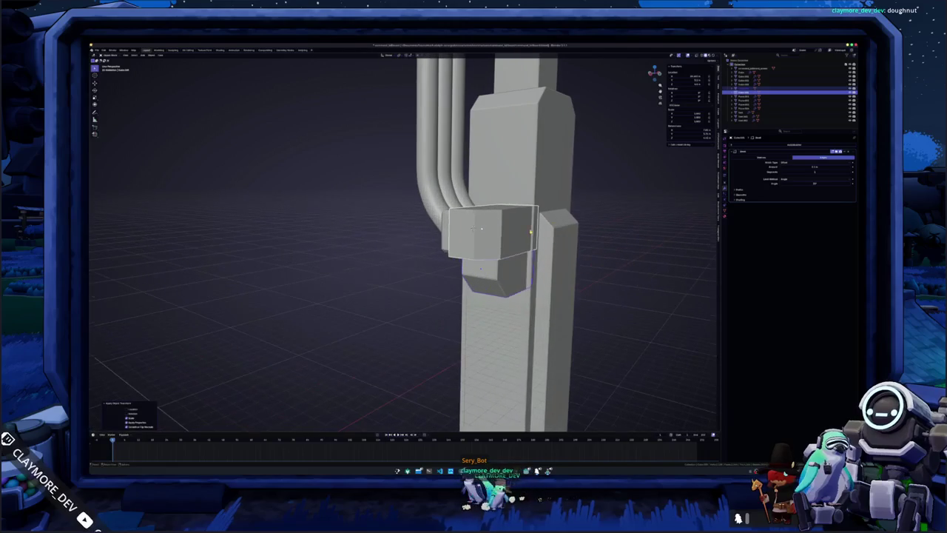
key("Escape")
scroll(534, 231, "up", 2)
key("ctrl+a")
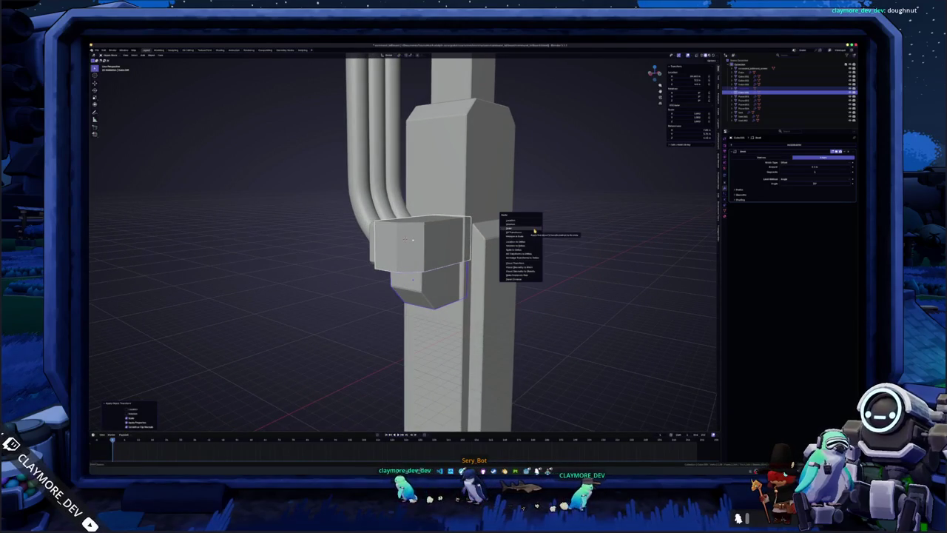
left_click(536, 233)
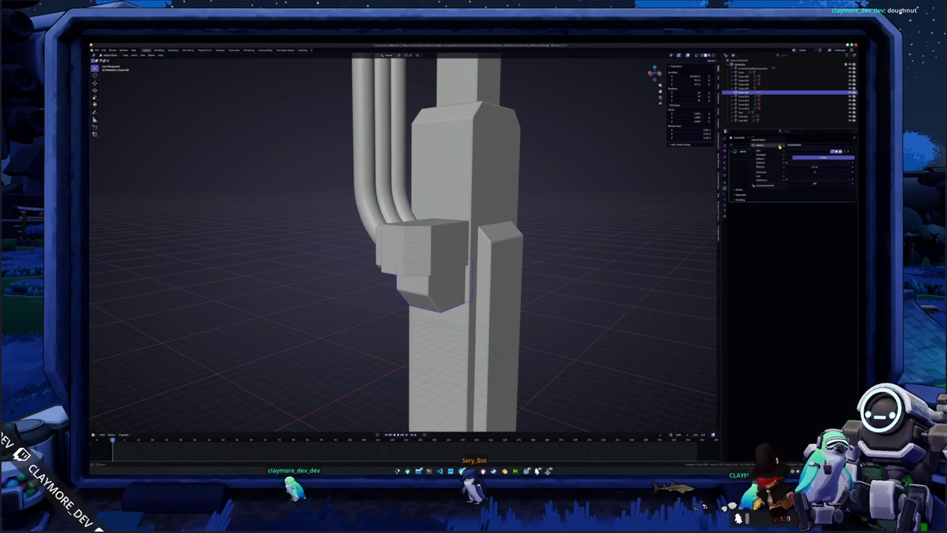
Step: Add a Bevel with a larger Amount and a Mirror modifier to the box
left_click(779, 145)
key("Return")
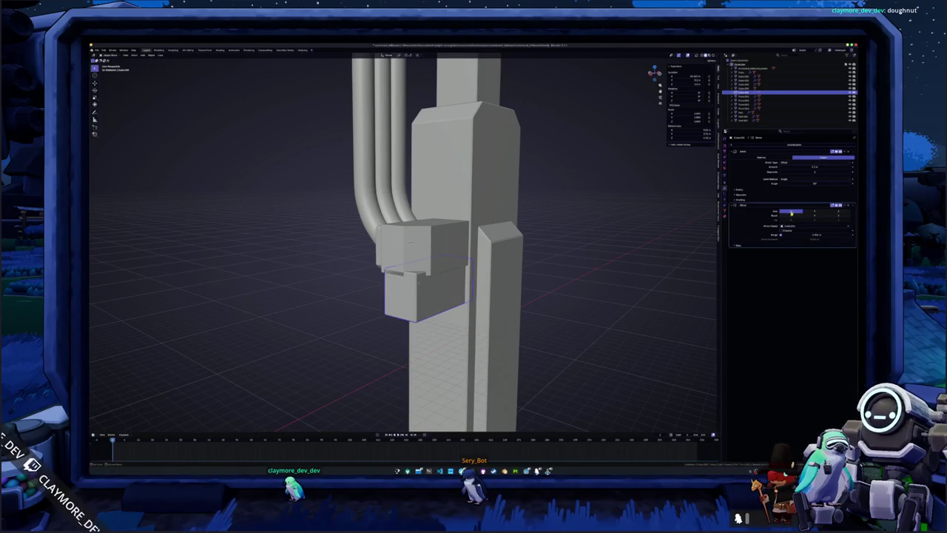
left_click_drag(791, 214, 820, 213)
left_click(846, 212)
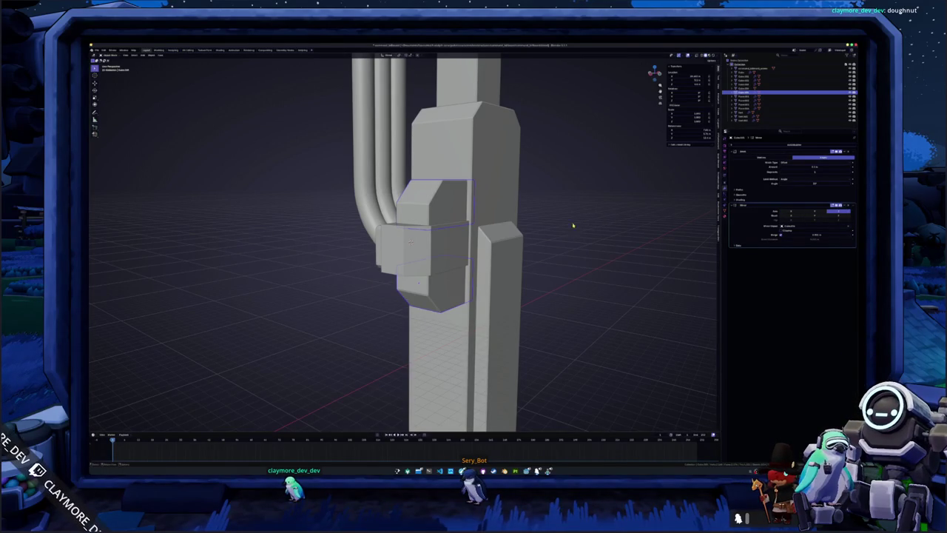
Step: Apply the Mirror modifier so the upper copy of the box becomes permanent
left_click_drag(587, 222, 439, 237)
left_click(404, 264)
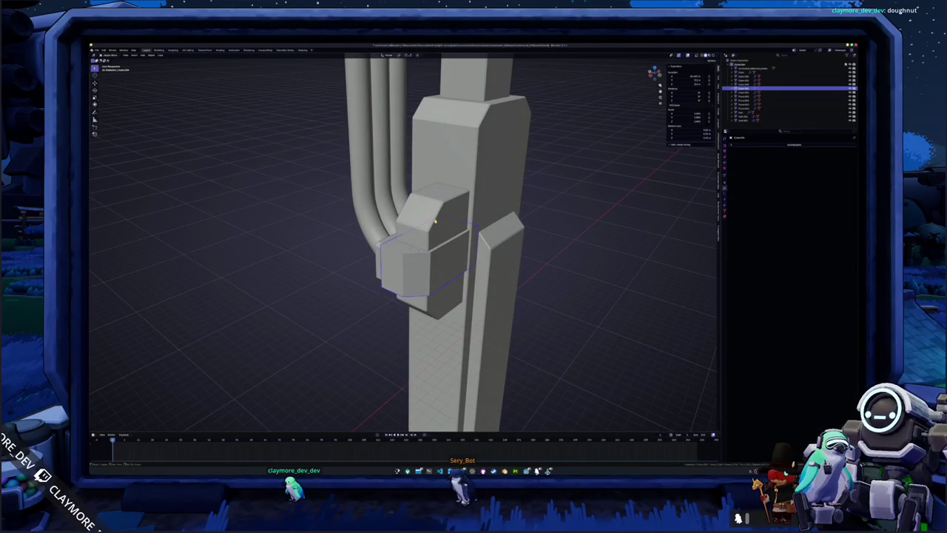
left_click(419, 251)
left_click(849, 153)
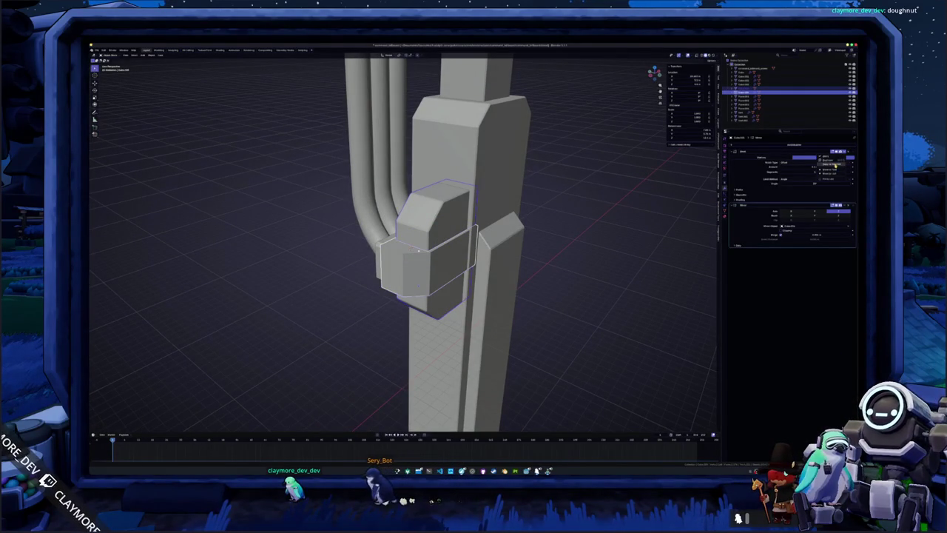
left_click(835, 166)
left_click(457, 242)
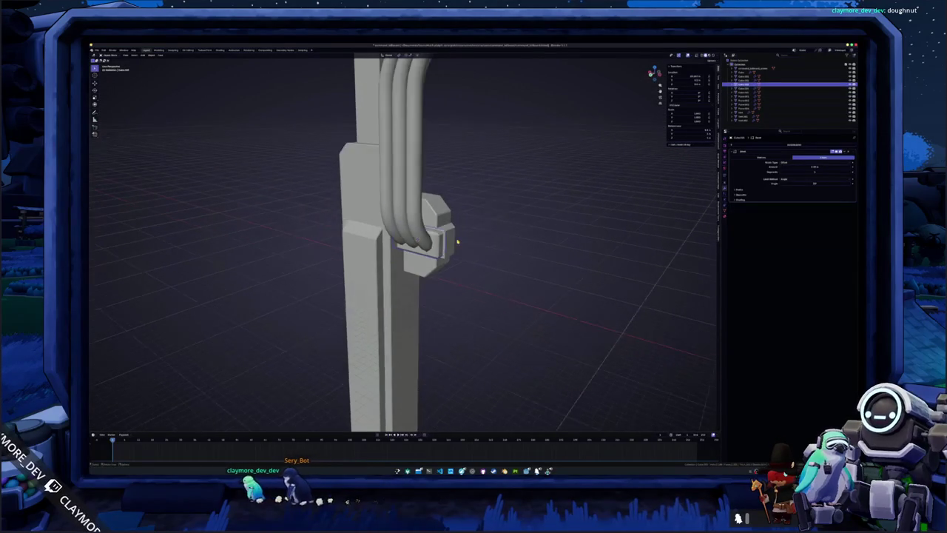
right_click(457, 242)
left_click(467, 231)
scroll(467, 230, "down", 4)
left_click_drag(467, 230, 408, 207)
scroll(415, 207, "up", 3)
left_click(393, 126)
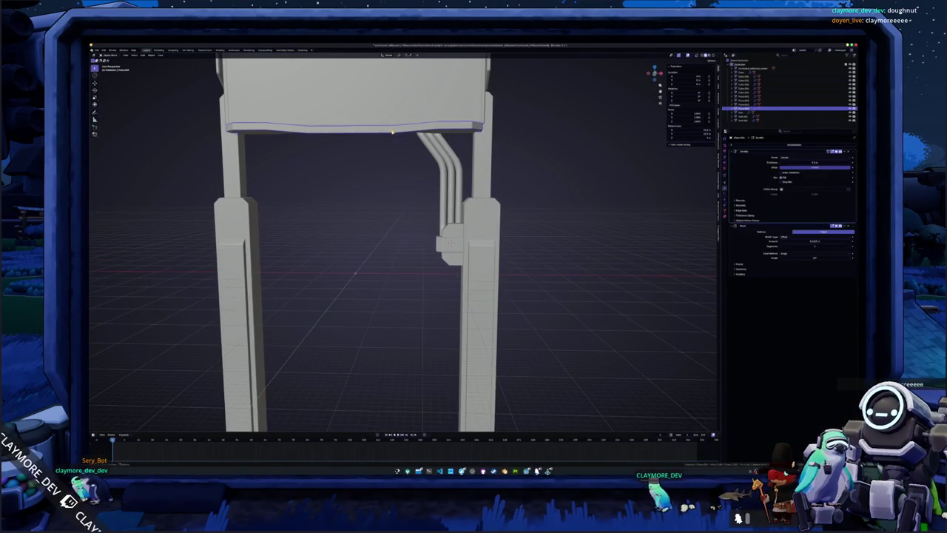
scroll(397, 168, "down", 4)
left_click_drag(389, 216, 444, 239)
scroll(447, 241, "up", 4)
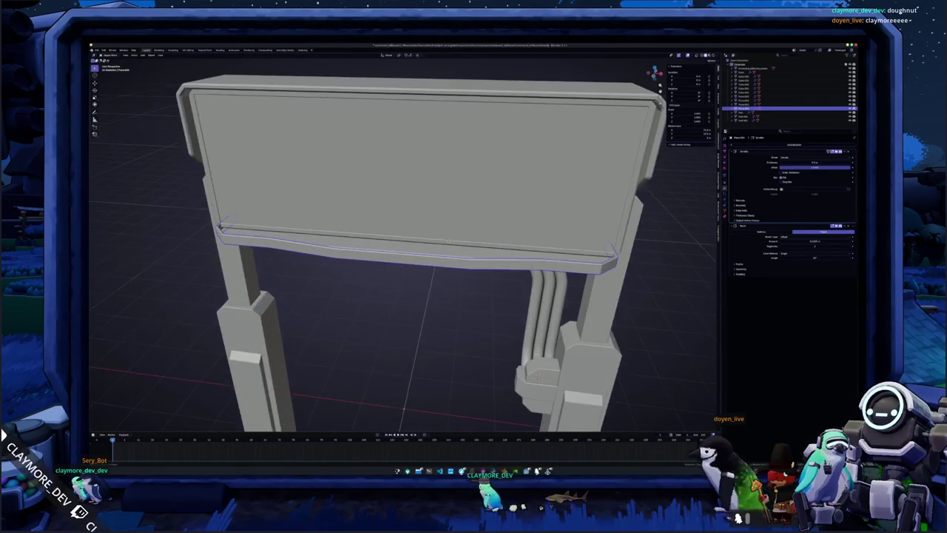
key("KP_5")
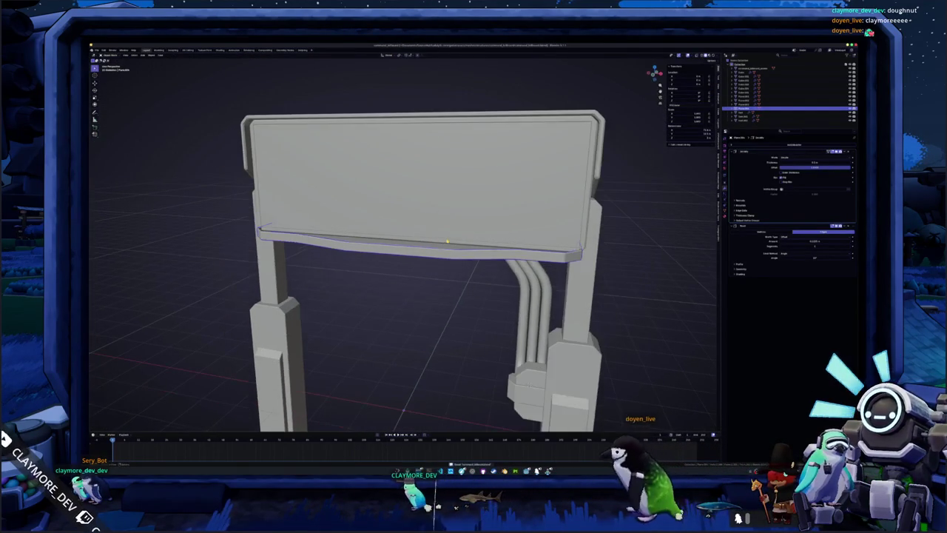
key("KP_5")
mouse_move(454, 237)
left_mouse_down()
mouse_move(418, 237)
mouse_move(411, 266)
mouse_move(442, 378)
mouse_move(525, 385)
left_mouse_up()
scroll(412, 246, "down", 2)
scroll(408, 281, "down", 3)
scroll(458, 362, "up", 2)
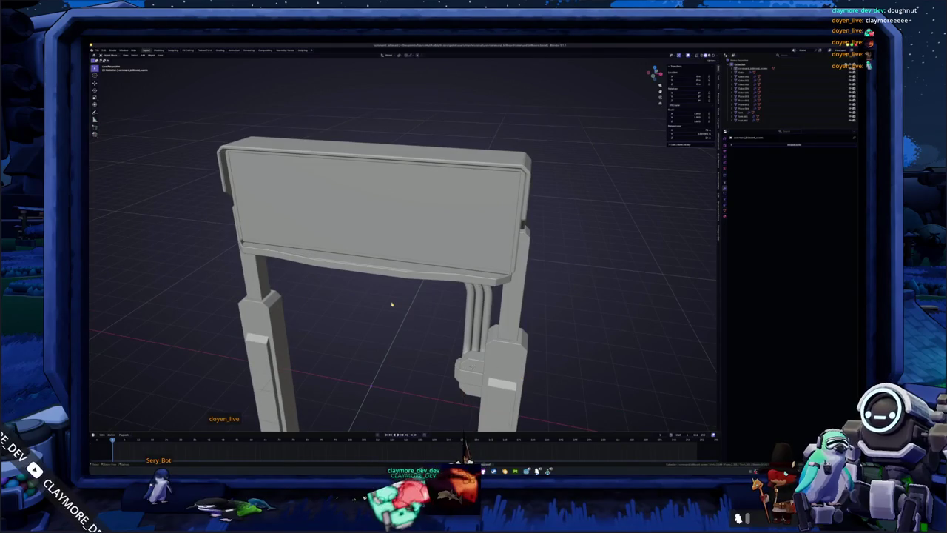
scroll(393, 305, "down", 1)
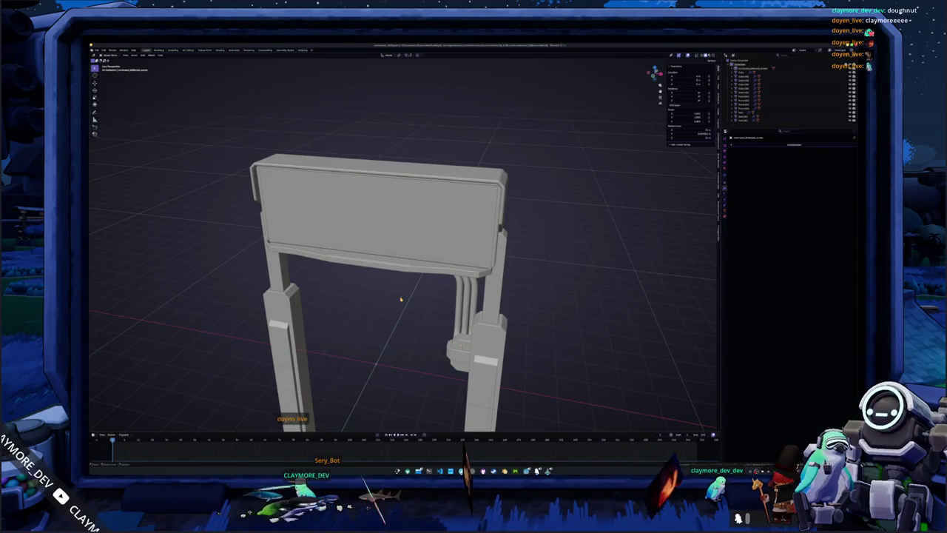
scroll(401, 299, "up", 2)
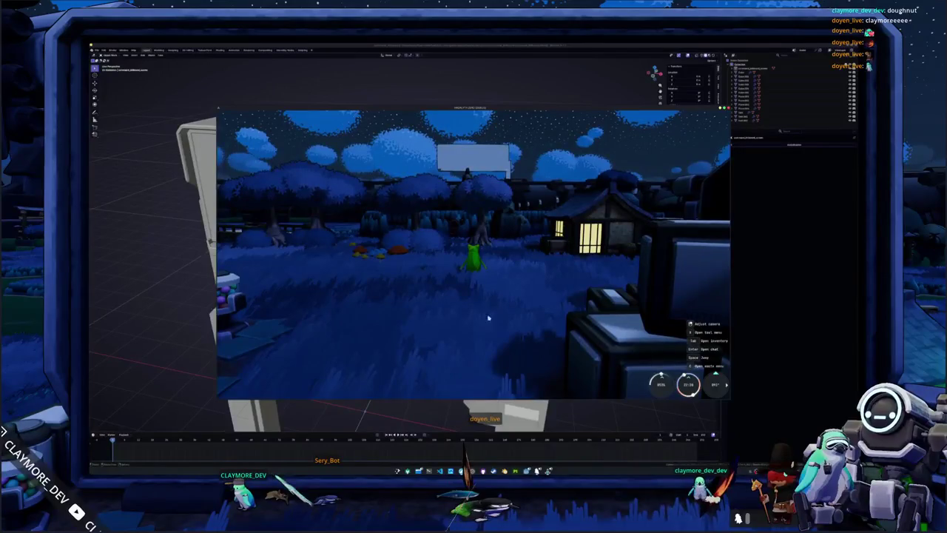
key("Escape")
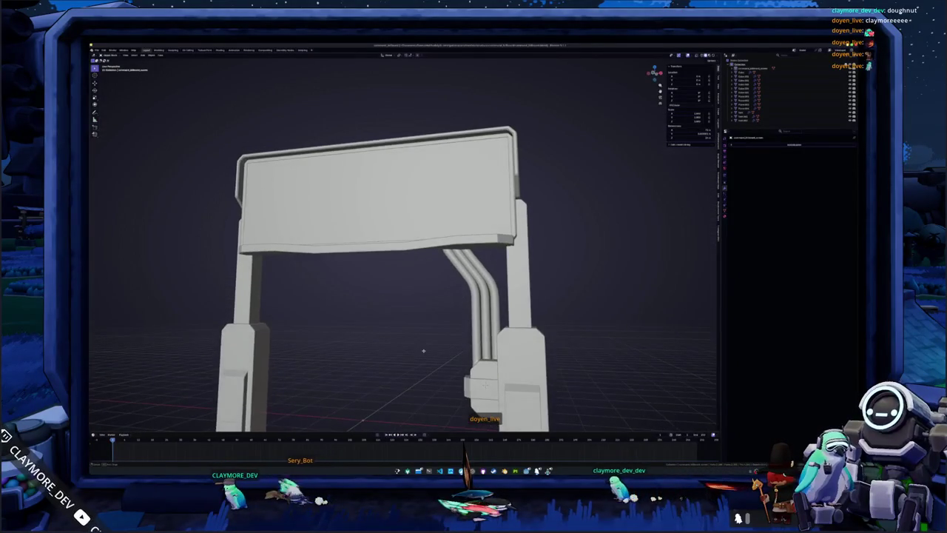
mouse_move(423, 351)
left_mouse_down()
mouse_move(346, 360)
mouse_move(417, 353)
mouse_move(457, 293)
left_mouse_up()
left_click(498, 255)
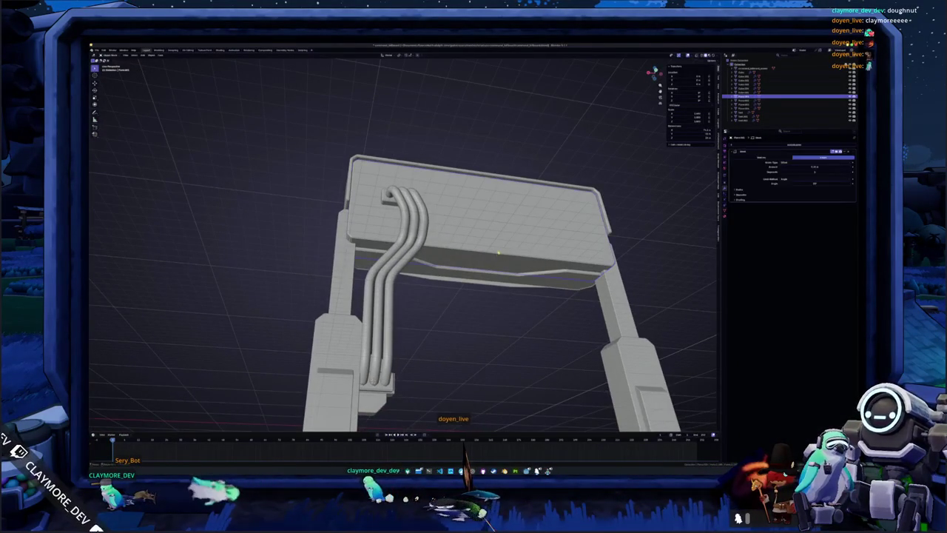
Step: Add a bar and scale it into a panel, stretching it on Z by 20, then fitting it inside the top beam
key("Tab")
key("Tab")
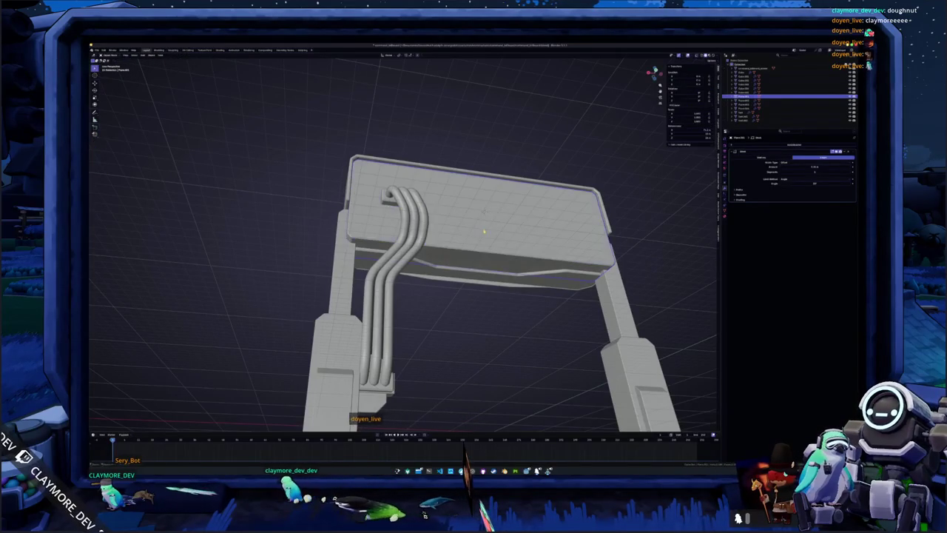
key("shift+a")
mouse_move(503, 231)
left_mouse_down()
mouse_move(563, 265)
mouse_move(527, 278)
left_mouse_up()
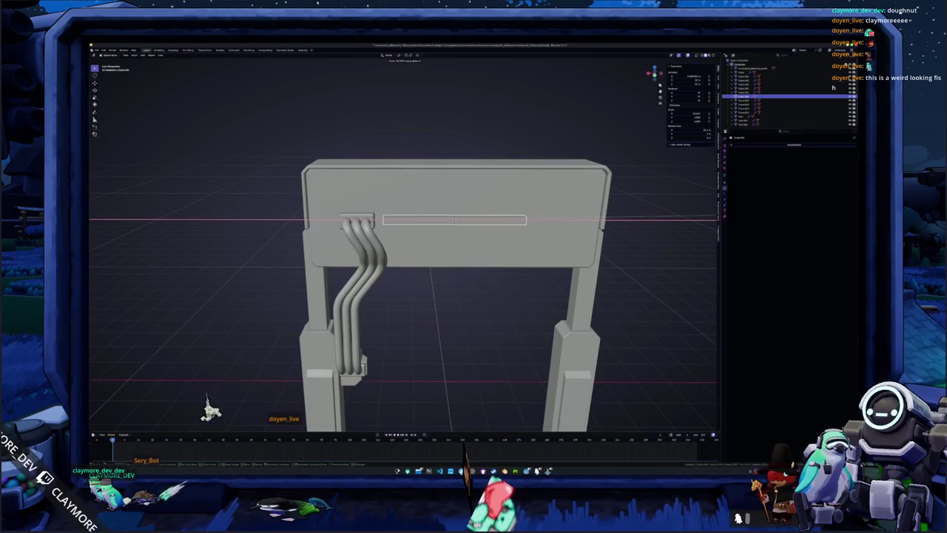
key("Return")
type("sz")
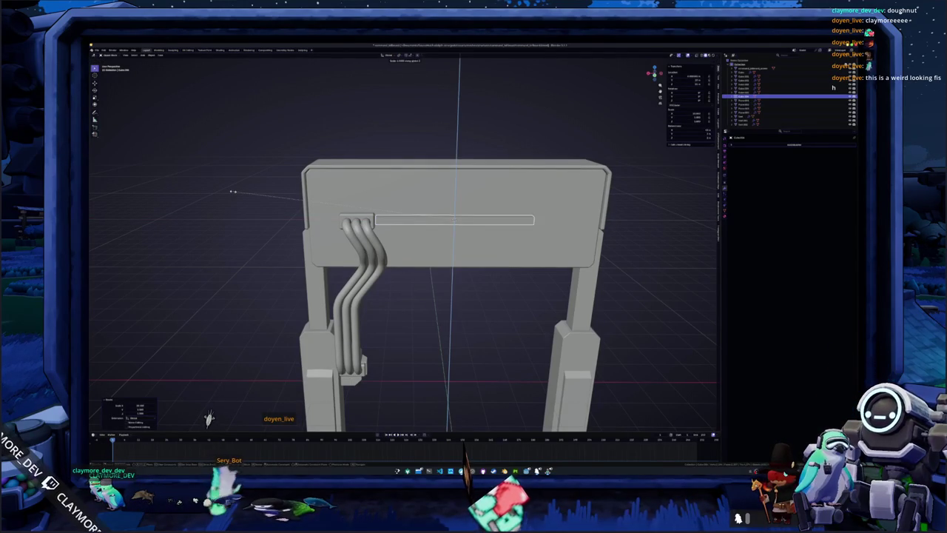
type("20")
key("Return")
key("s")
key("z")
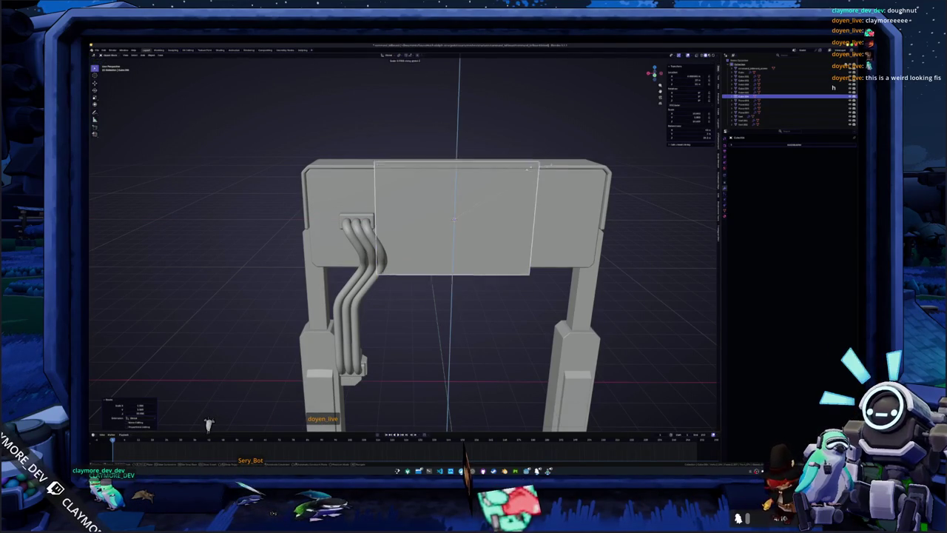
key("Return")
mouse_move(503, 169)
left_mouse_down()
mouse_move(437, 199)
mouse_move(434, 187)
mouse_move(391, 248)
mouse_move(456, 200)
mouse_move(403, 195)
mouse_move(475, 212)
mouse_move(434, 211)
mouse_move(521, 212)
mouse_move(436, 229)
left_mouse_up()
Step: Extrude the panel's face outward in Edit Mode
key("Tab")
key("e")
left_click(431, 198)
key("Tab")
key("Tab")
Step: Rescale the raised panel's width along X and height along Z
left_click(398, 194)
key("s")
key("x")
left_click(504, 212)
key("s")
key("z")
left_click(474, 215)
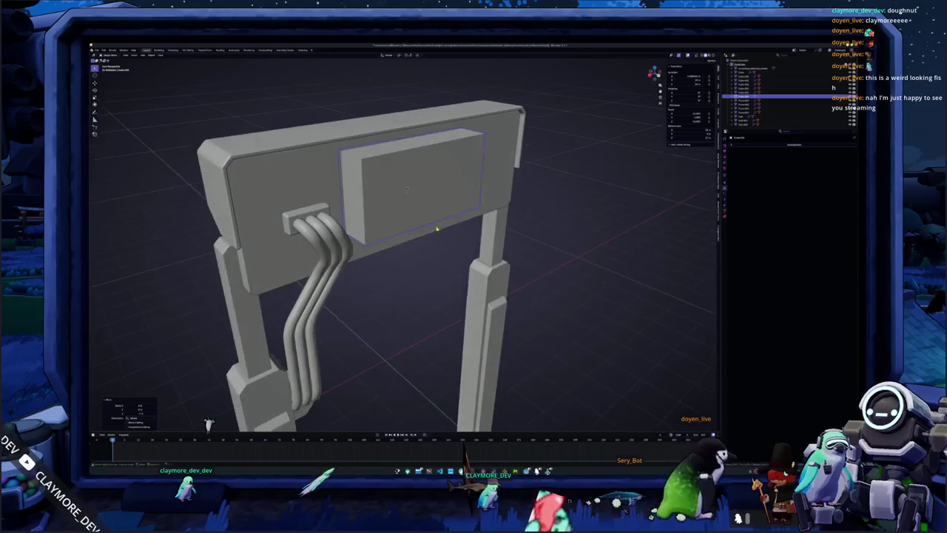
Step: Select the panel's end face and apply the panel's transform
key("Tab")
left_click(351, 198)
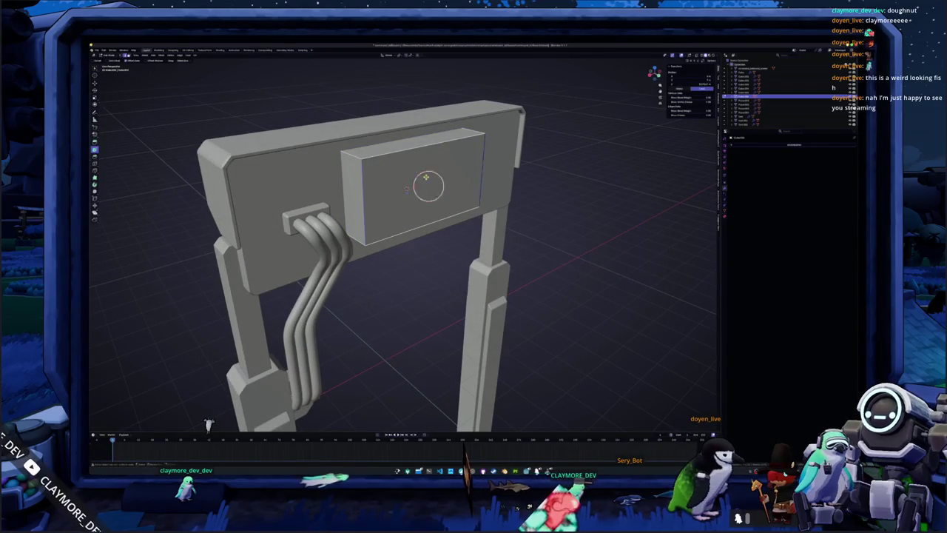
left_click_drag(405, 226, 418, 209)
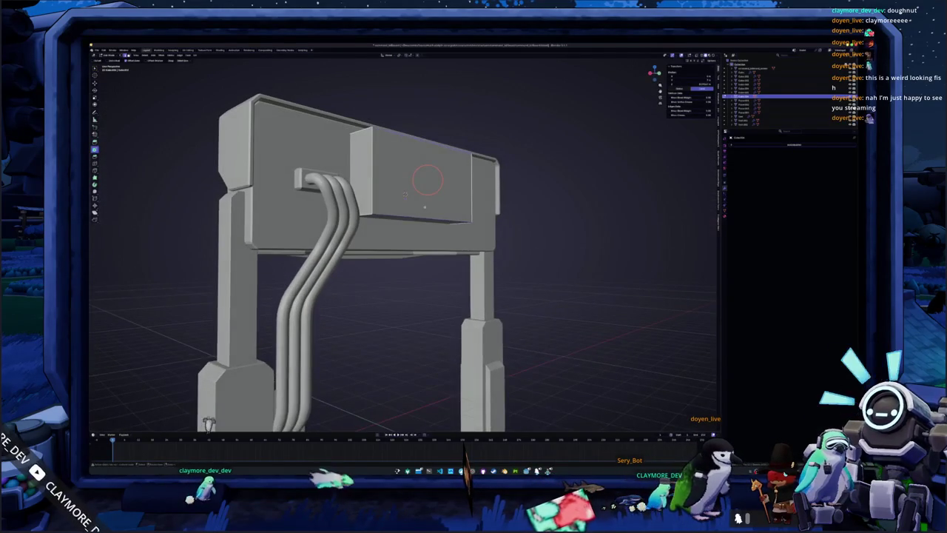
key("Tab")
key("ctrl+a")
left_click(488, 199)
Step: Bevel the raised panel's top and bottom edges with Ctrl+B
key("Tab")
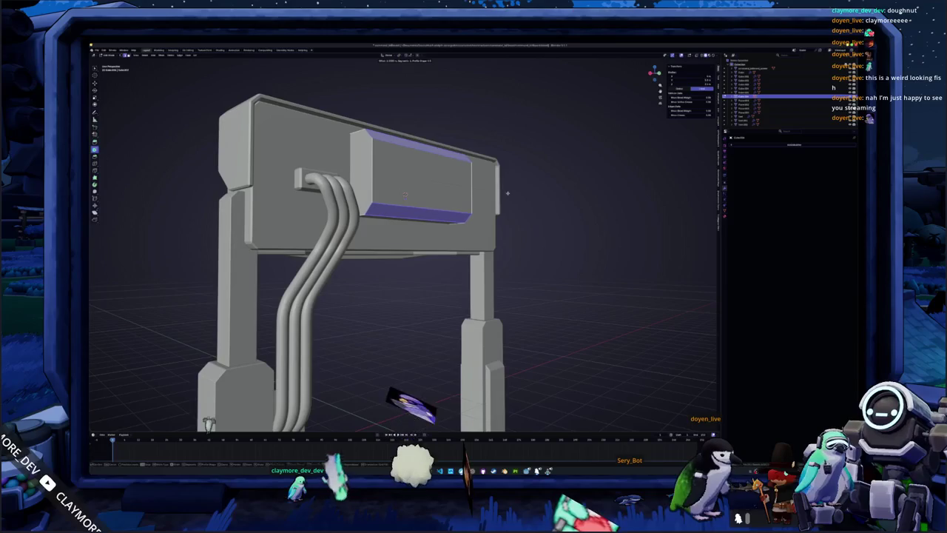
key("ctrl+b")
left_click(423, 180)
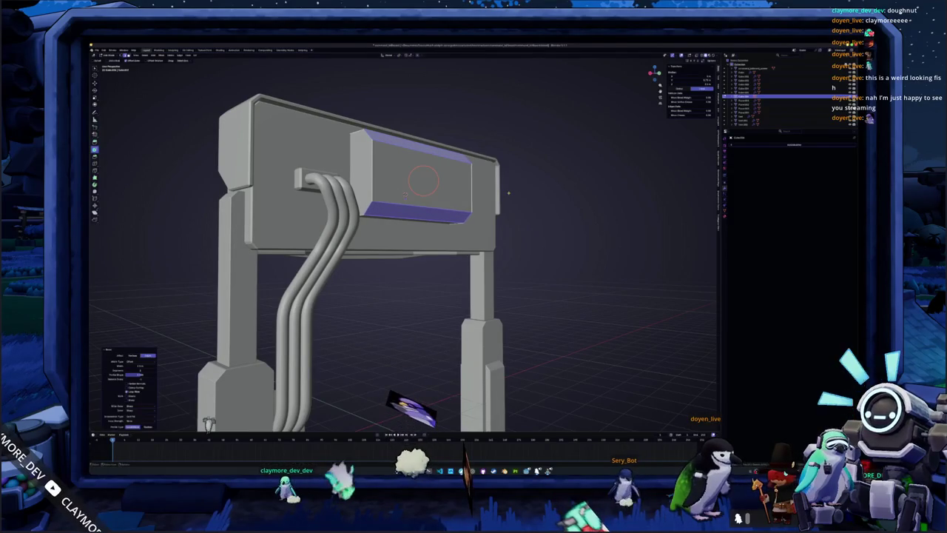
key("Tab")
left_click_drag(507, 197, 428, 208)
key("Tab")
left_click(438, 185)
mouse_move(442, 187)
left_mouse_down()
mouse_move(433, 202)
mouse_move(403, 203)
left_mouse_up()
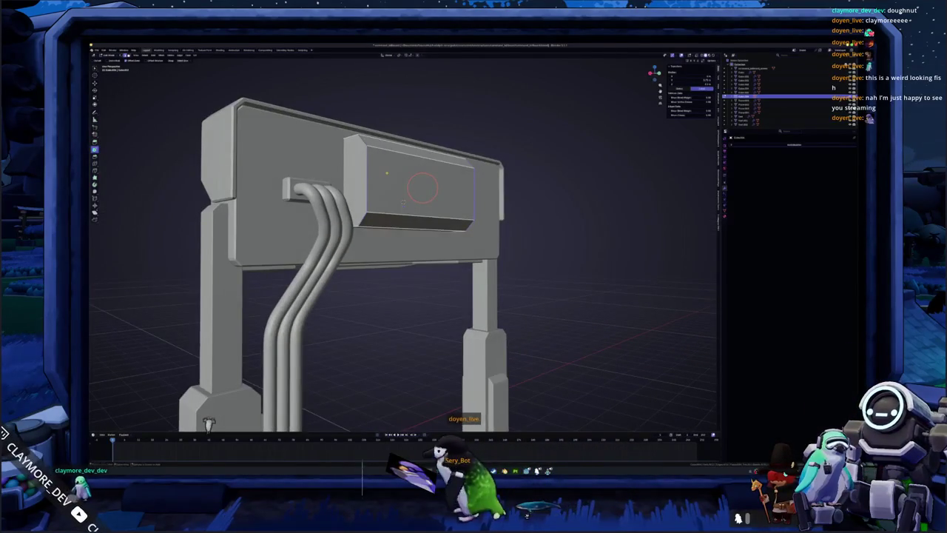
key("ctrl+z")
left_click_drag(403, 201, 393, 208)
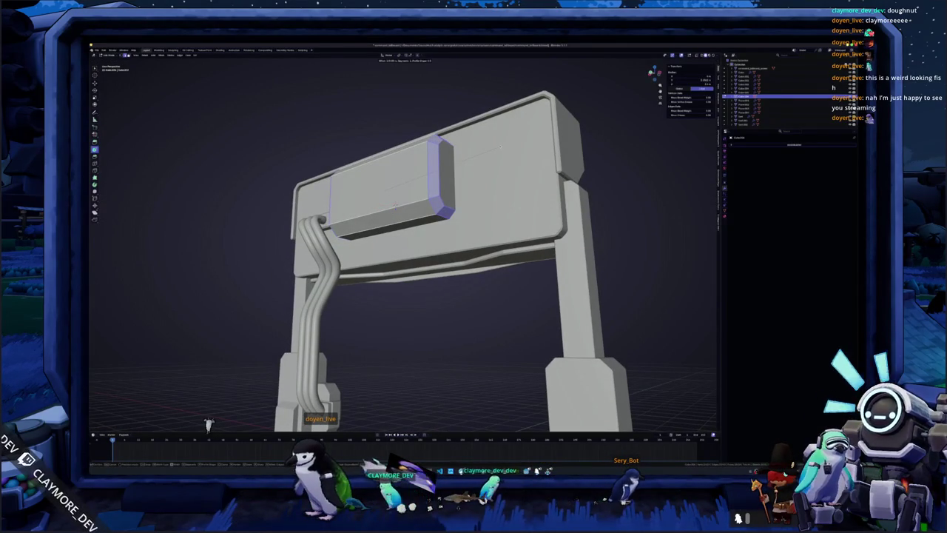
left_click(384, 191)
Step: Inspect the arch's edges in X-ray view from behind, then orbit back around
left_click_drag(386, 191, 430, 194)
key("alt+z")
right_click(407, 196)
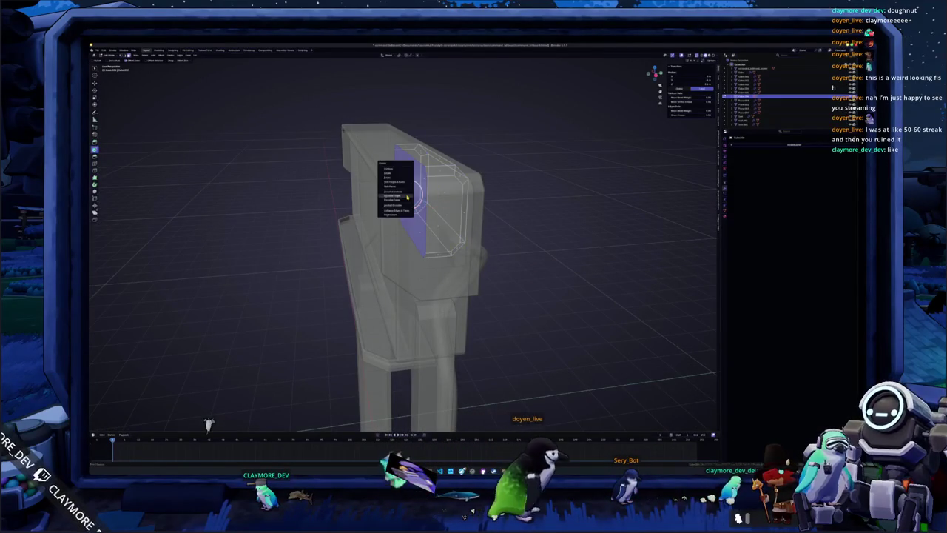
left_click(397, 180)
key("alt+z")
left_click_drag(398, 180, 413, 210)
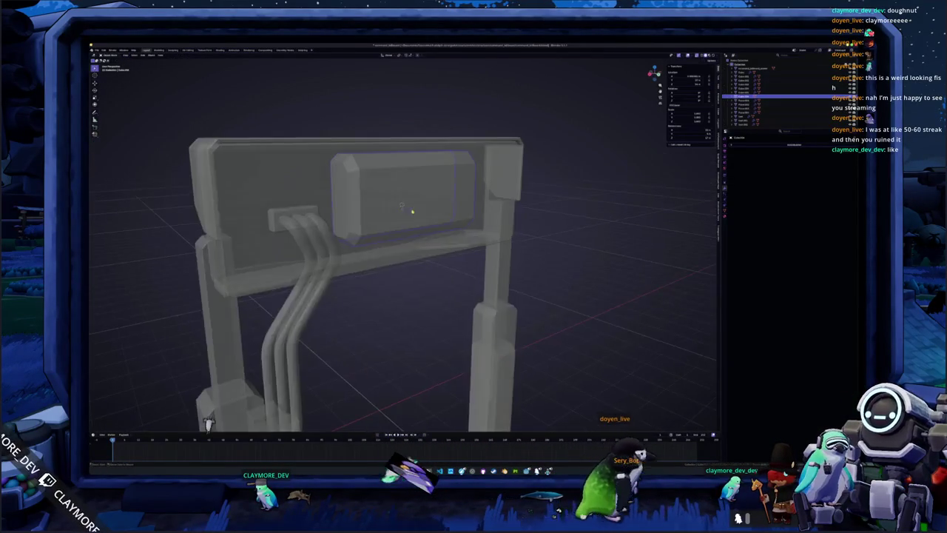
mouse_move(388, 285)
left_mouse_down()
mouse_move(375, 313)
mouse_move(351, 318)
mouse_move(328, 295)
mouse_move(403, 214)
mouse_move(379, 213)
left_mouse_up()
Step: Select the face on the arch's top box and use Separate > Selection
key("Tab")
left_click(400, 222)
right_click(378, 214)
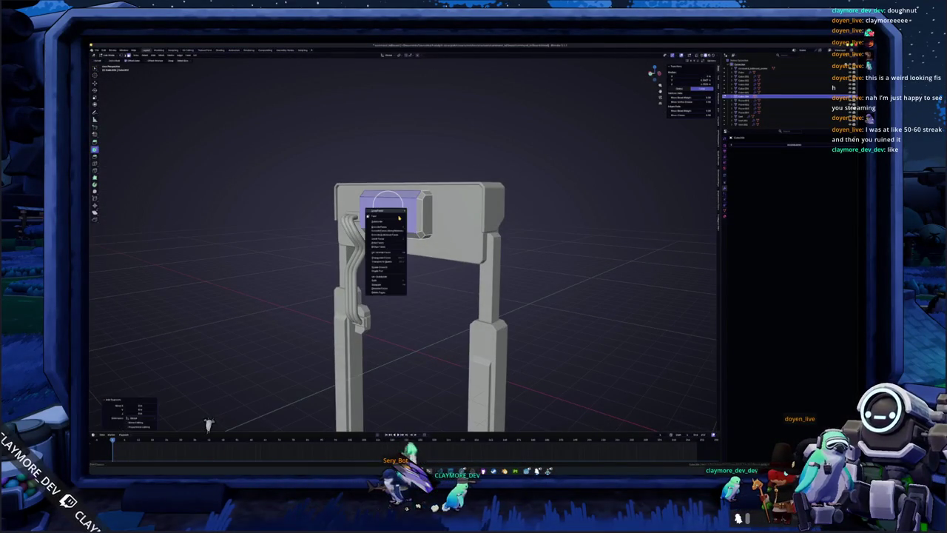
left_click(417, 285)
key("Tab")
left_click(397, 211)
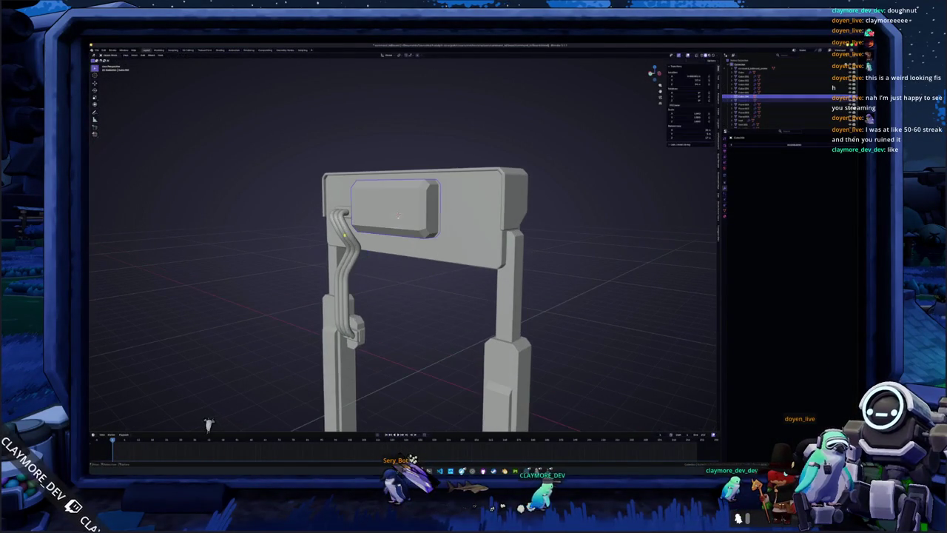
mouse_move(398, 217)
left_mouse_down()
mouse_move(413, 209)
mouse_move(367, 170)
mouse_move(400, 222)
left_mouse_up()
left_click(399, 220)
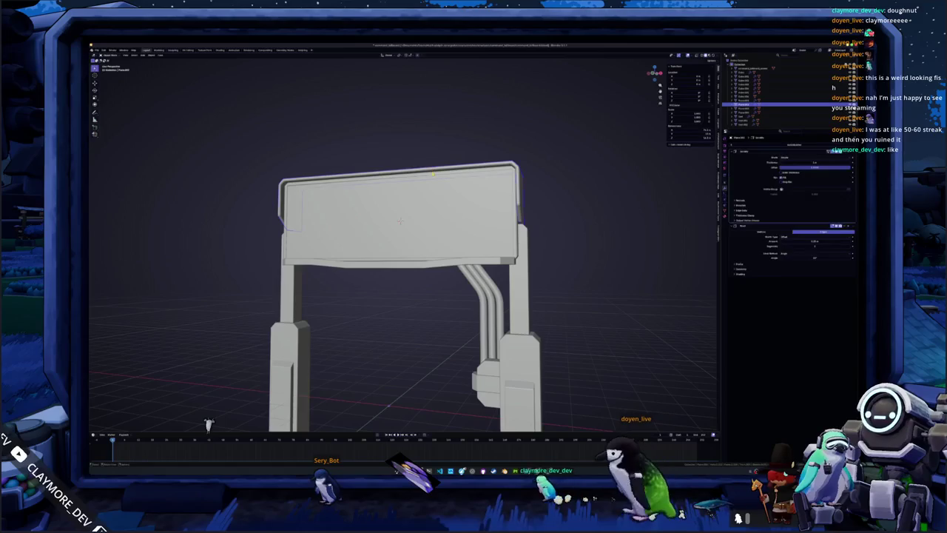
Step: Add a cube and move it up with G Z onto the top edge of the board
key("ctrl+Tab")
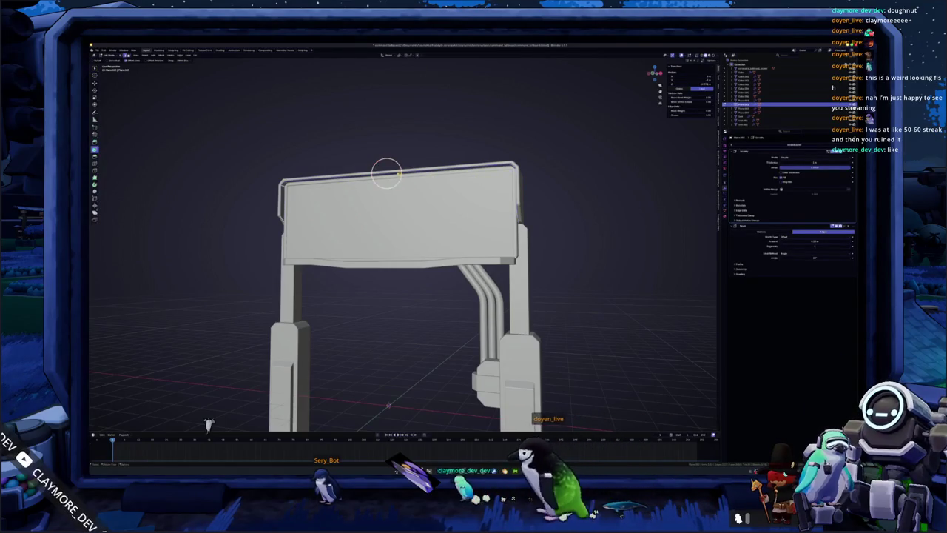
key("ctrl+Tab")
key("shift+a")
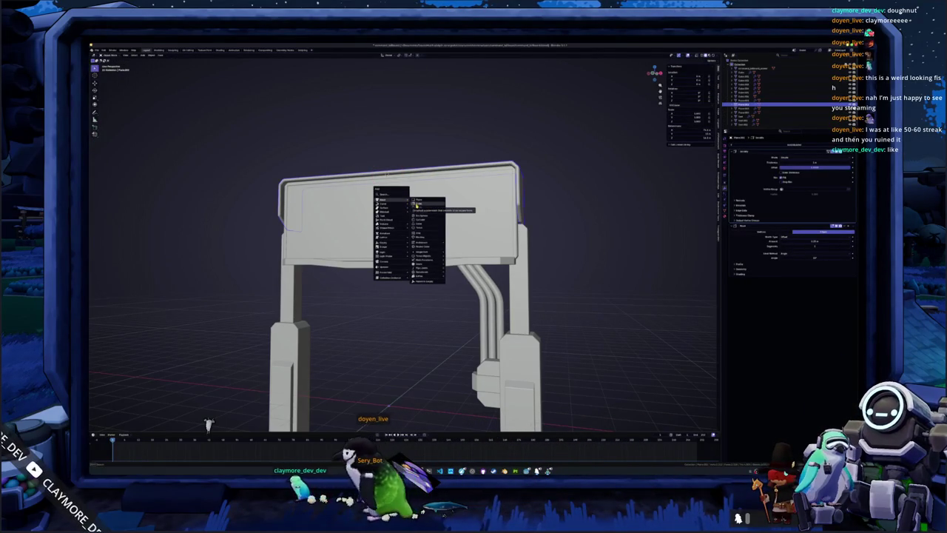
left_click(419, 205)
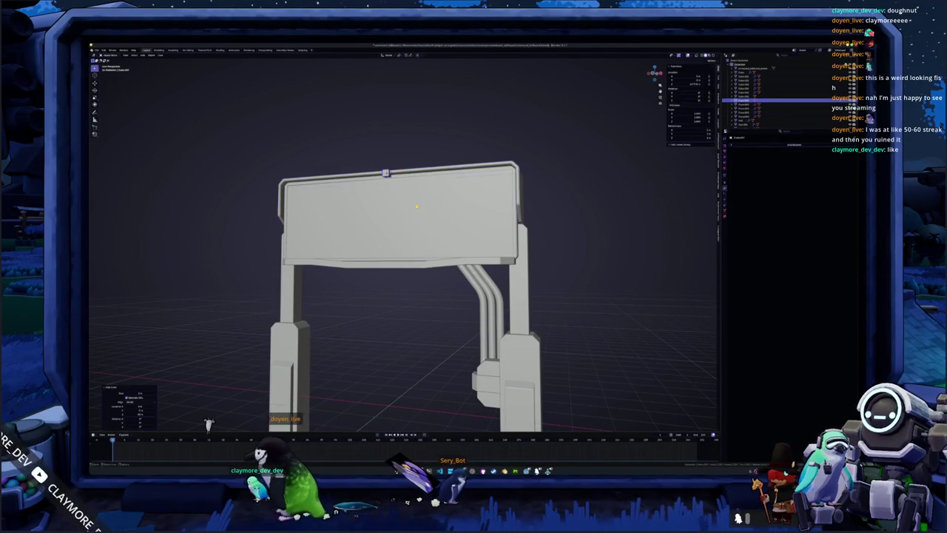
scroll(419, 205, "up", 2)
key("KP_1")
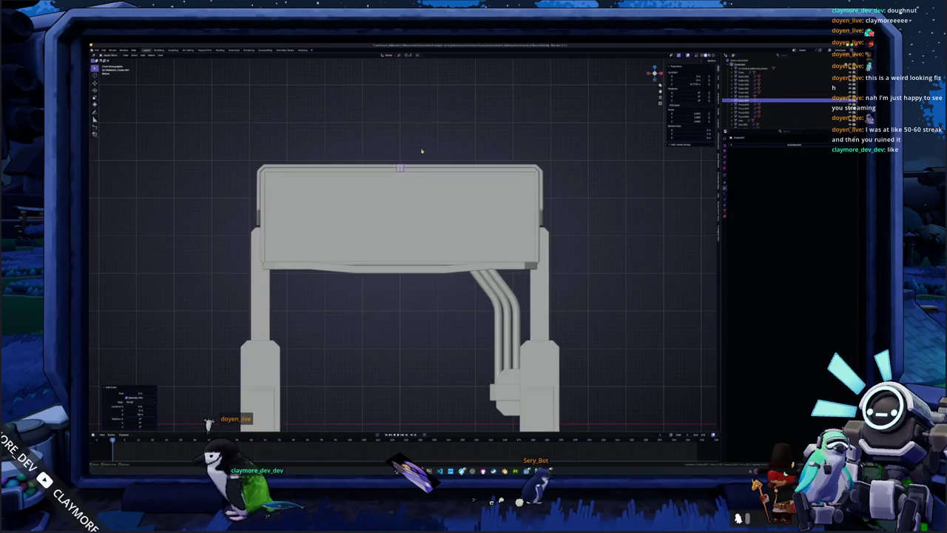
scroll(420, 157, "up", 3)
key("g")
key("z")
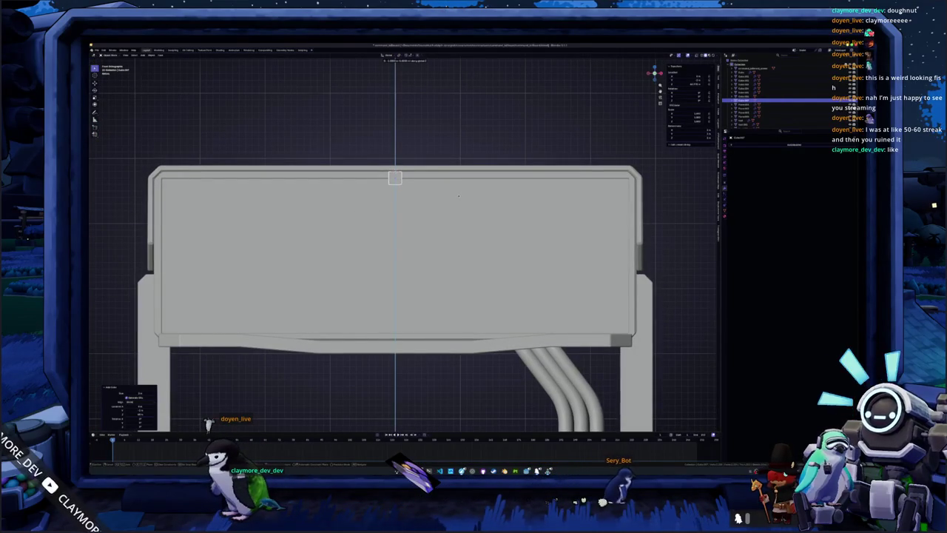
left_click(459, 195)
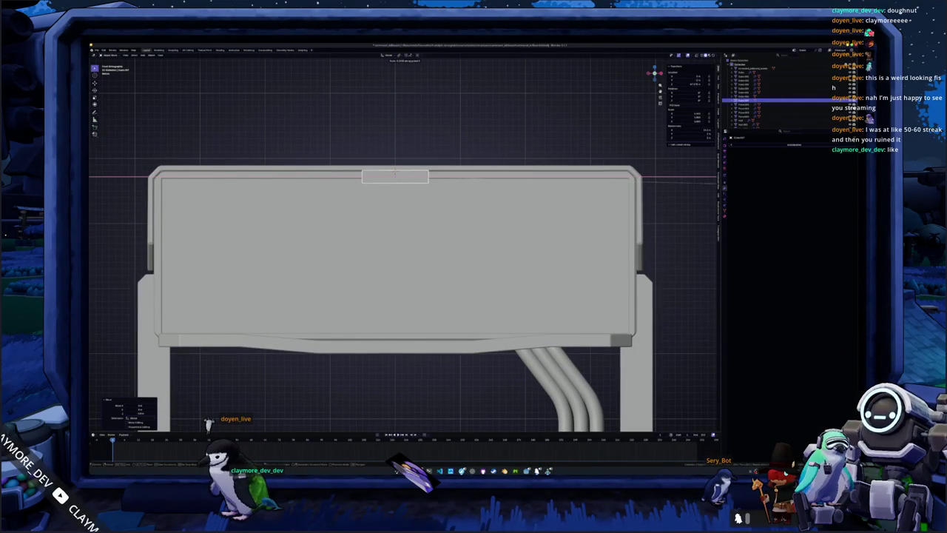
Step: Nudge the top cube vertically, then duplicate it with Shift+D
left_click_drag(385, 245, 375, 310)
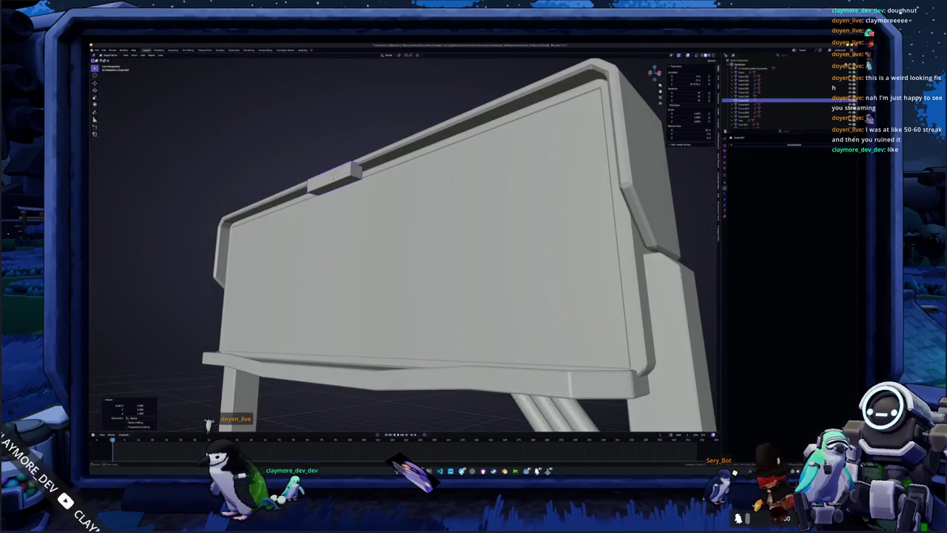
mouse_move(274, 198)
left_mouse_down()
mouse_move(281, 165)
mouse_move(270, 181)
left_mouse_up()
key("g")
key("z")
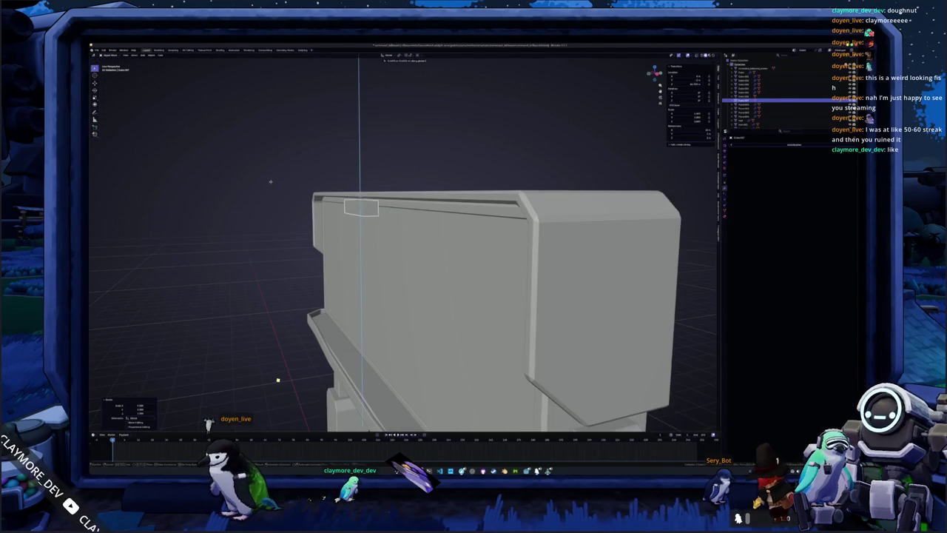
key("KP_4")
key("KP_4")
key("KP_4")
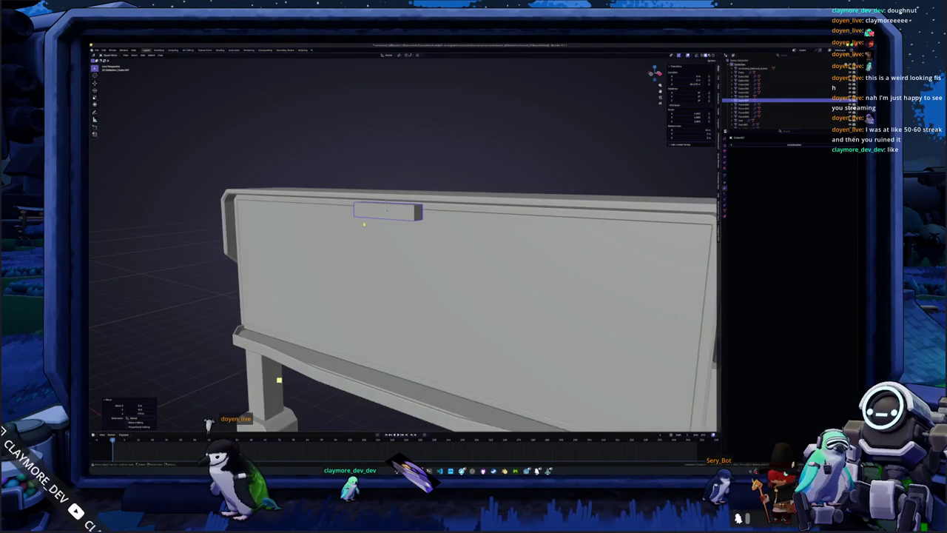
right_click(412, 169)
key("Escape")
key("shift+d")
key("z")
left_click(386, 210)
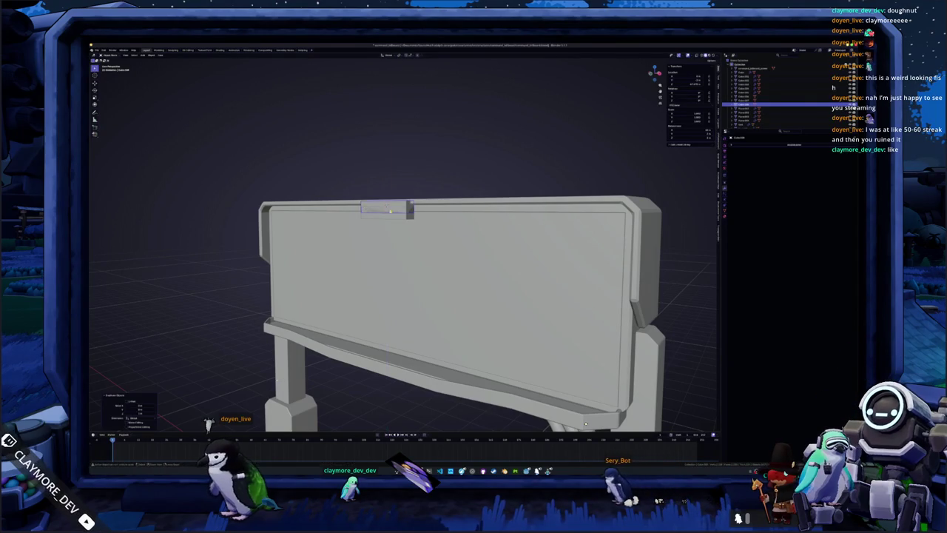
Step: Adjust the duplicated piece's position along the Y and Z axes
key("KP_6")
key("KP_6")
key("g")
key("x")
key("y")
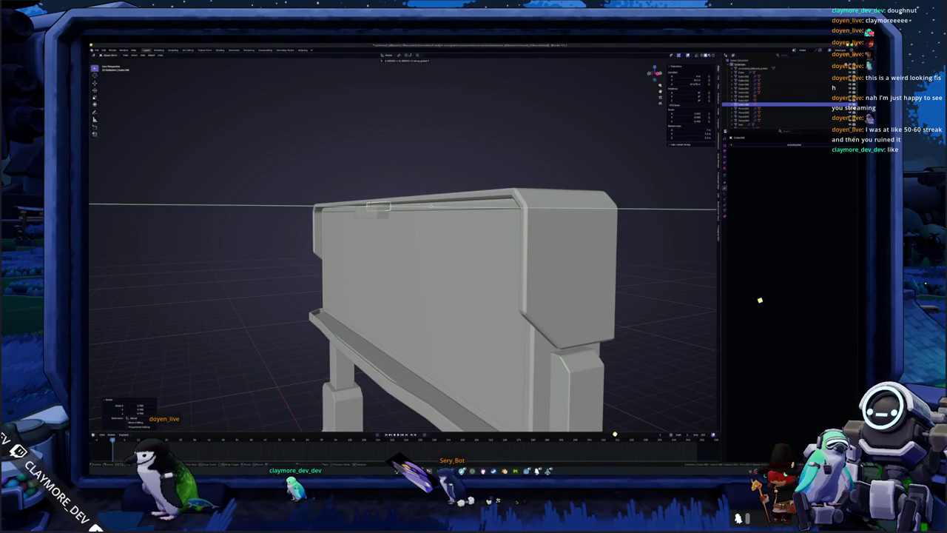
key("z")
key("KP_6")
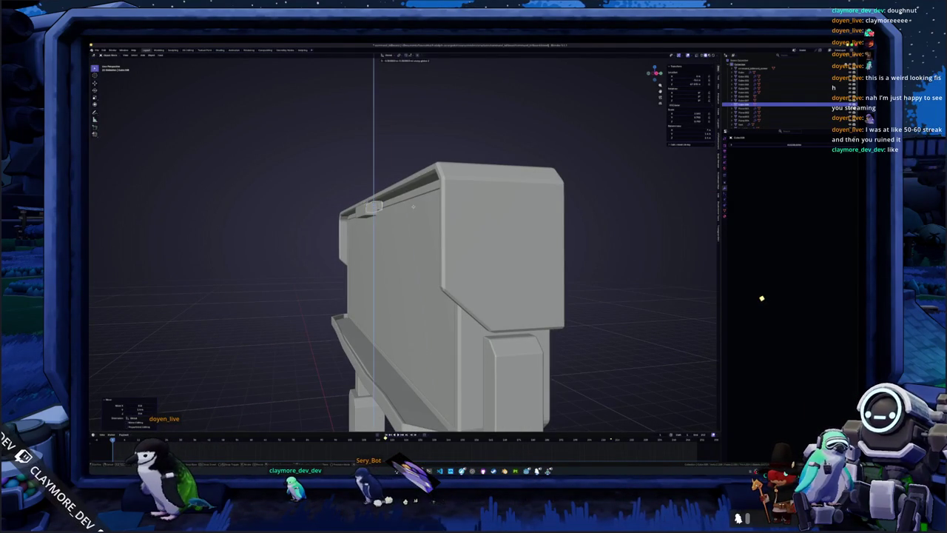
key("Return")
key("KP_6")
key("KP_6")
key("KP_6")
Step: Widen the copy with S X and slide it with G X toward the board's right end
key("s")
key("x")
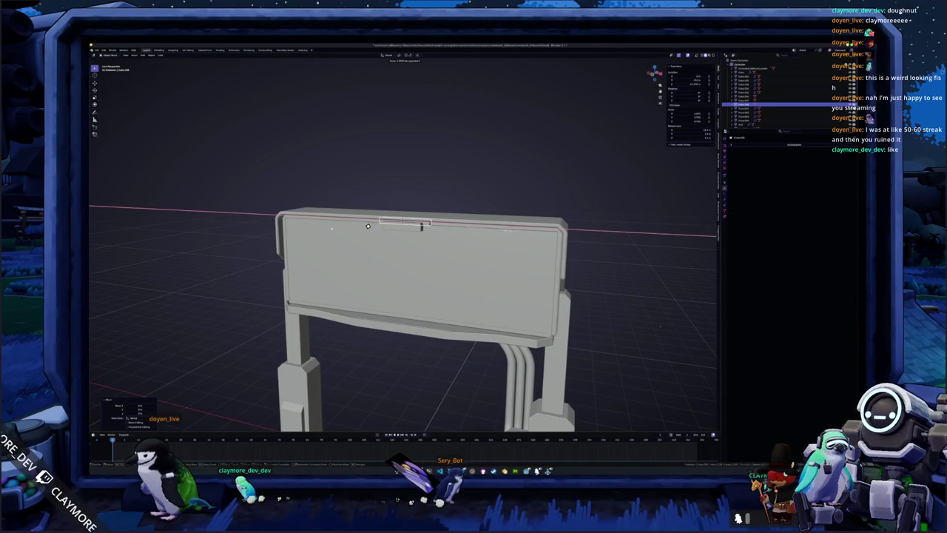
key("Return")
scroll(422, 226, "up", 3)
key("KP_8")
left_click_drag(394, 250, 466, 328)
key("g")
key("x")
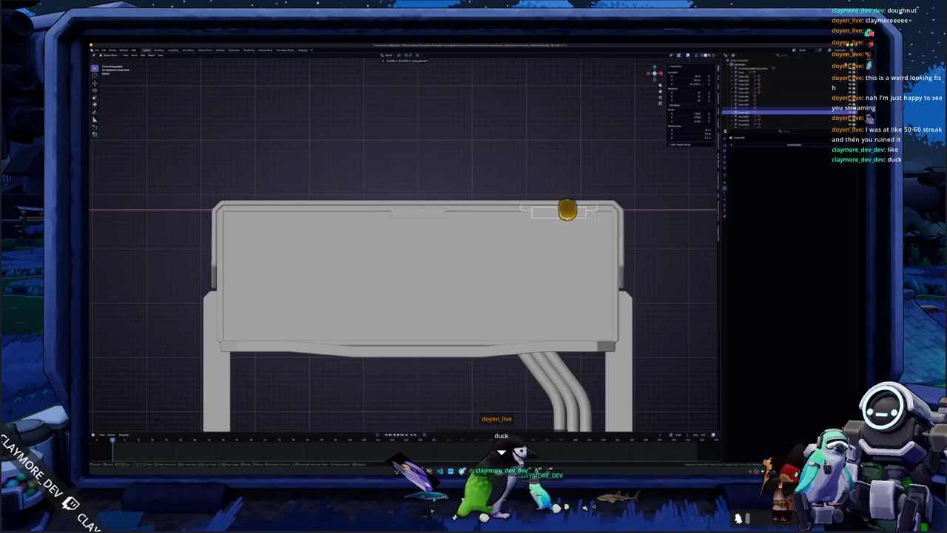
key("Return")
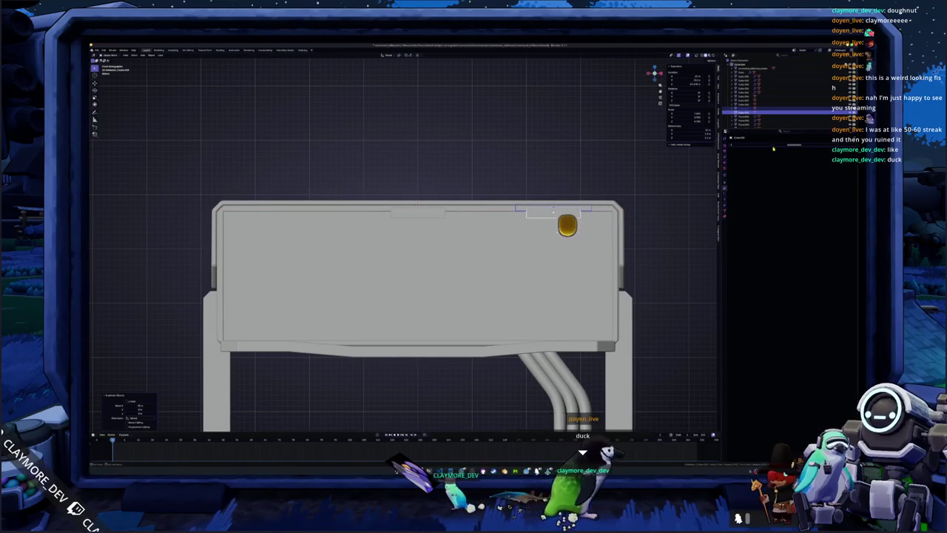
Step: Add a Mirror modifier so the right top block is mirrored to the left
left_click(777, 170)
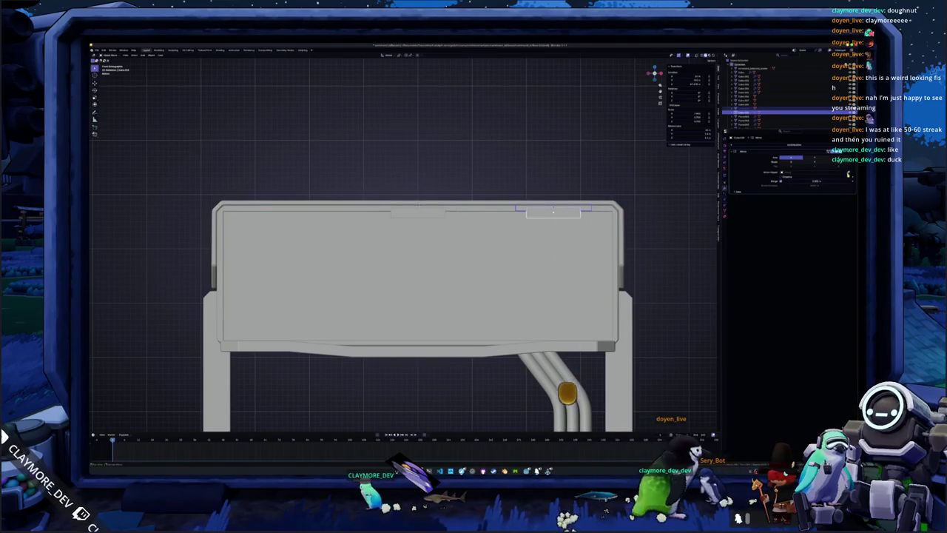
left_click(844, 154)
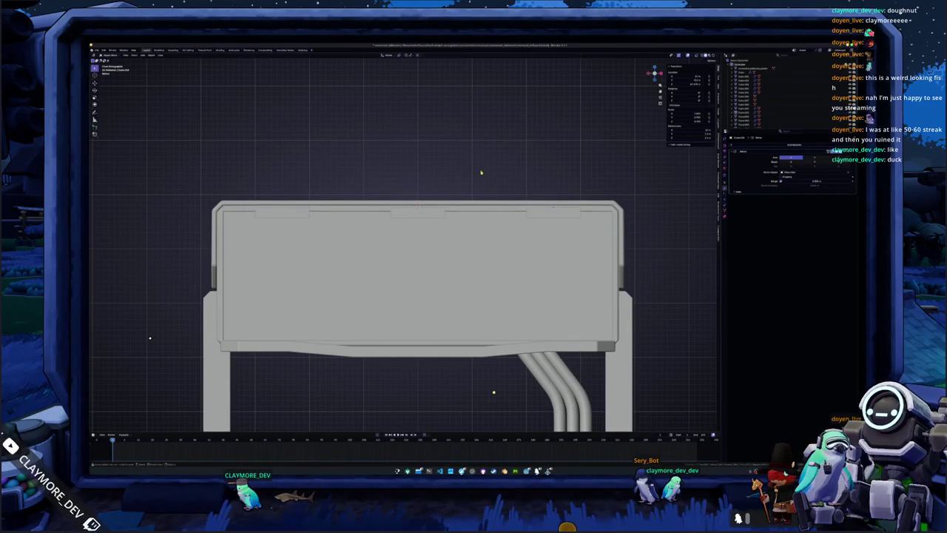
mouse_move(444, 296)
left_mouse_down()
mouse_move(459, 289)
mouse_move(399, 311)
left_mouse_up()
Step: In Edit Mode, move the top blocks into position along the board's top edge
key("Tab")
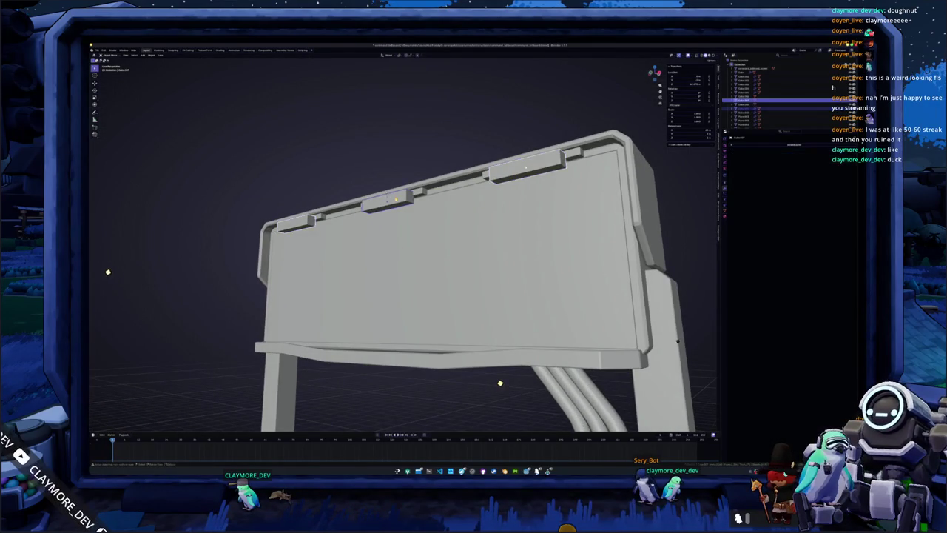
scroll(677, 341, "up", 3)
key("alt+a")
left_click_drag(677, 341, 677, 342)
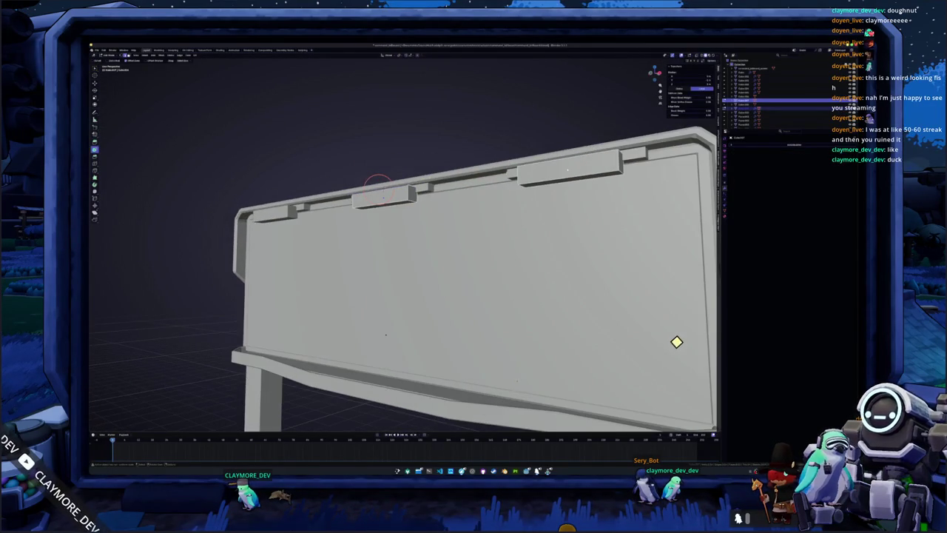
key("ctrl+shift+m")
key("ctrl+f")
key("Escape")
key("g")
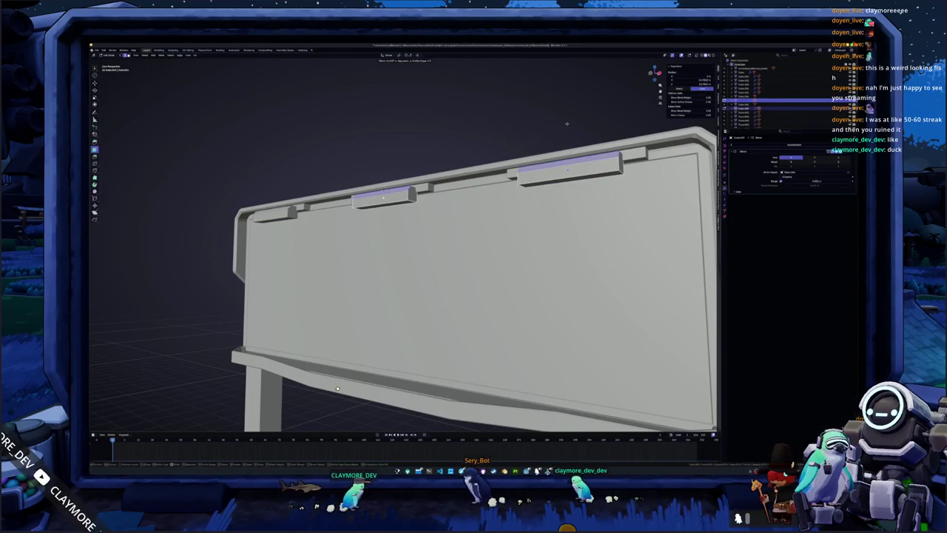
left_click(568, 126)
key("Tab")
key("Tab")
Step: Select the centre top block and leave Edit Mode
left_click_drag(568, 125, 455, 148)
left_click_drag(389, 196, 377, 226)
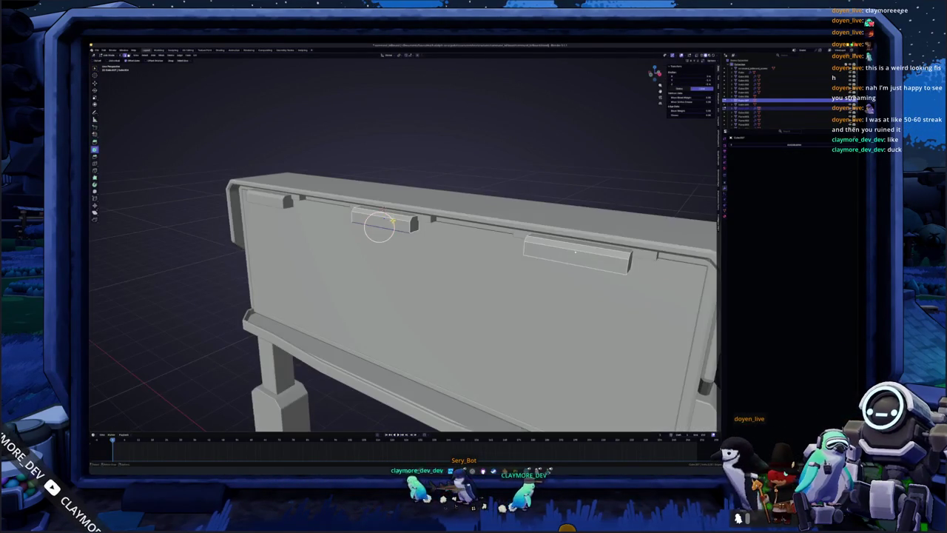
left_click(379, 222)
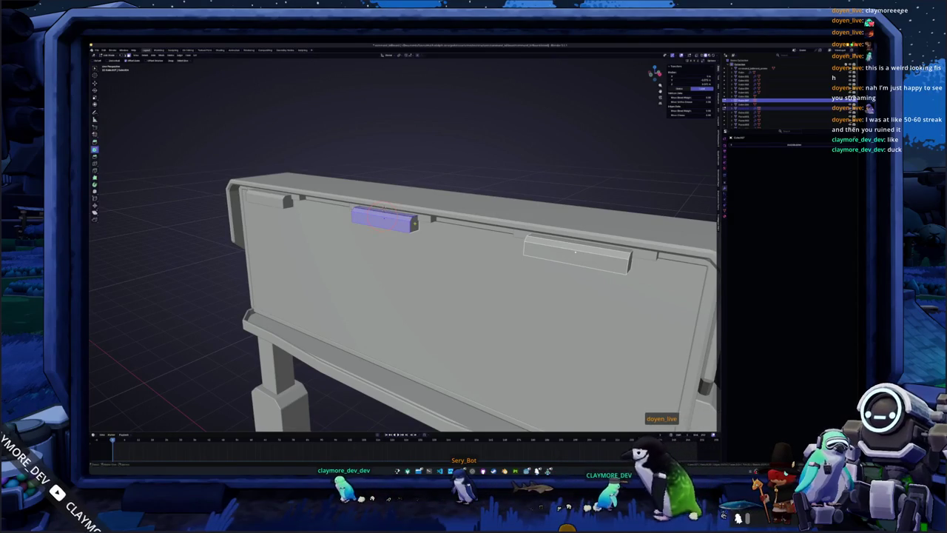
mouse_move(575, 252)
left_mouse_down()
mouse_move(533, 237)
mouse_move(563, 222)
mouse_move(518, 355)
left_mouse_up()
key("Tab")
Step: Select the mirrored bump pieces and add a Bevel modifier to them
left_click(510, 366)
scroll(510, 366, "up", 3)
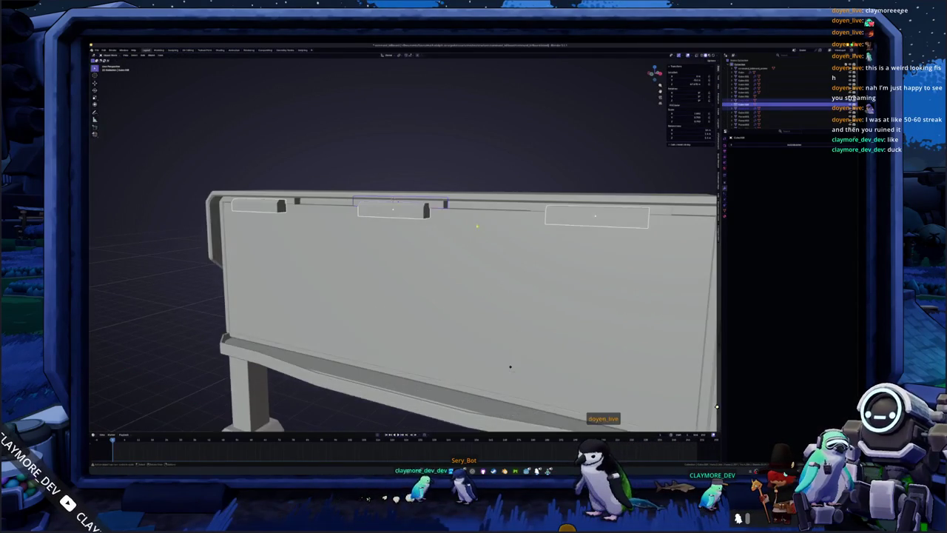
left_click(510, 366)
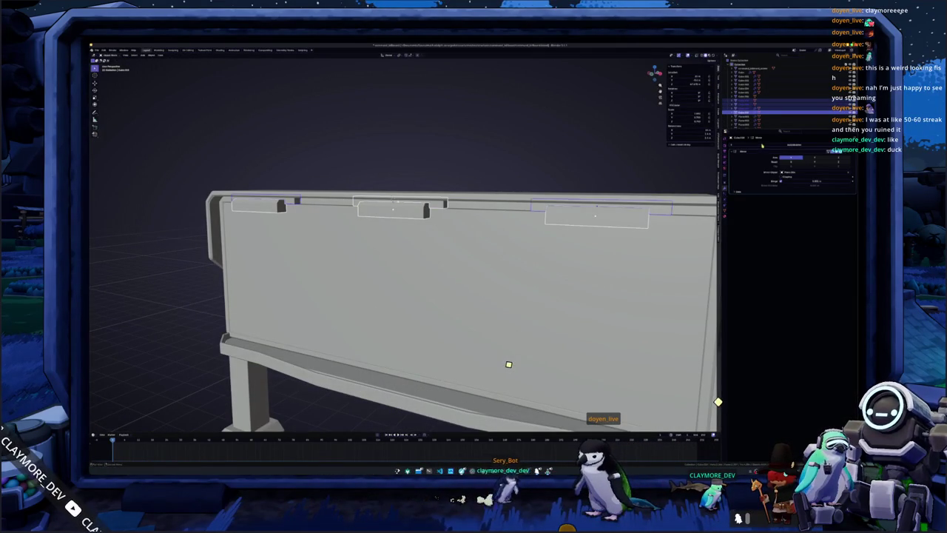
left_click(761, 146)
key("Return")
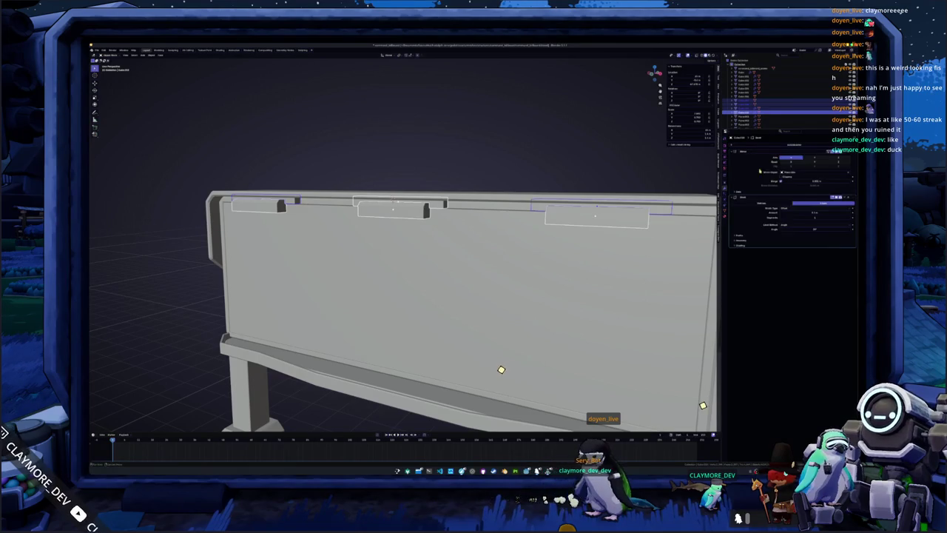
Step: Apply the bump pieces' scale with Ctrl+A, then deselect everything
key("ctrl+a")
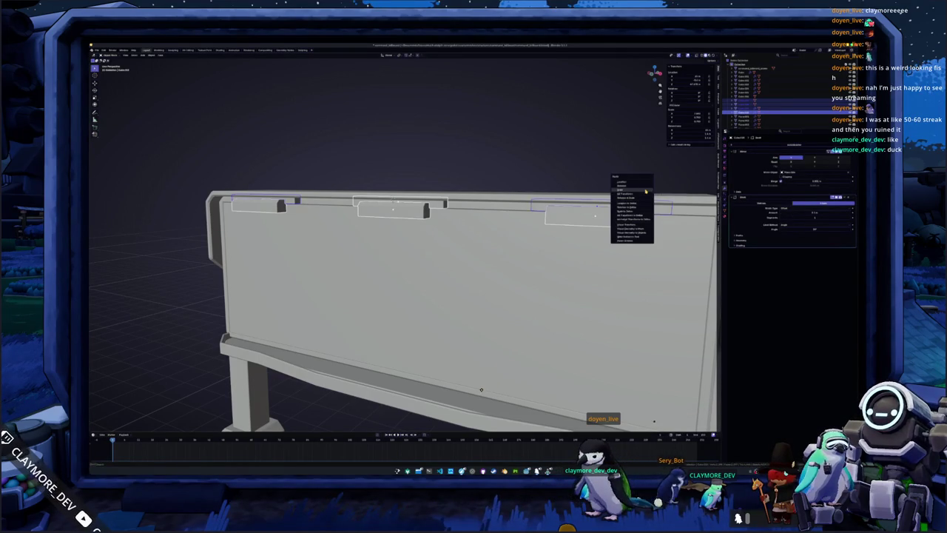
left_click(646, 190)
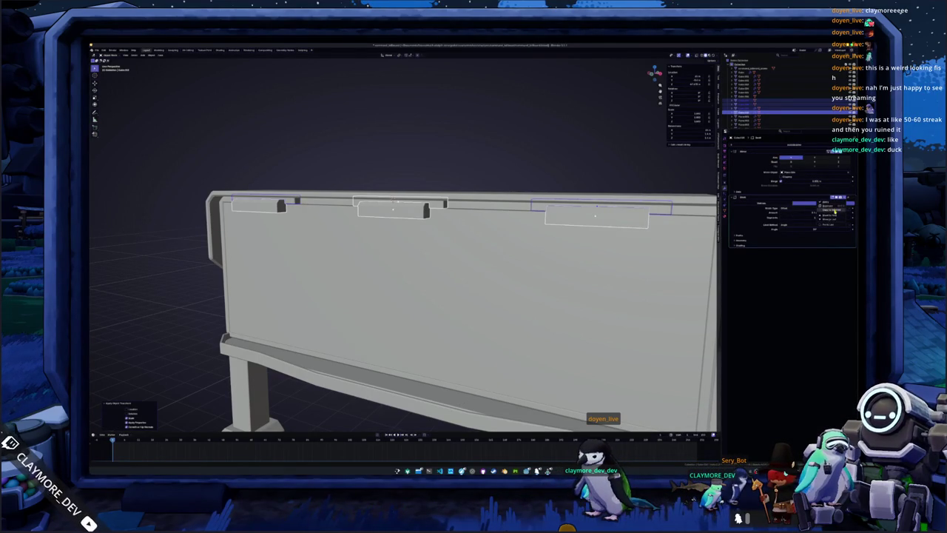
left_click(602, 170)
scroll(563, 208, "down", 6)
mouse_move(543, 245)
left_mouse_down()
mouse_move(518, 248)
mouse_move(481, 214)
left_mouse_up()
scroll(481, 214, "up", 2)
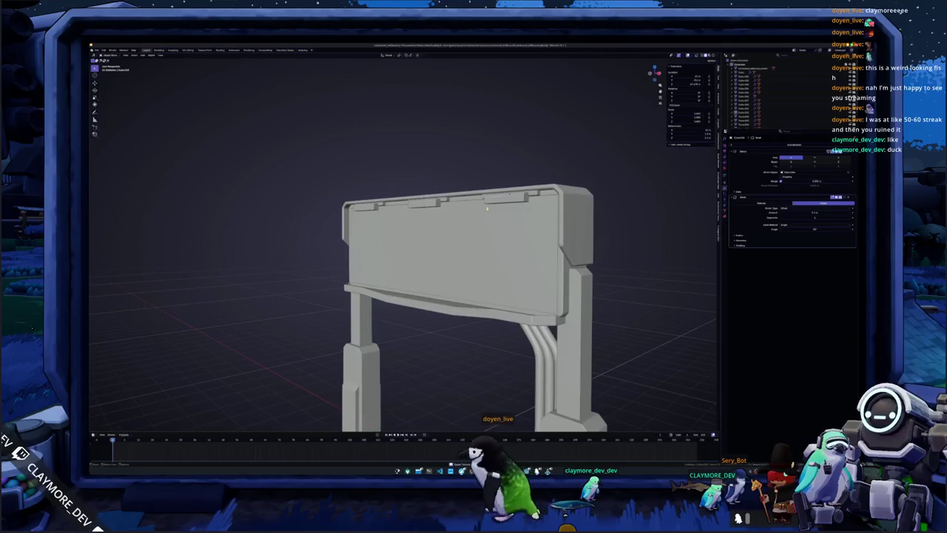
Step: Select the top-edge bumps and scale them down around their individual origins
left_click(534, 196)
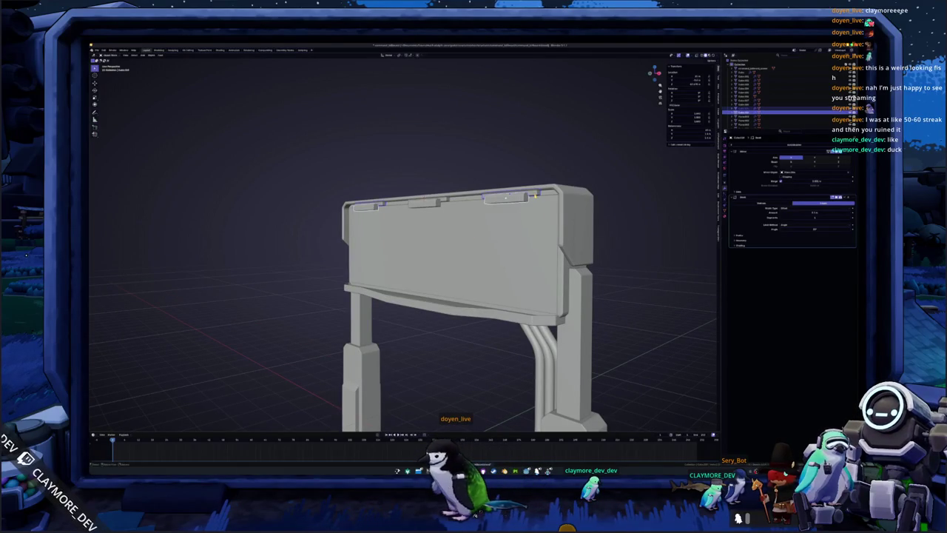
left_click(522, 196)
left_click(537, 194)
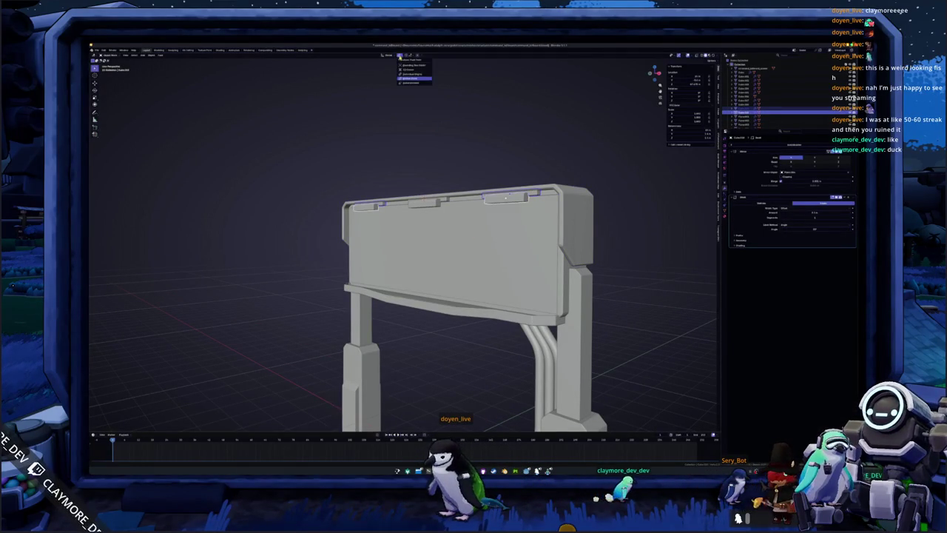
left_click(415, 77)
key("s")
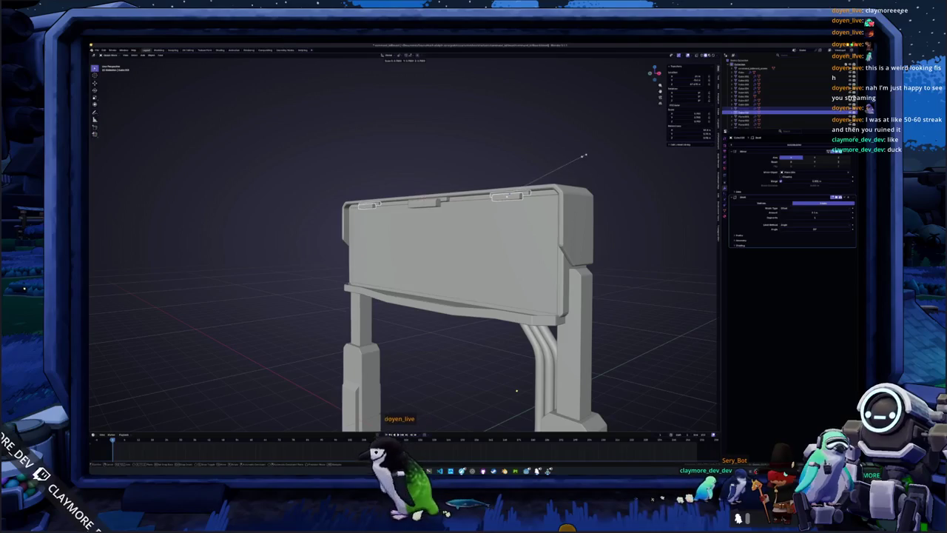
left_click(523, 151)
Step: Scale the middle top-edge bump down to almost nothing
left_click(424, 202)
key("s")
left_click(499, 165)
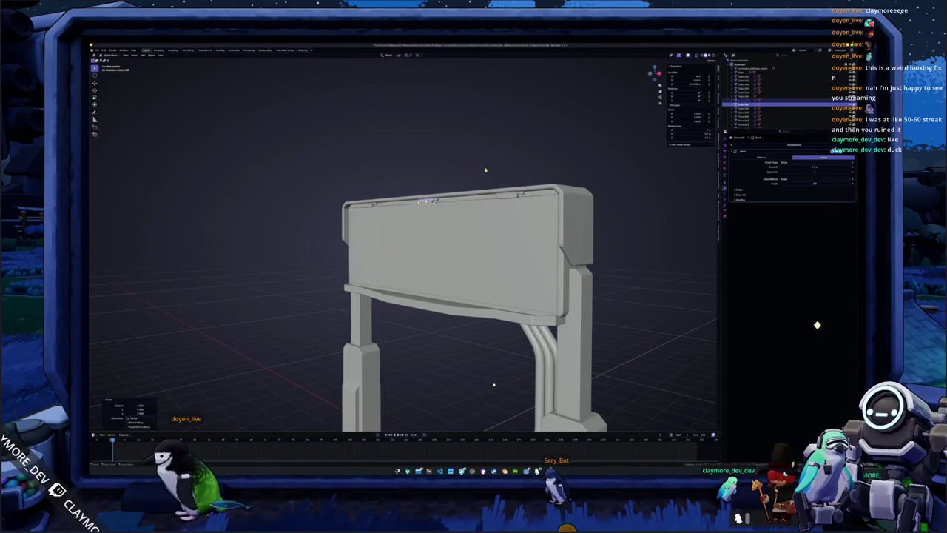
scroll(549, 213, "up", 2)
Step: Box-select several of the sign's parts and move them into place
key("Down")
key("Down")
key("Down")
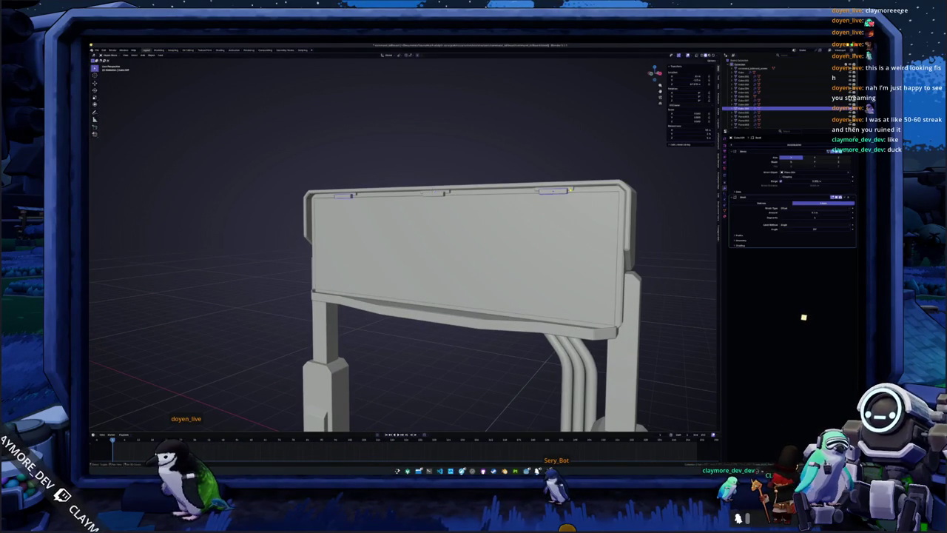
key("Down")
key("Down")
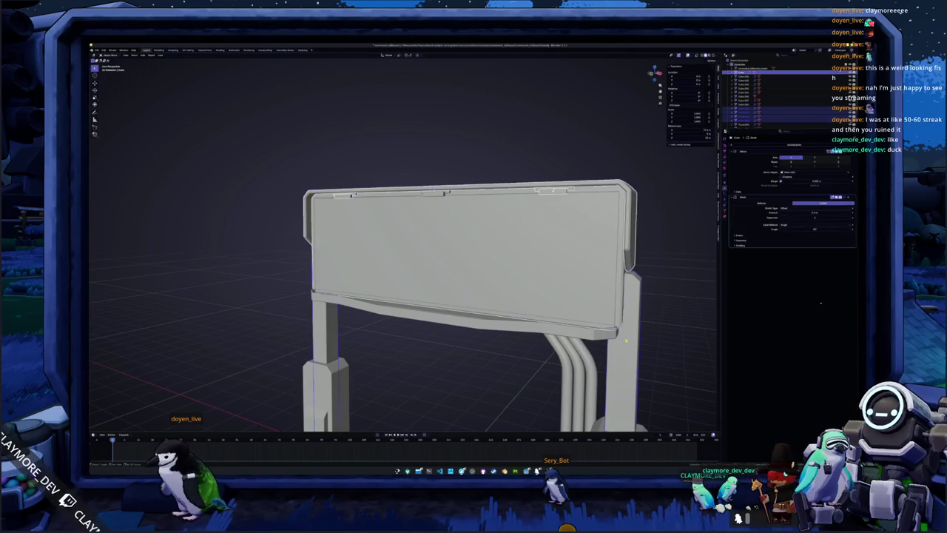
scroll(443, 331, "down", 3)
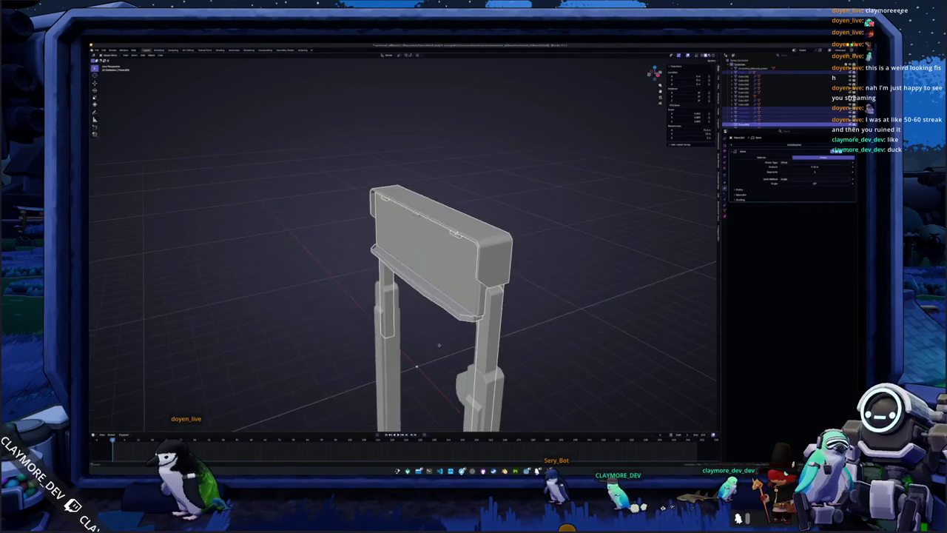
mouse_move(449, 350)
left_mouse_down()
mouse_move(490, 355)
mouse_move(529, 279)
left_mouse_up()
mouse_move(529, 279)
left_mouse_down()
mouse_move(459, 190)
mouse_move(488, 310)
mouse_move(496, 398)
left_mouse_up()
key("g")
left_click(433, 150)
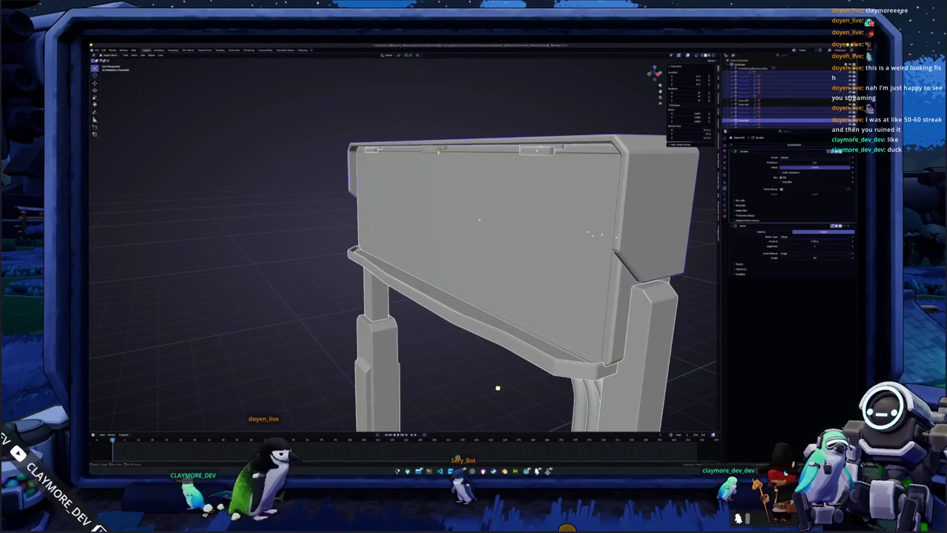
scroll(495, 398, "down", 5)
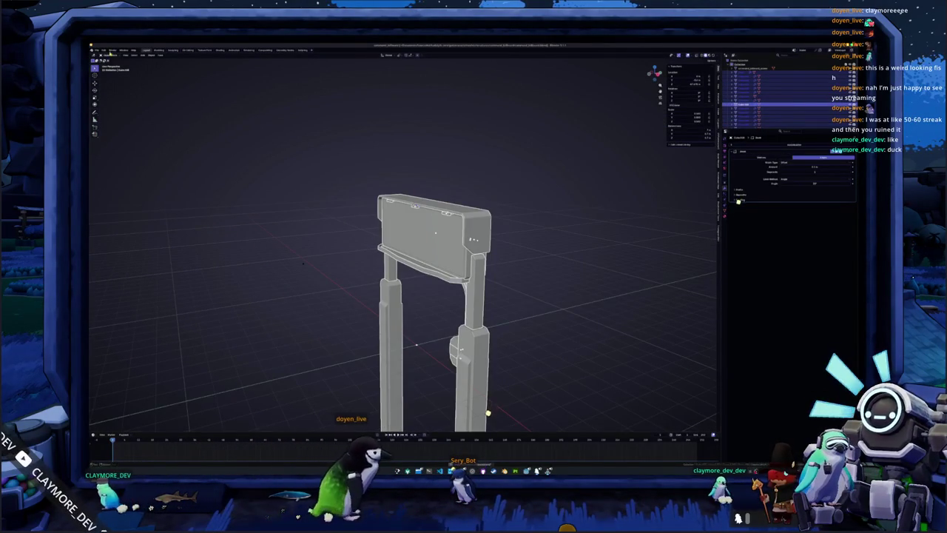
left_click(104, 49)
Step: Reset the origin of the selected sign parts via Set Origin
key("ctrl+a")
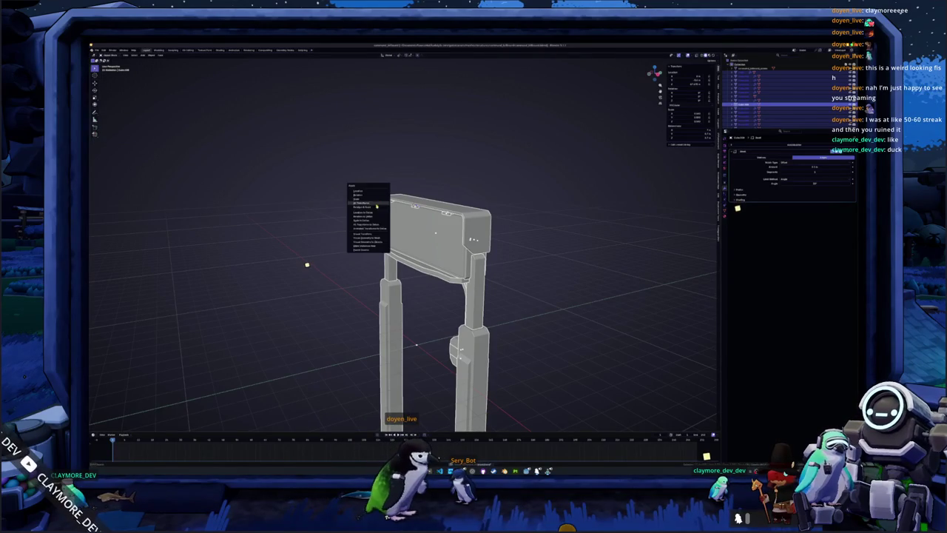
left_click(372, 217)
right_click(429, 184)
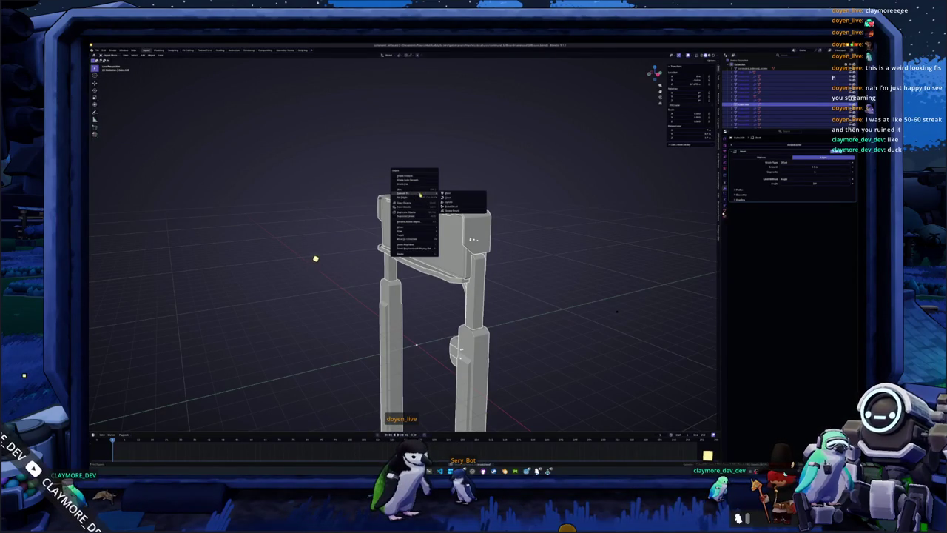
left_click(447, 194)
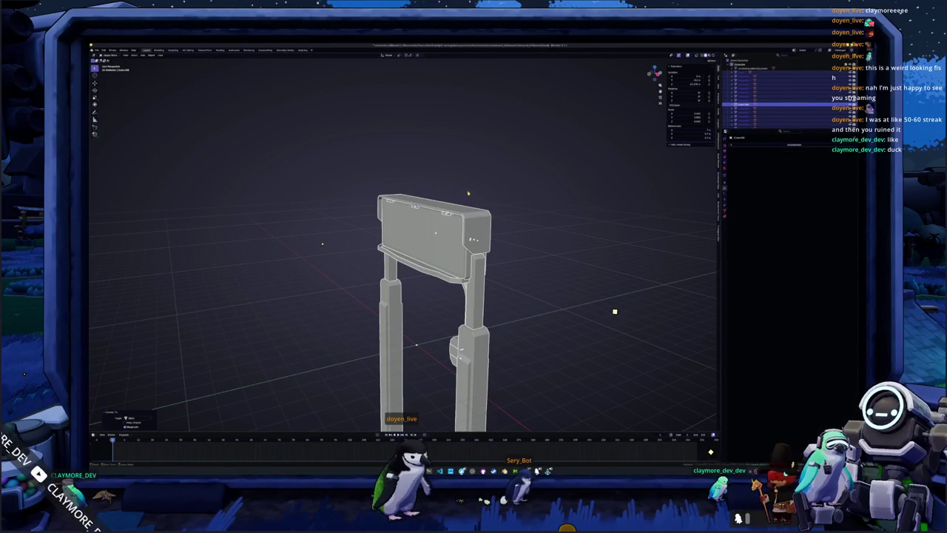
Step: Join the parts with Ctrl+J and apply All Transforms to the result
key("ctrl+j")
key("ctrl+a")
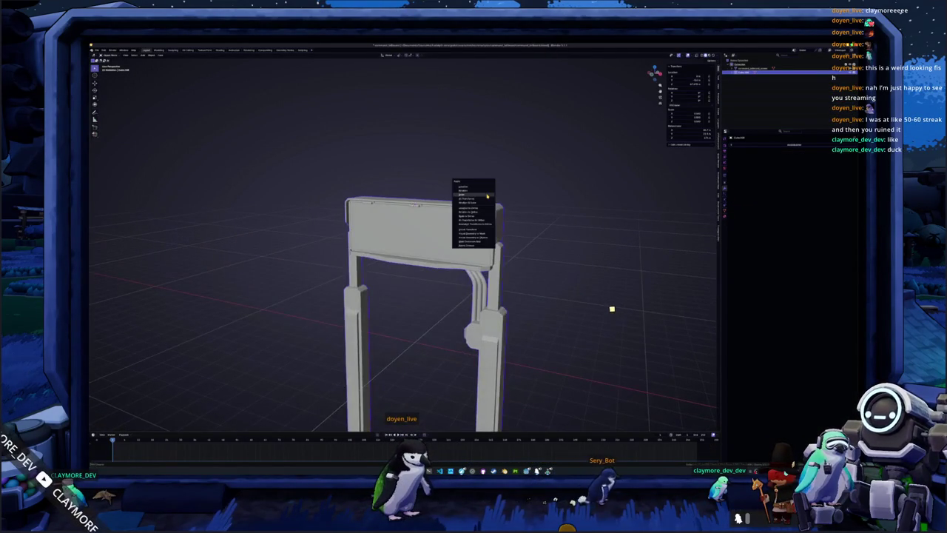
left_click(487, 200)
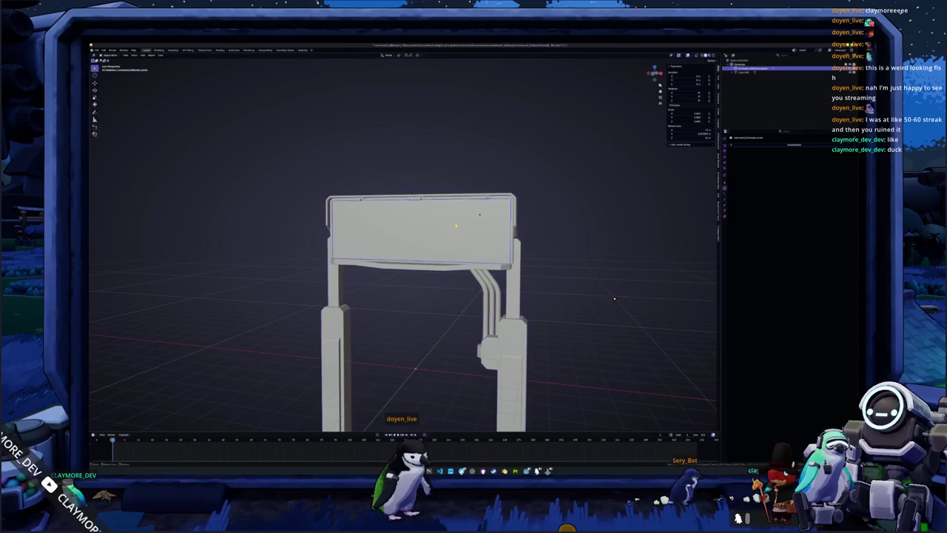
scroll(481, 214, "up", 3)
key("ctrl+a")
left_click(486, 215)
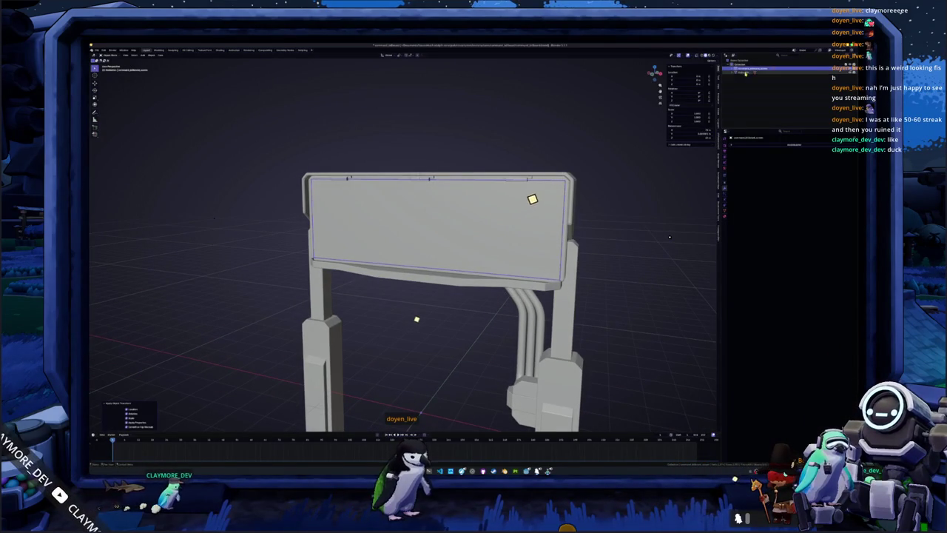
key("F2")
Step: Rename the sign object to 'signboard' and create a new material for it
type("signboard")
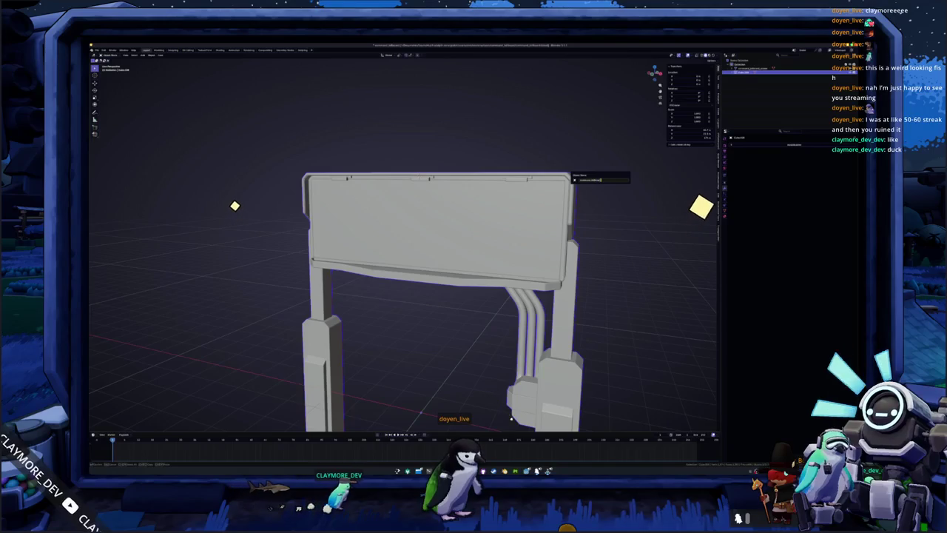
key("Return")
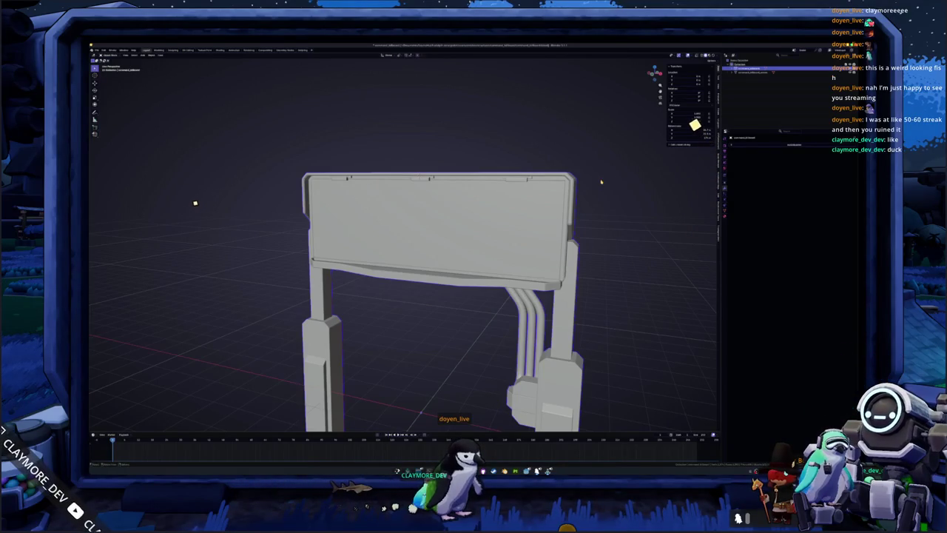
left_click(725, 211)
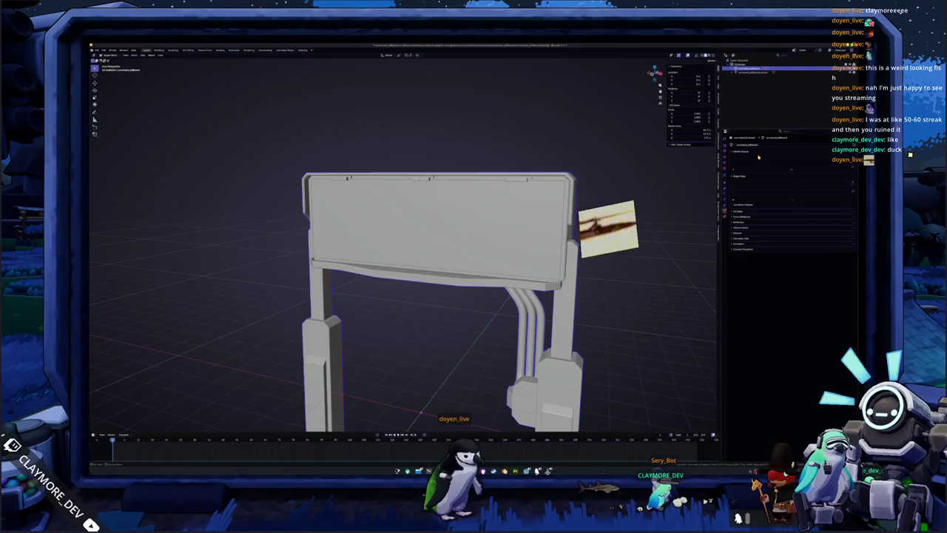
left_click(726, 222)
left_click(762, 163)
left_click(762, 163)
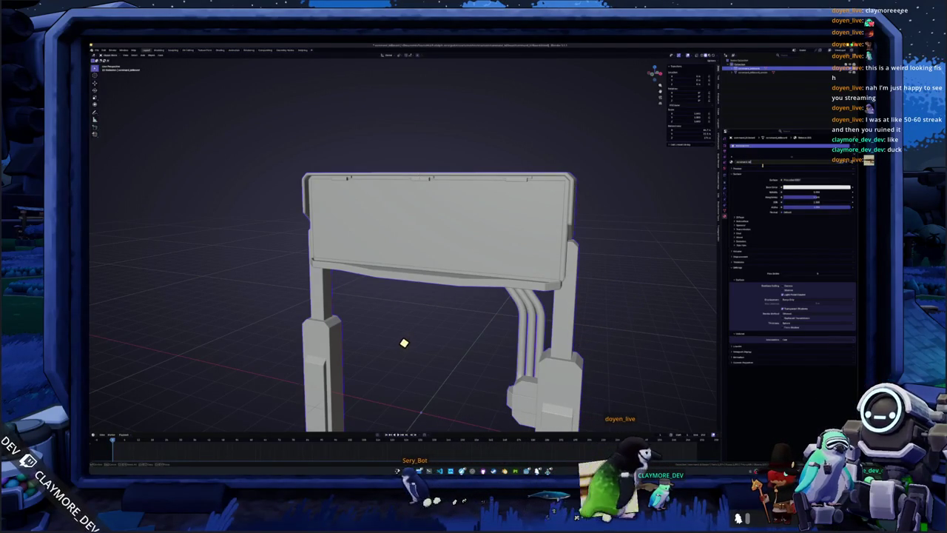
key("Return")
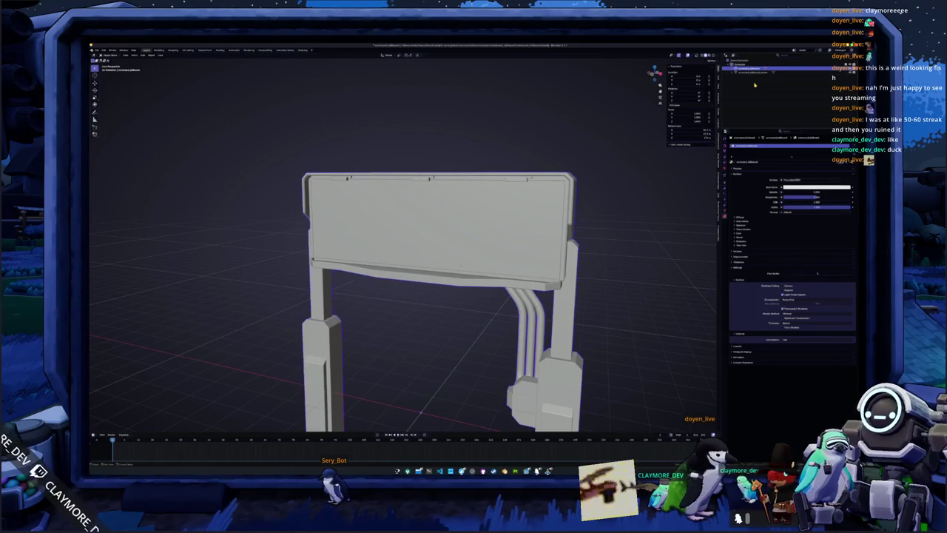
Step: Give the inner screen panel its own new material and rename its mesh data
left_click(754, 73)
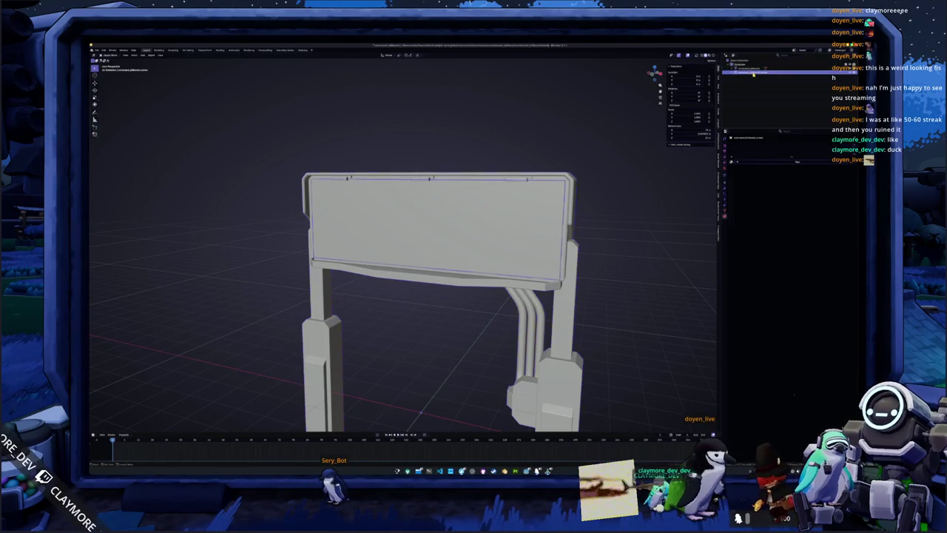
left_click(752, 163)
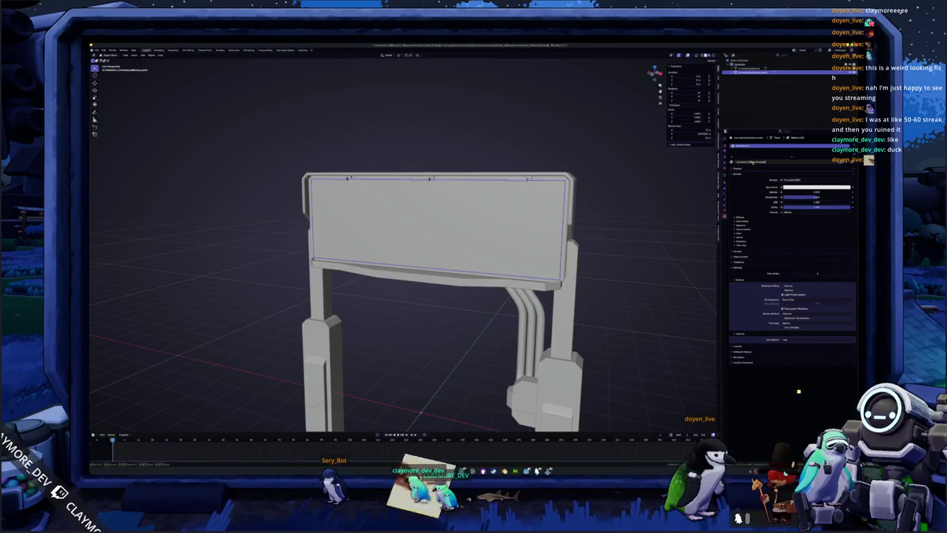
left_click(751, 67)
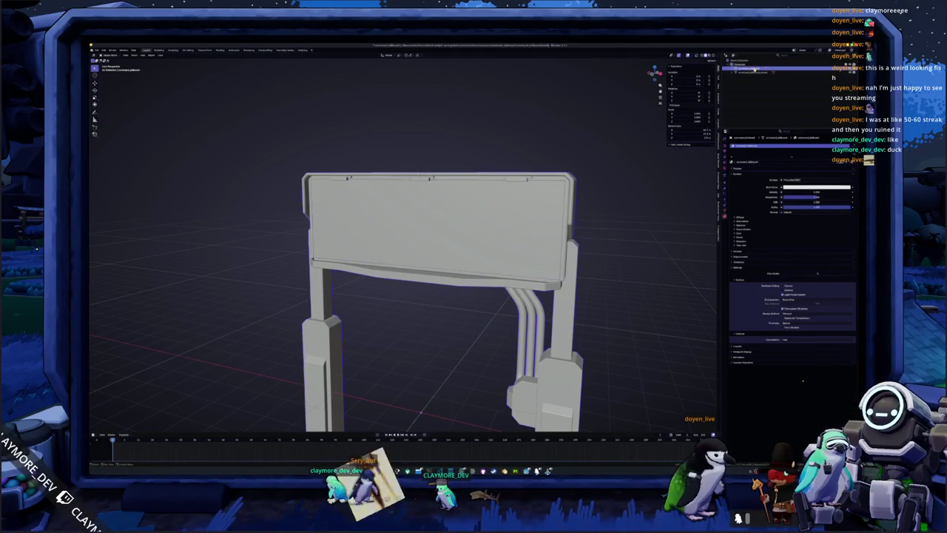
left_click(751, 71)
left_click(740, 144)
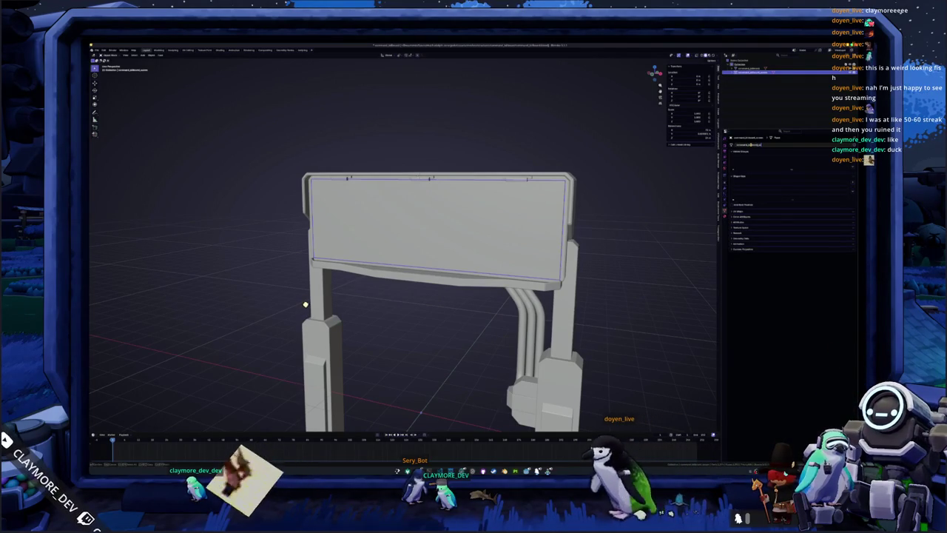
key("ctrl+a")
Step: Apply All Transforms to both sign objects
left_click(596, 207)
key("ctrl+a")
left_click(574, 207)
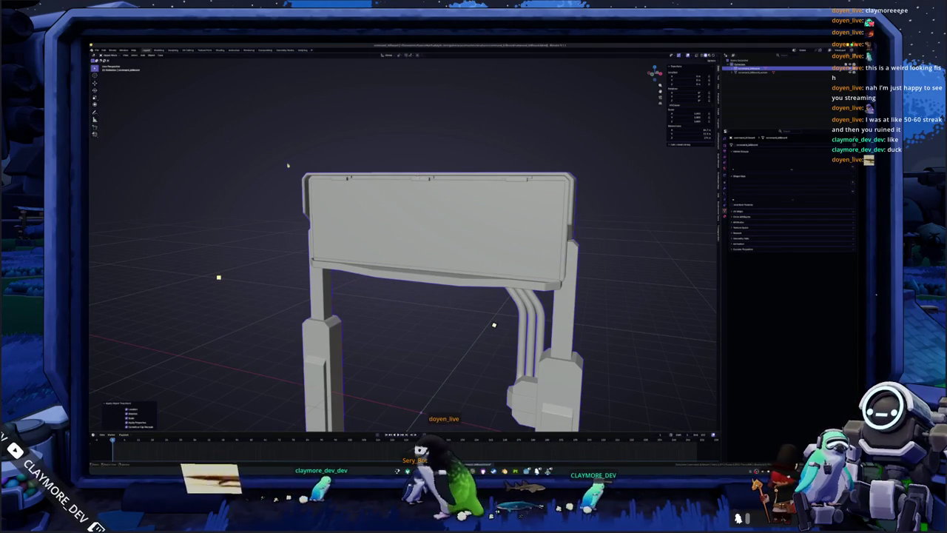
scroll(584, 368, "down", 3)
Step: Export the signboard model through File > Export in the chosen format
left_click(96, 50)
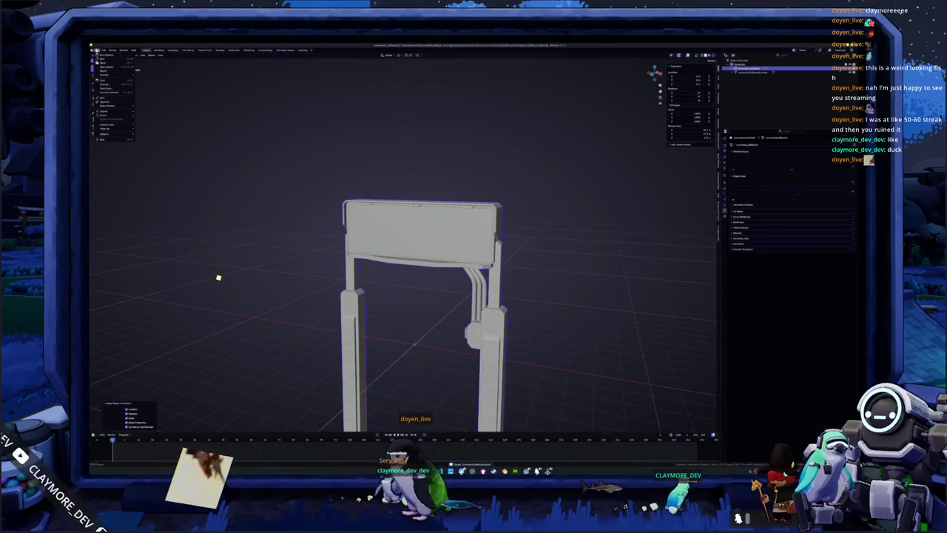
mouse_move(109, 115)
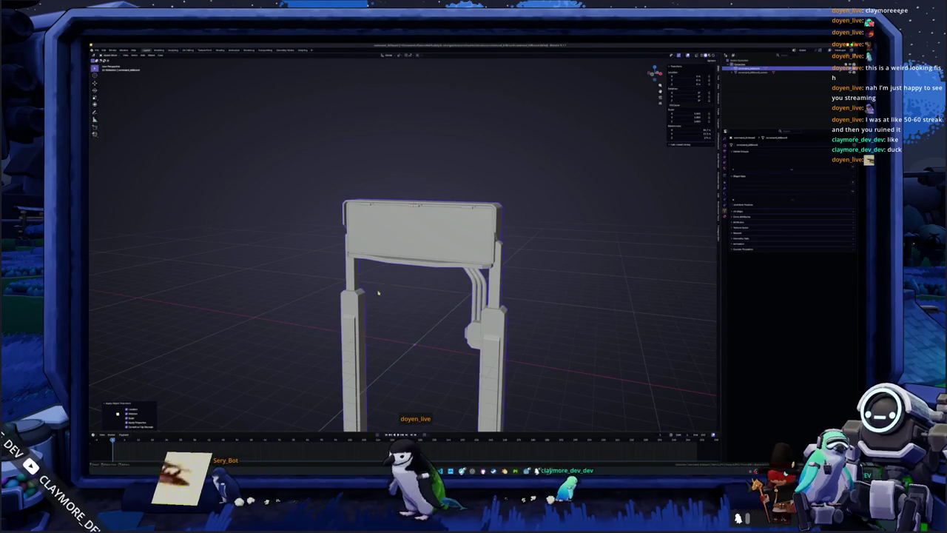
left_click(96, 50)
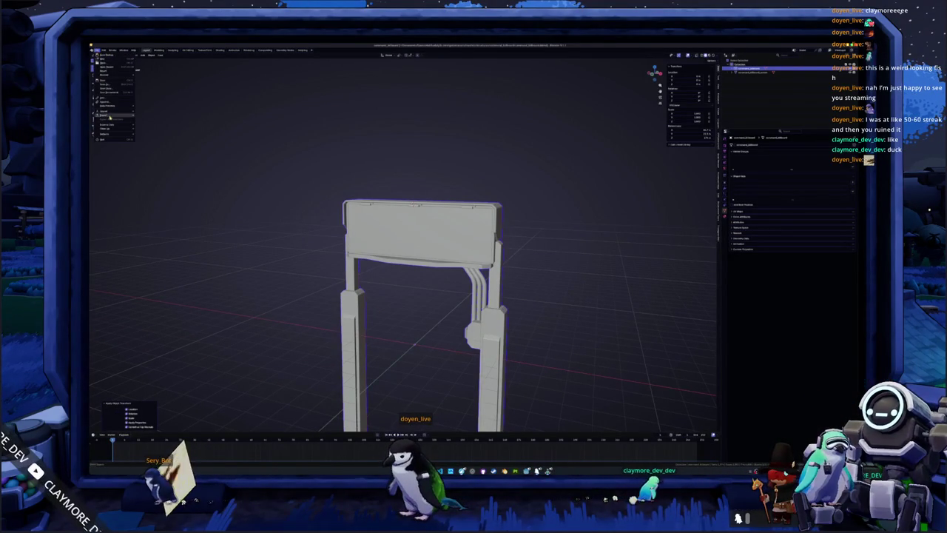
mouse_move(128, 117)
left_click(148, 149)
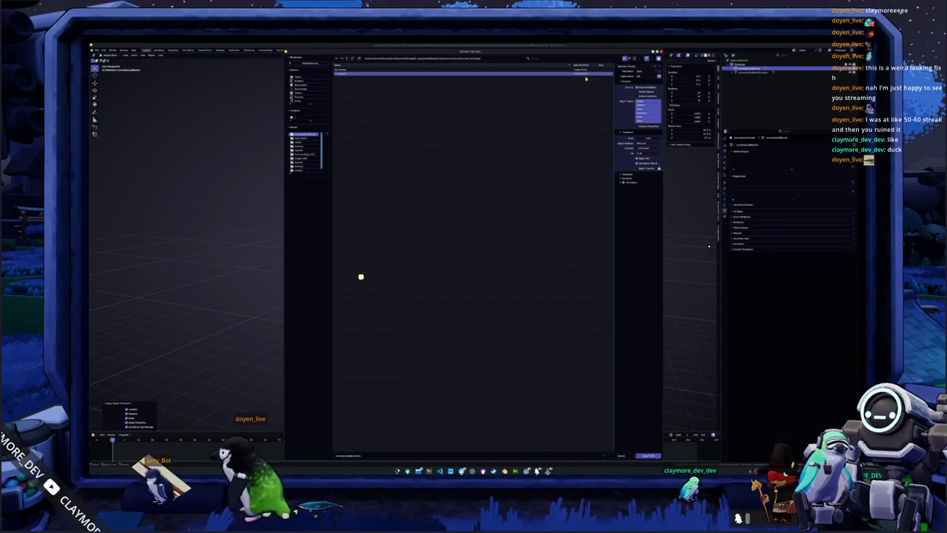
key("Return")
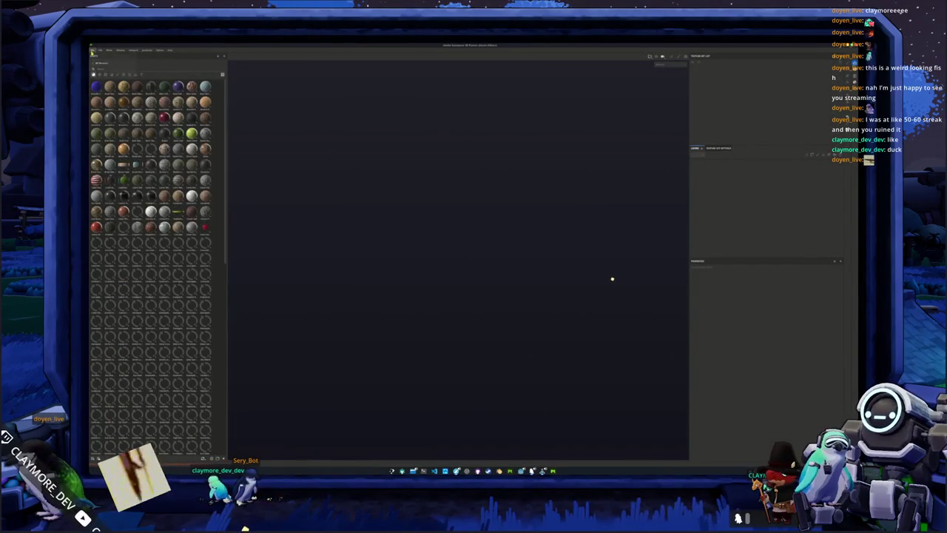
Step: Create a new Painter project using the exported sign model file as its mesh
key("ctrl+n")
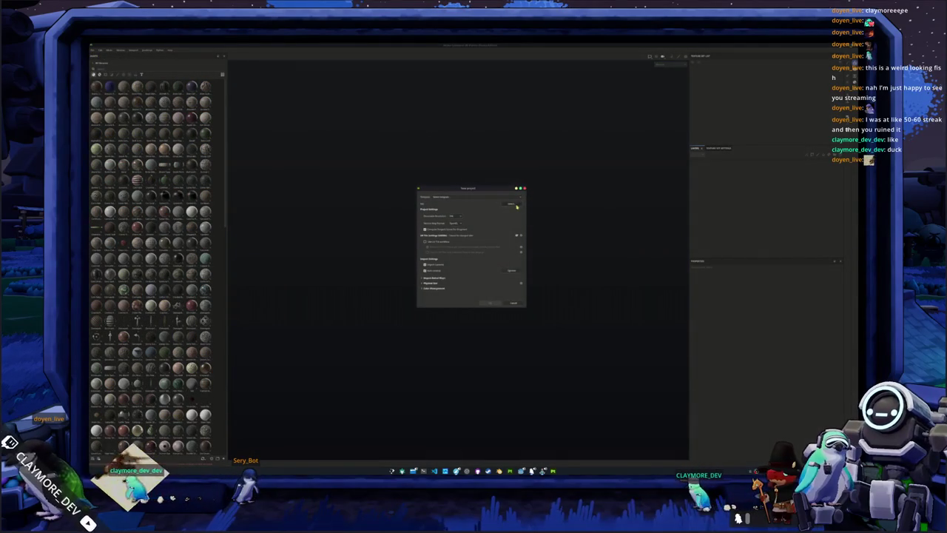
left_click(516, 205)
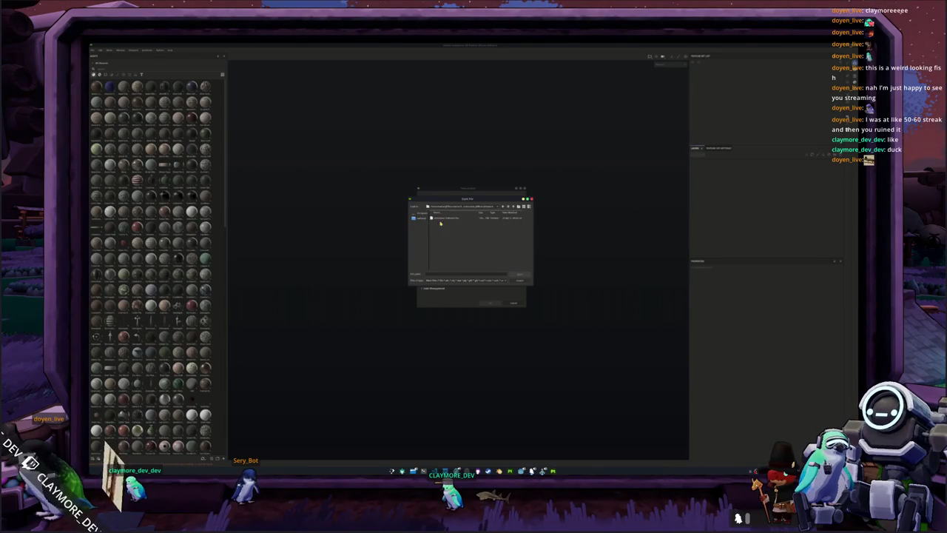
double_click(449, 219)
left_click(455, 216)
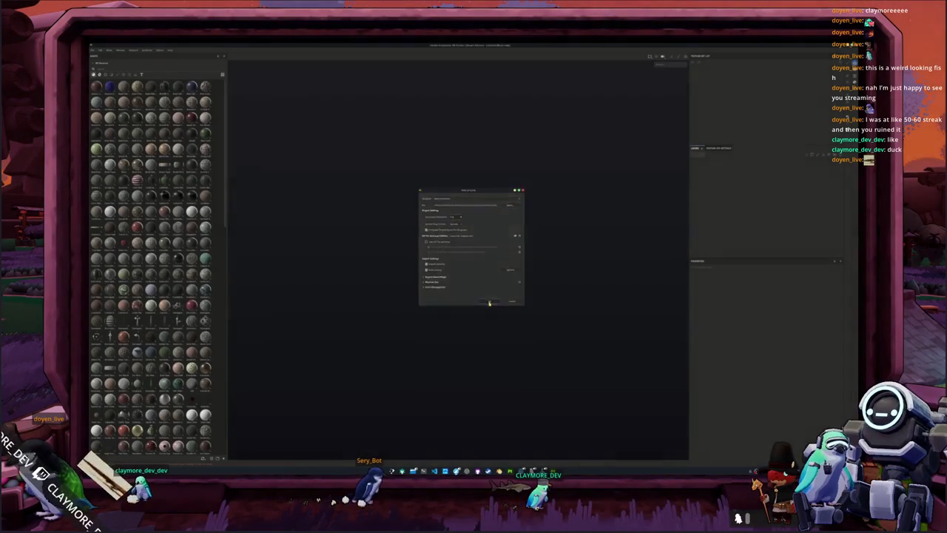
left_click(491, 303)
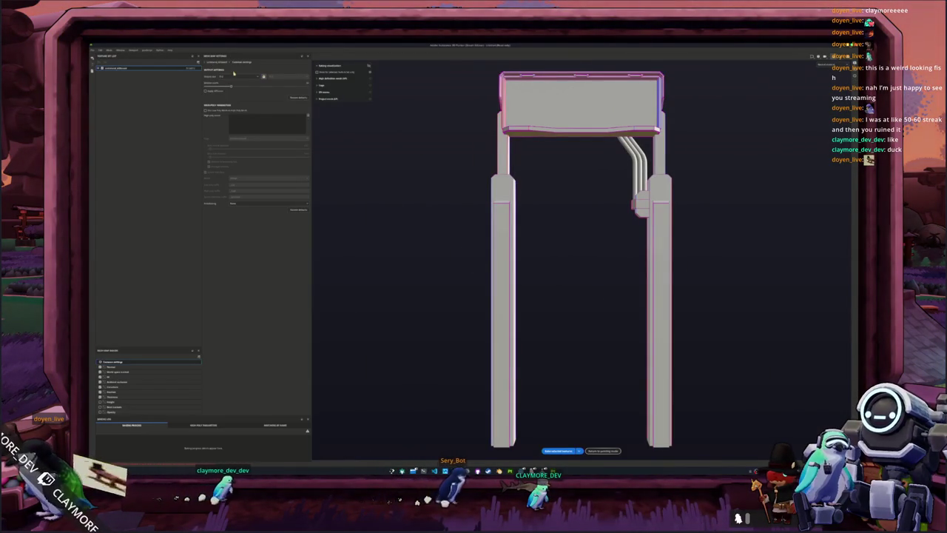
Step: Bake the sign's mesh maps at the chosen output size, then return to Blender's UV Editing
left_click(235, 76)
mouse_move(437, 226)
left_mouse_down()
mouse_move(383, 247)
mouse_move(448, 270)
left_mouse_up()
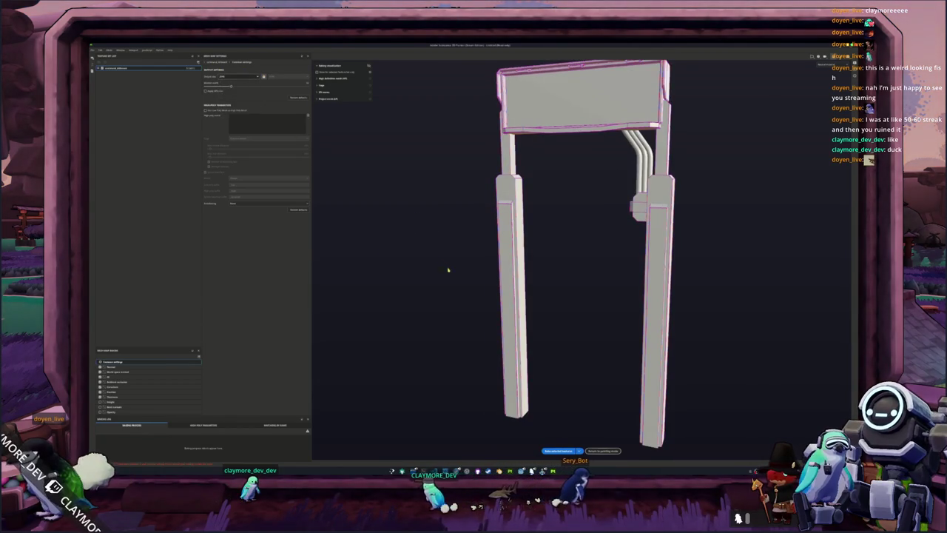
left_click(558, 450)
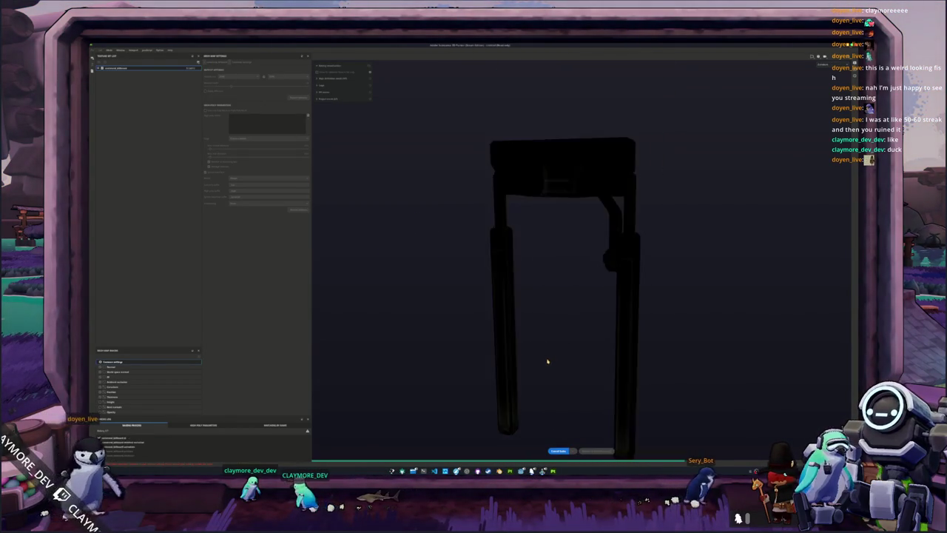
left_click(596, 450)
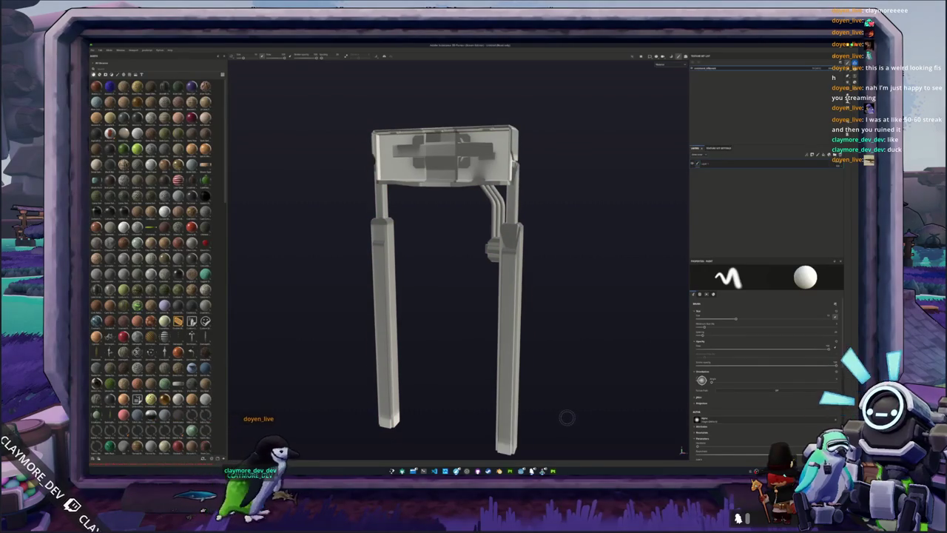
mouse_move(563, 363)
left_mouse_down()
mouse_move(535, 298)
mouse_move(534, 326)
mouse_move(360, 333)
mouse_move(444, 329)
left_mouse_up()
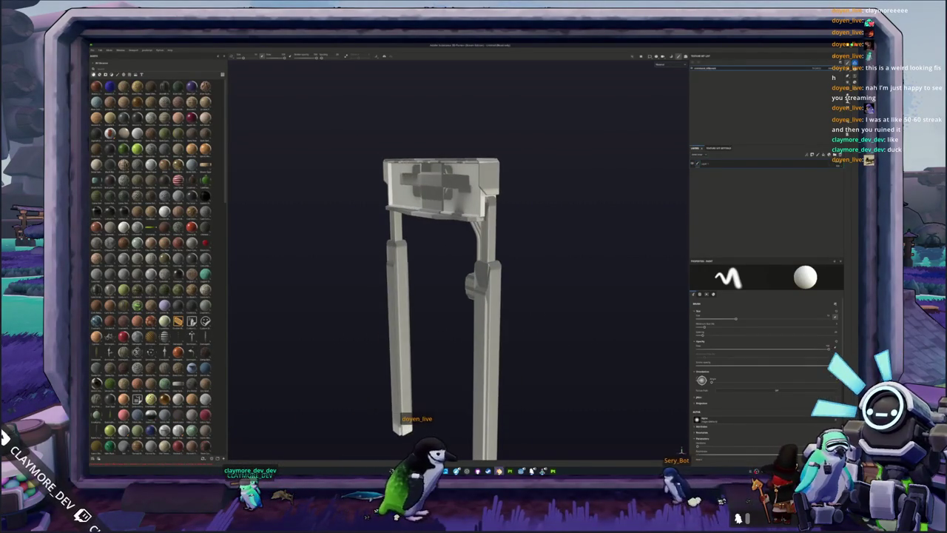
key("alt+Tab")
left_click(188, 49)
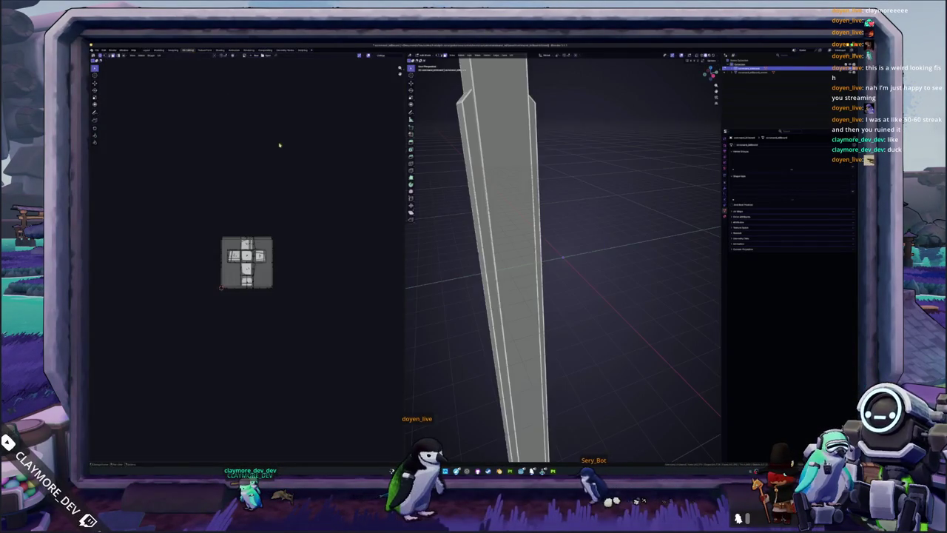
Step: Smart UV Project the whole sign mesh and pack its UV islands to fill the tile
scroll(562, 259, "down", 5)
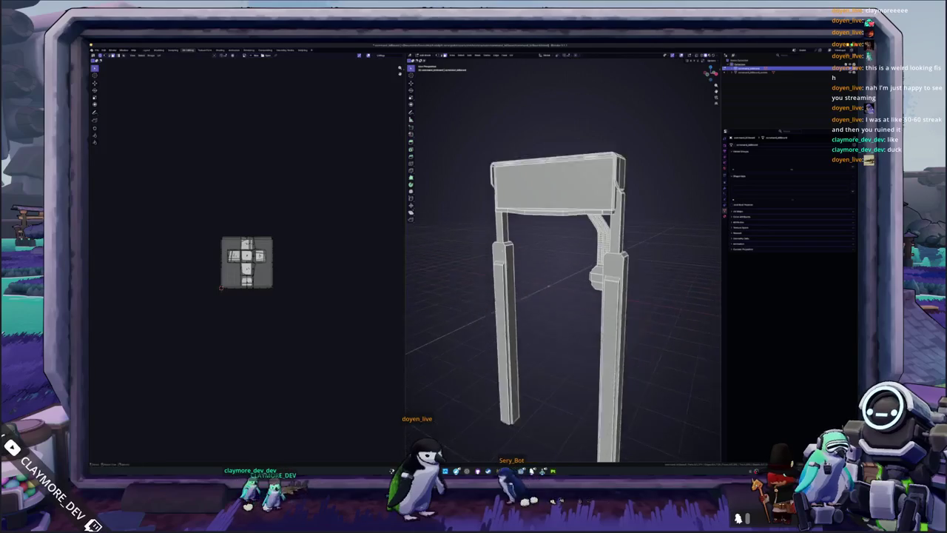
key("a")
left_click(511, 54)
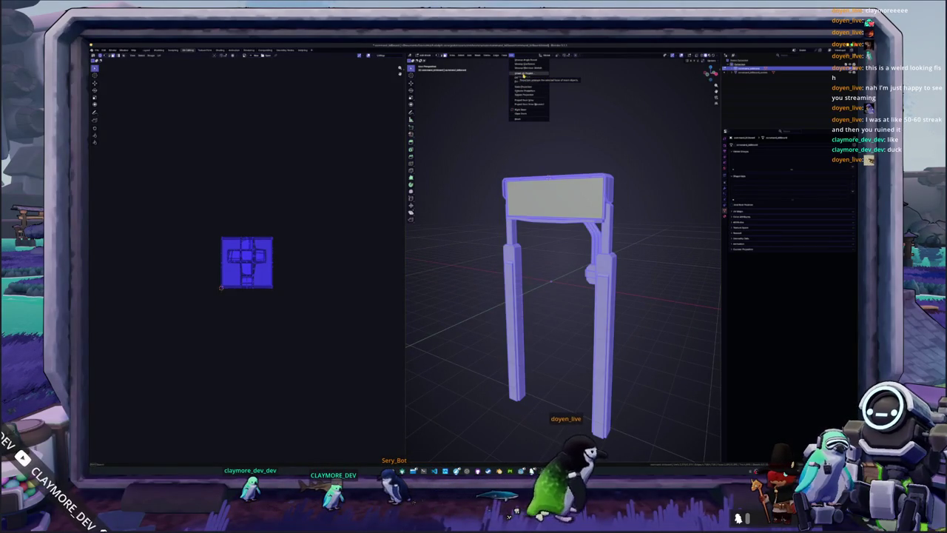
left_click(524, 73)
left_click(516, 112)
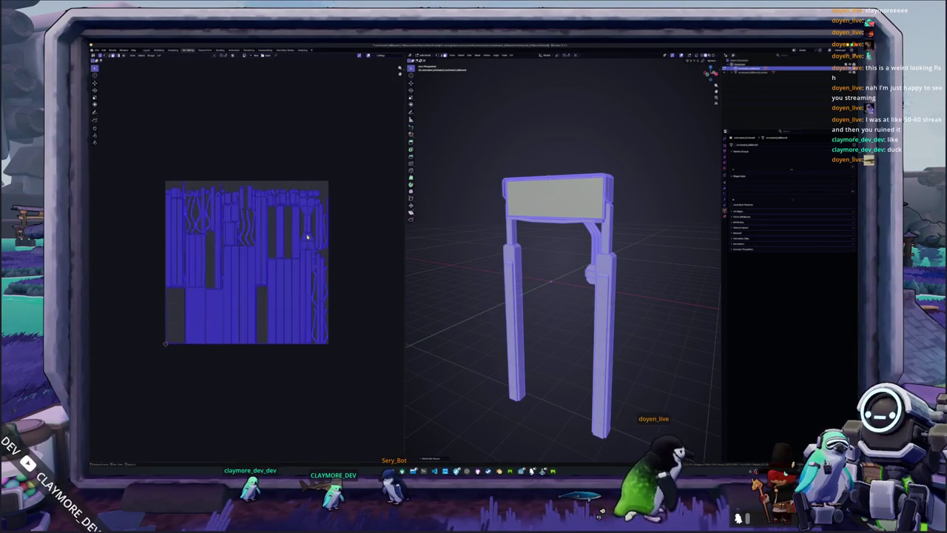
scroll(308, 239, "up", 1)
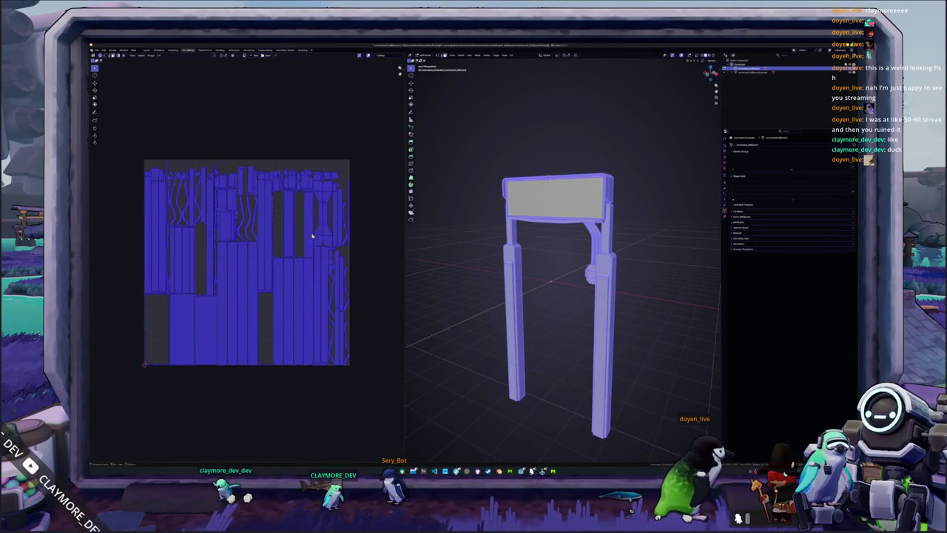
left_click(159, 55)
left_click(165, 92)
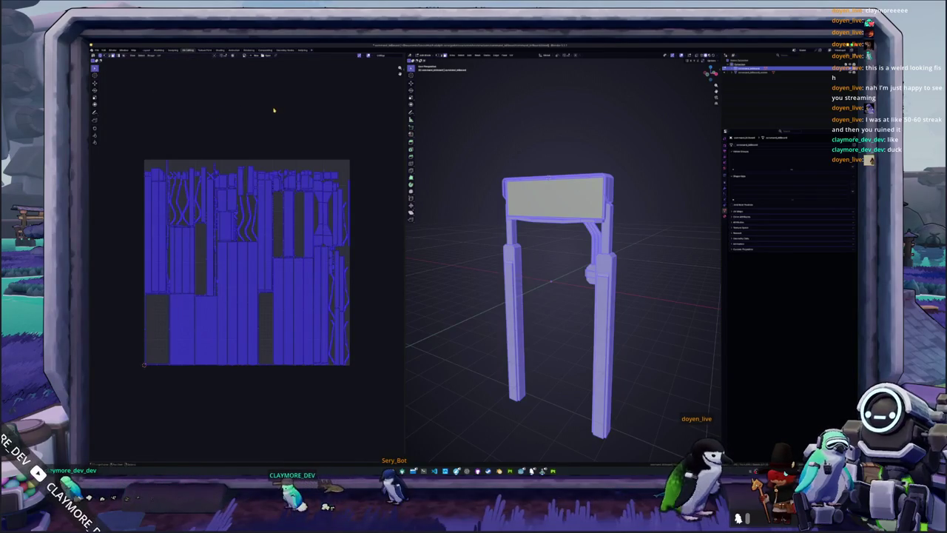
key("n")
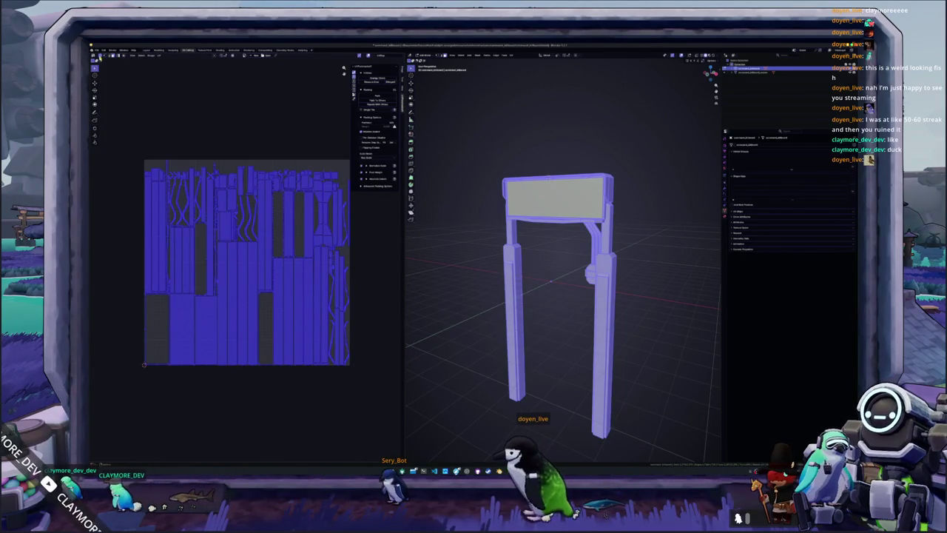
left_click(378, 97)
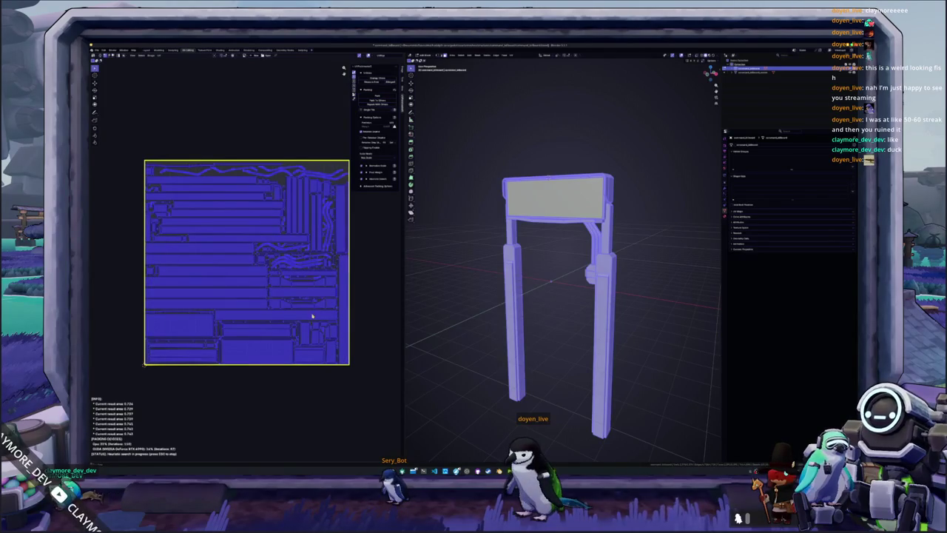
Step: Run a UV operation on the sign panel object, then export the sign mesh
left_click(463, 225)
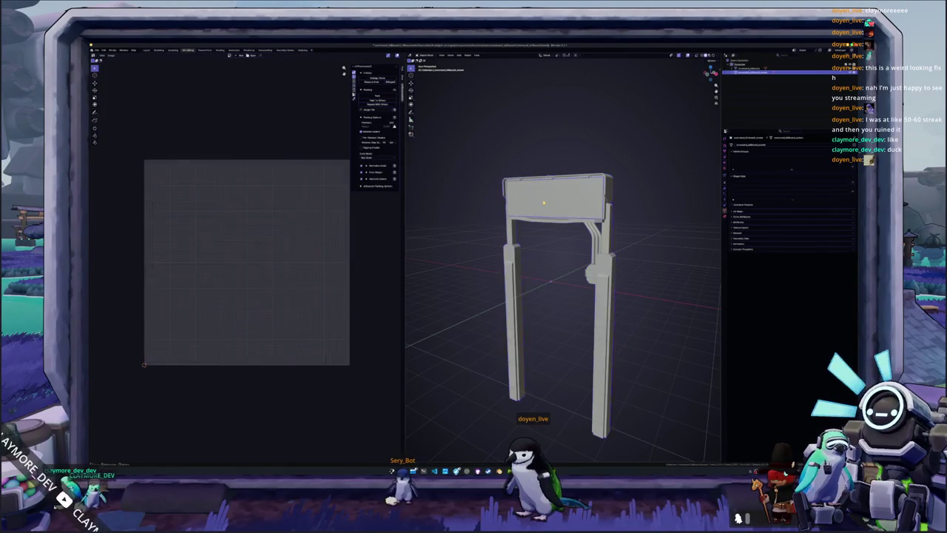
key("a")
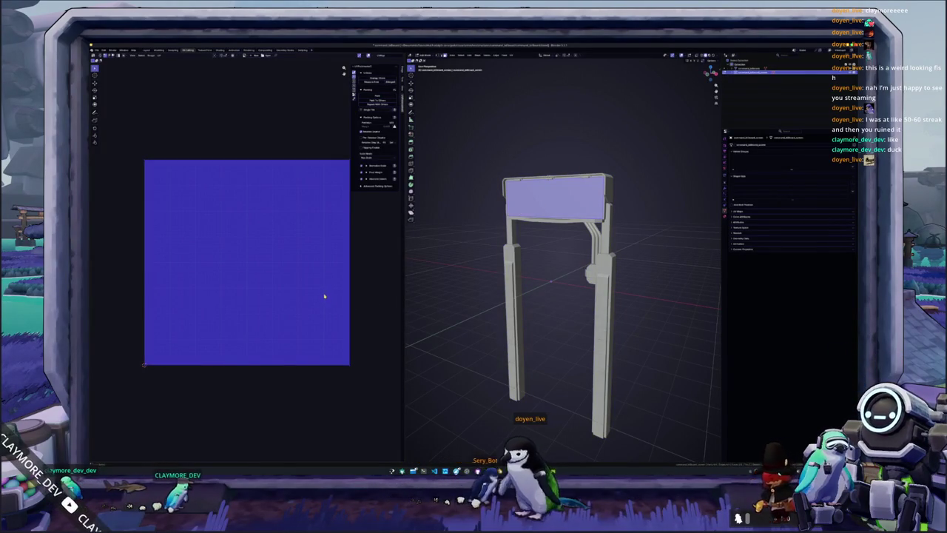
left_click(158, 56)
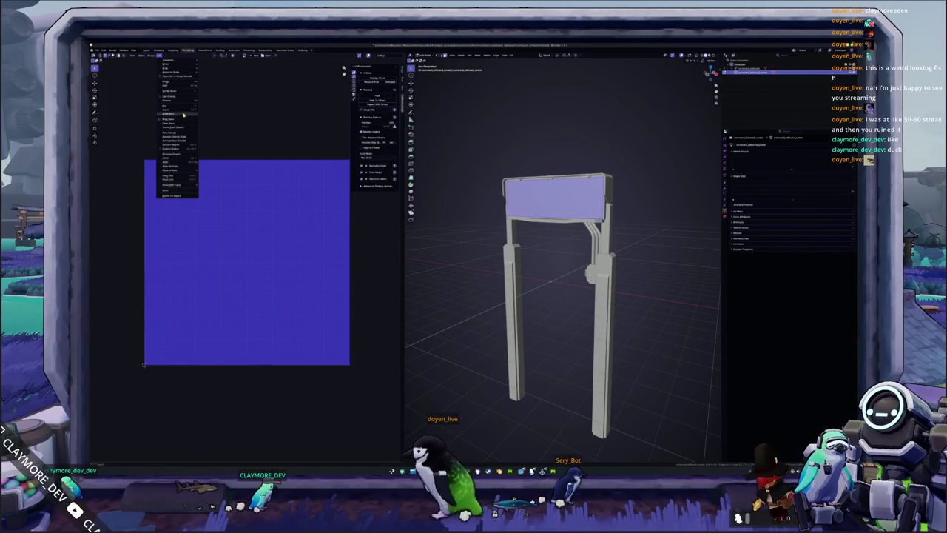
left_click(176, 189)
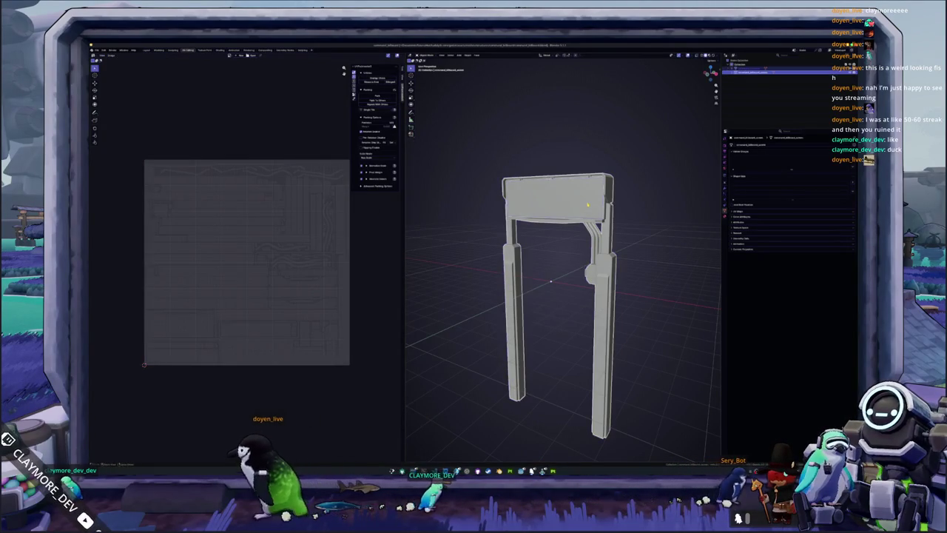
key("a")
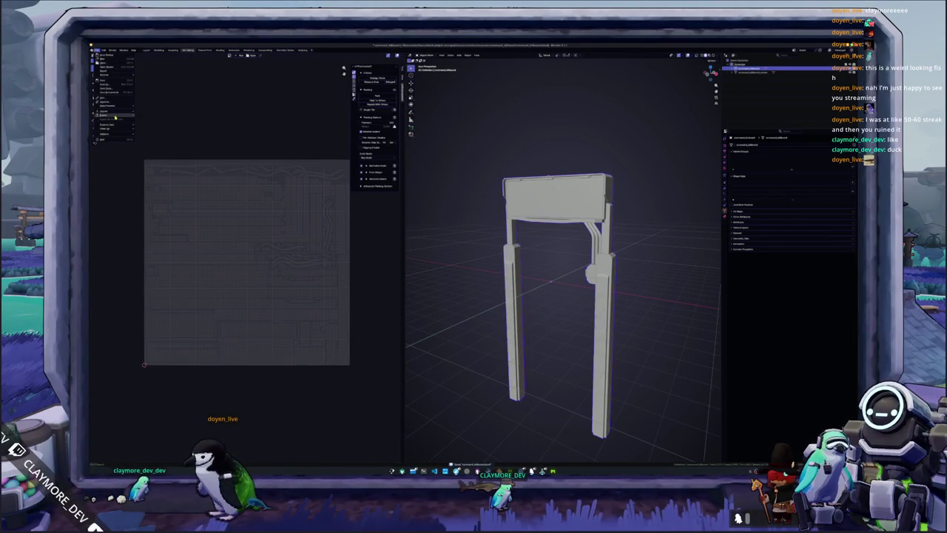
left_click(150, 147)
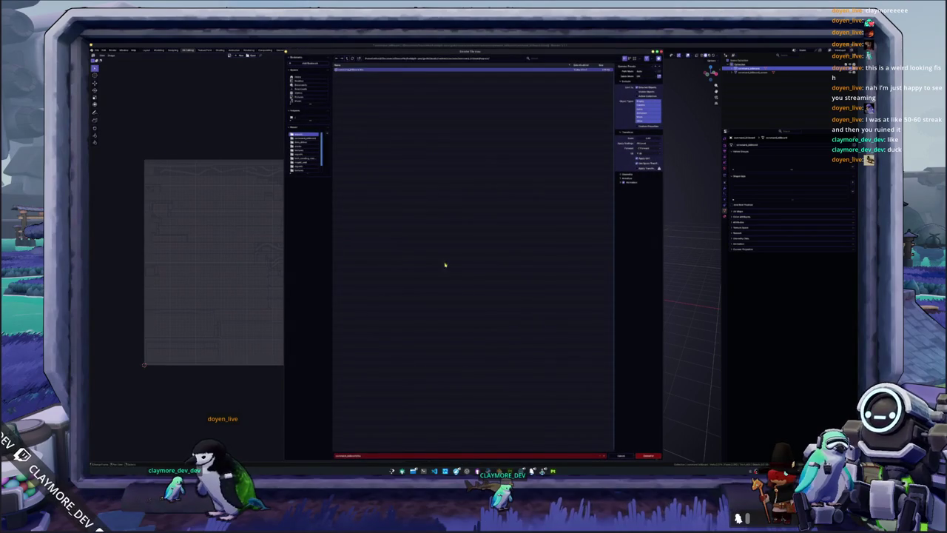
left_click(643, 453)
Step: Back in Substance Painter, rebake the mesh maps for the updated sign mesh
left_click(553, 470)
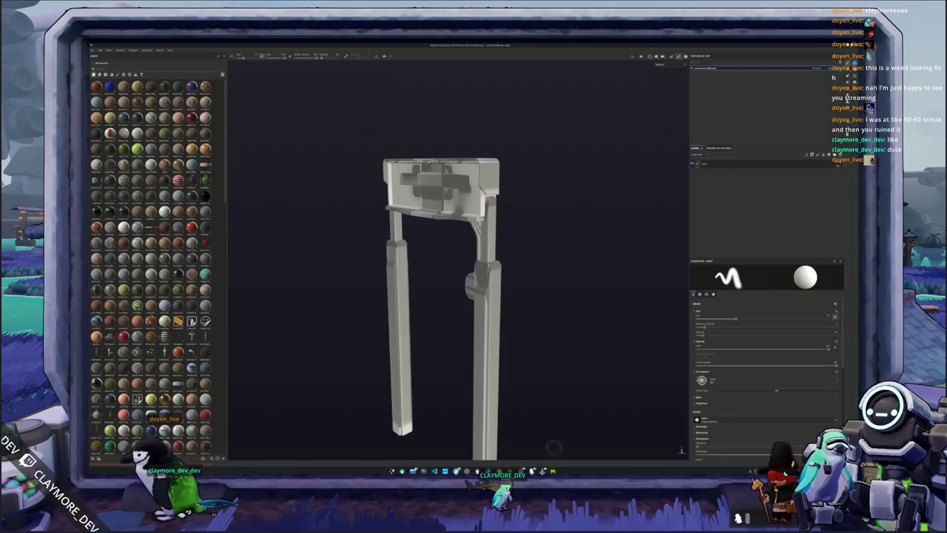
key("ctrl+shift+b")
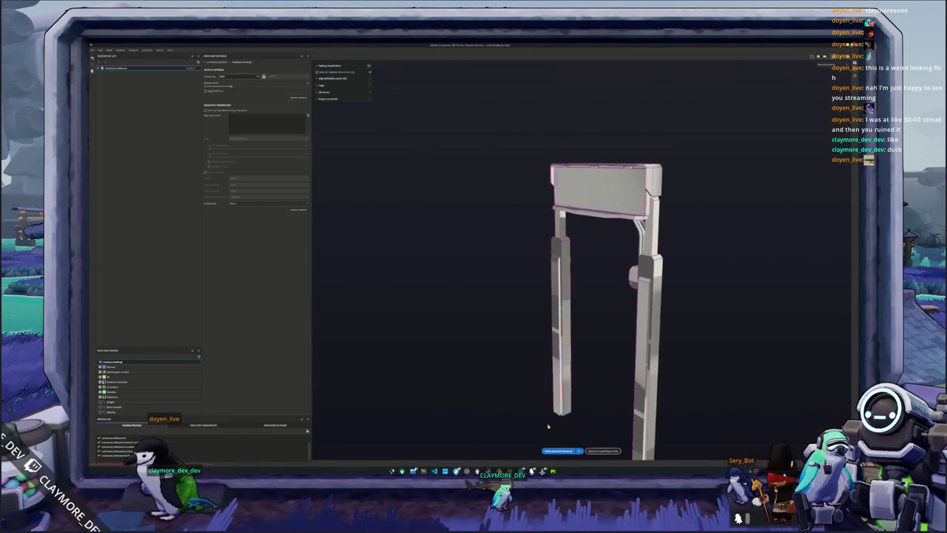
left_click(564, 452)
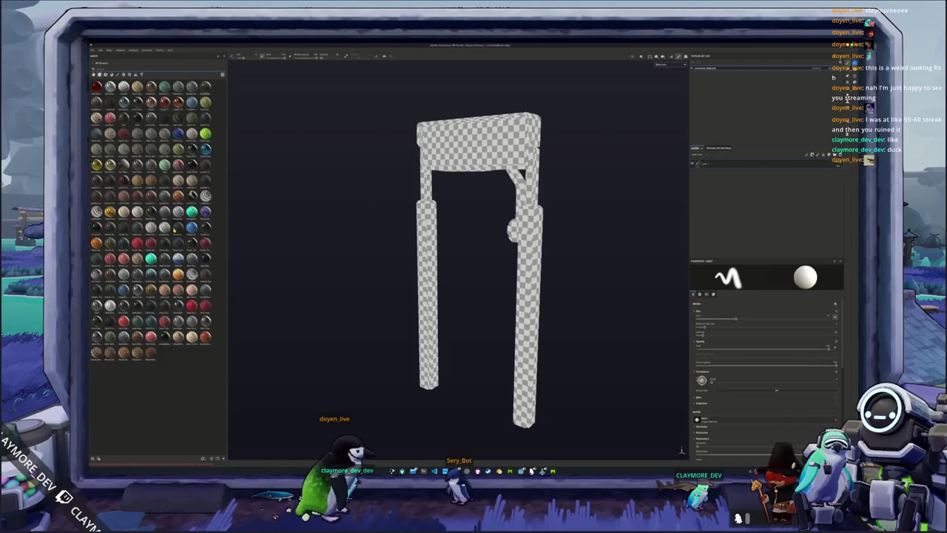
Step: Drag the grey material from the shelf onto the sign and reopen Bake Mesh Maps
mouse_move(191, 258)
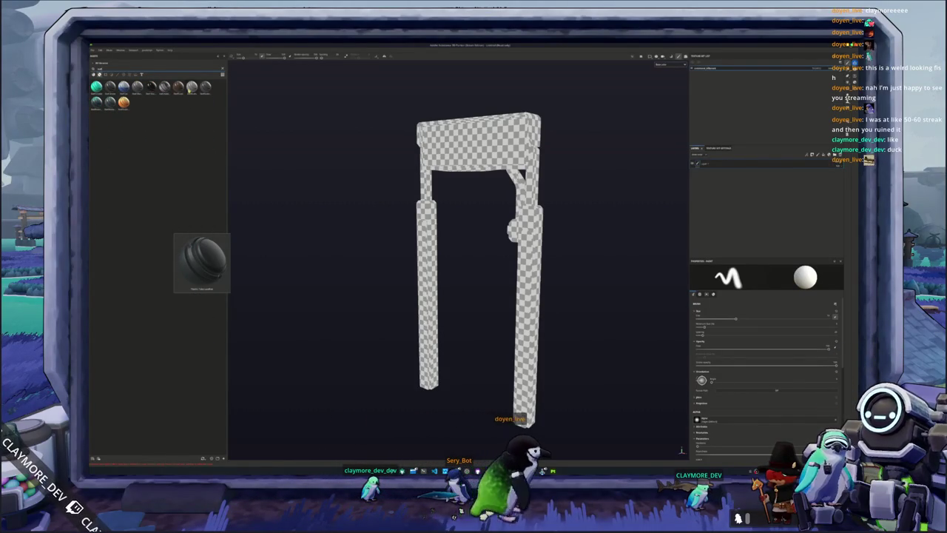
mouse_move(192, 258)
left_mouse_down()
mouse_move(610, 204)
mouse_move(579, 205)
mouse_move(555, 262)
mouse_move(556, 165)
mouse_move(567, 268)
left_mouse_up()
scroll(609, 204, "up", 3)
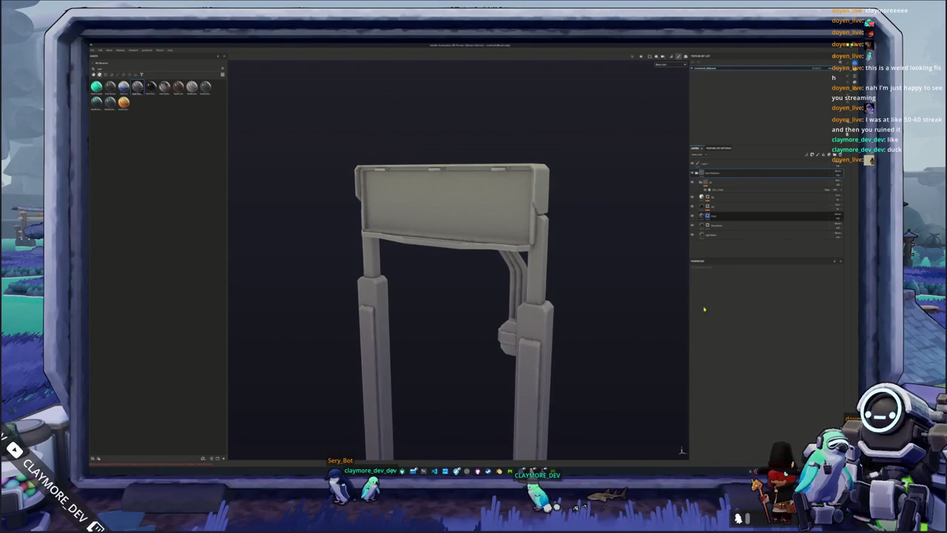
left_click(714, 224)
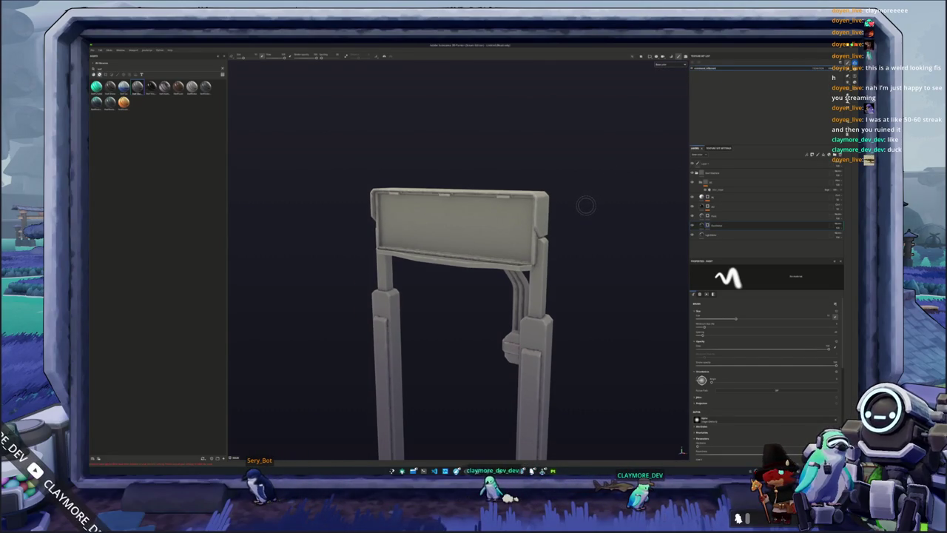
key("ctrl+shift+b")
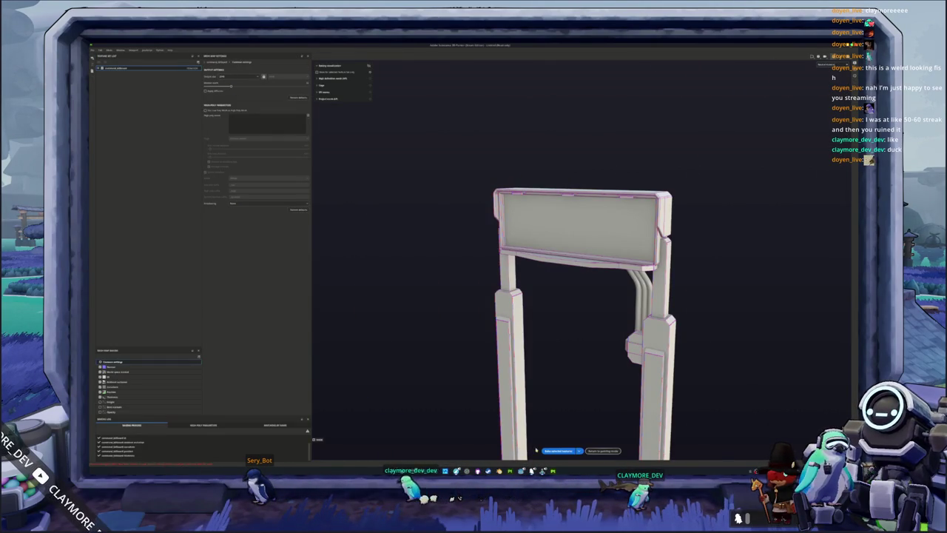
left_click(556, 450)
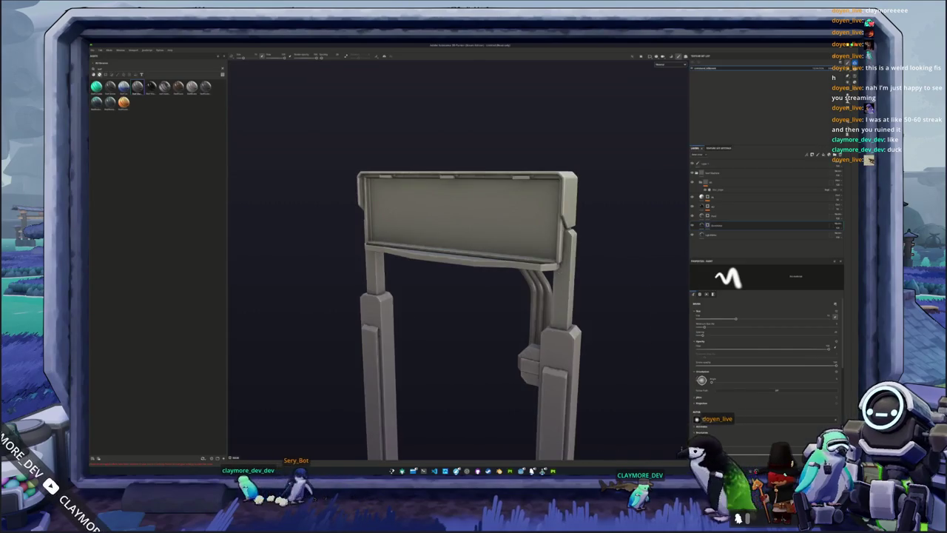
mouse_move(518, 259)
left_mouse_down()
mouse_move(562, 252)
mouse_move(469, 258)
mouse_move(562, 222)
mouse_move(648, 82)
left_mouse_up()
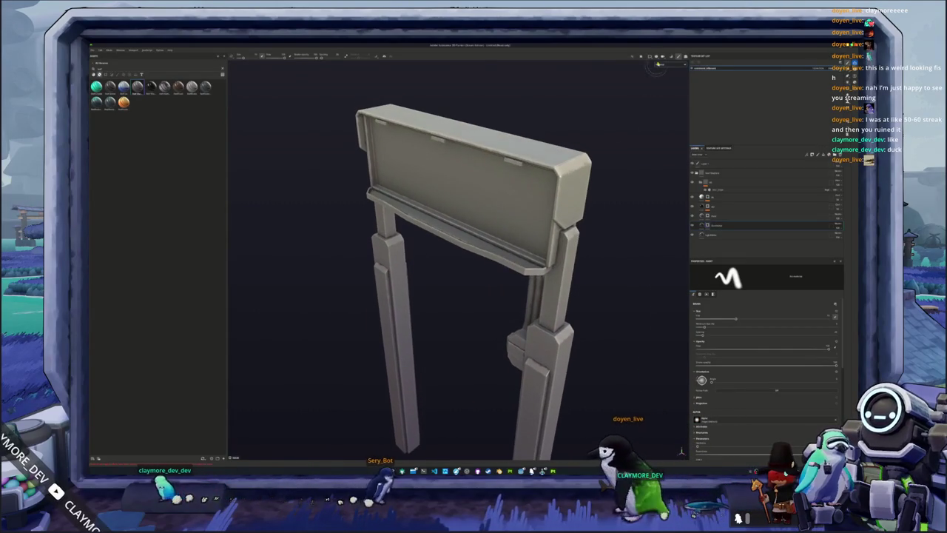
left_click(661, 83)
left_click_drag(635, 148, 652, 159)
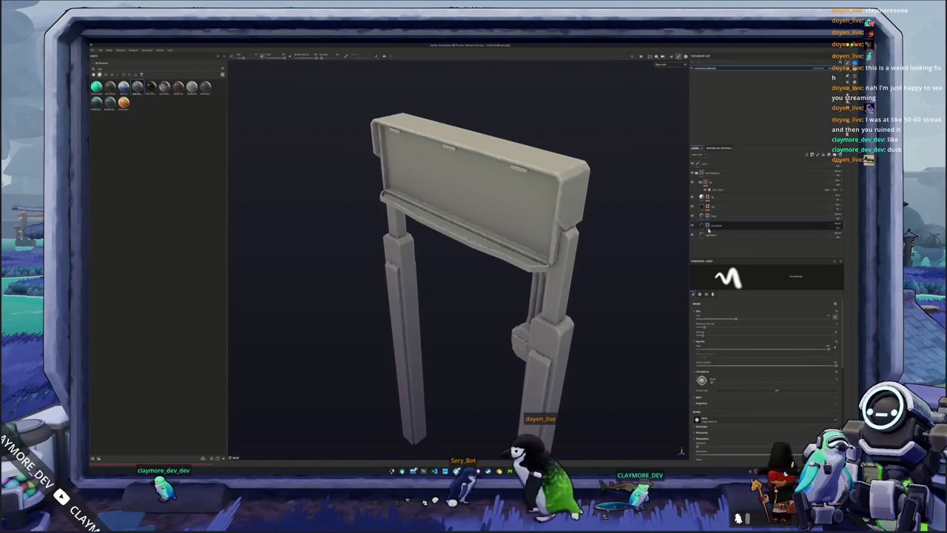
left_click_drag(637, 222, 548, 222)
key("4")
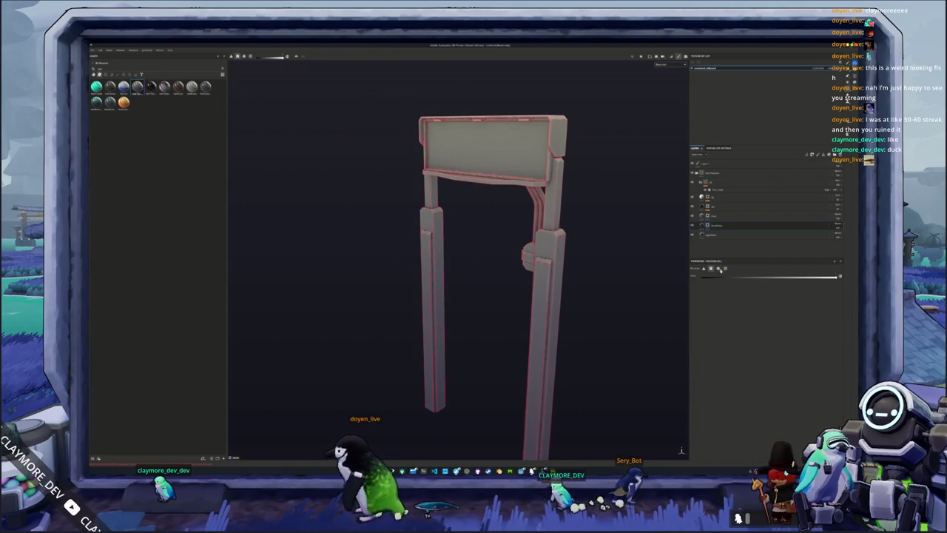
left_click_drag(607, 372, 487, 343)
mouse_move(393, 318)
left_mouse_down()
mouse_move(482, 265)
mouse_move(503, 299)
left_mouse_up()
scroll(504, 300, "up", 5)
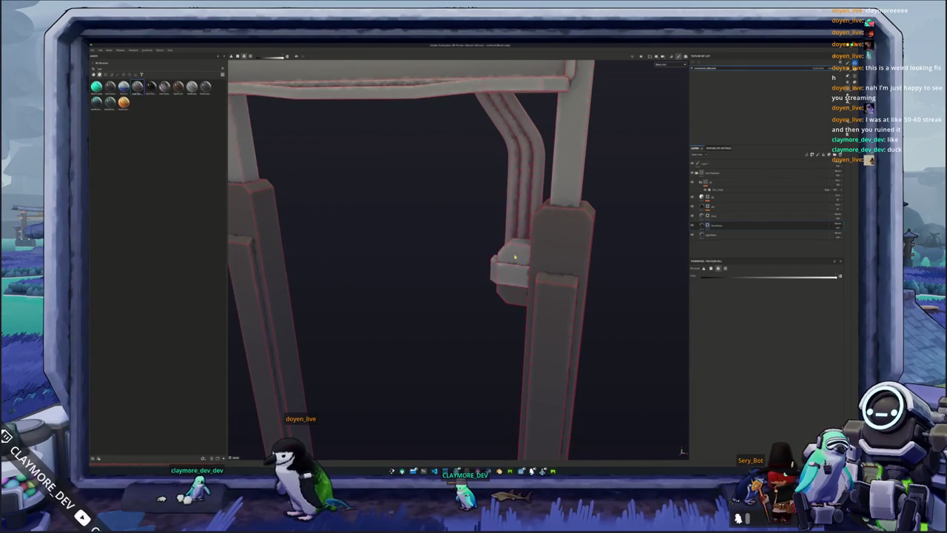
mouse_move(490, 275)
left_mouse_down()
mouse_move(501, 260)
mouse_move(563, 289)
mouse_move(675, 317)
mouse_move(545, 275)
mouse_move(518, 292)
mouse_move(529, 301)
mouse_move(527, 289)
mouse_move(530, 326)
mouse_move(531, 300)
left_mouse_up()
mouse_move(532, 245)
left_mouse_down()
mouse_move(498, 247)
mouse_move(478, 296)
mouse_move(466, 268)
mouse_move(588, 266)
mouse_move(520, 300)
mouse_move(448, 304)
mouse_move(481, 243)
mouse_move(465, 338)
mouse_move(481, 329)
mouse_move(453, 402)
mouse_move(484, 359)
mouse_move(474, 360)
mouse_move(481, 376)
mouse_move(462, 338)
mouse_move(478, 340)
mouse_move(417, 338)
mouse_move(491, 353)
mouse_move(576, 353)
mouse_move(503, 342)
left_mouse_up()
scroll(513, 318, "up", 6)
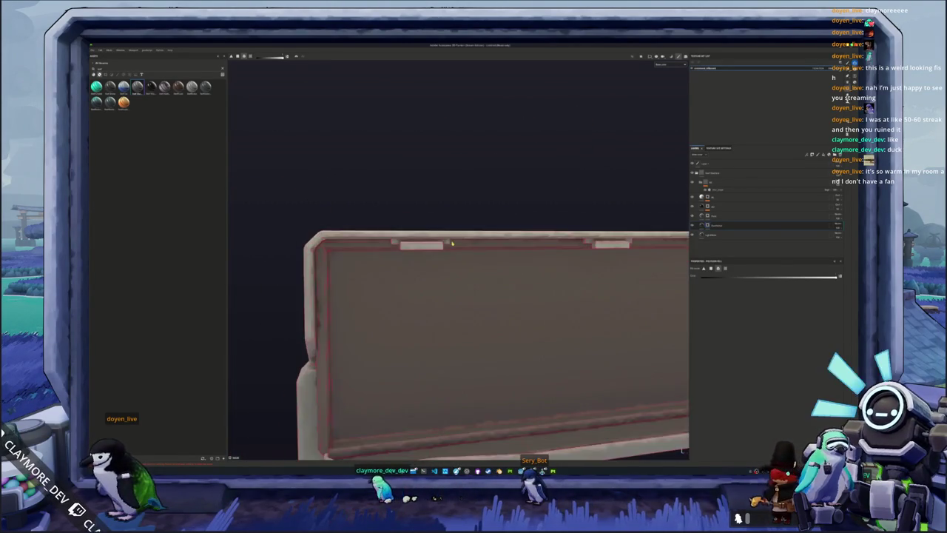
mouse_move(448, 255)
left_mouse_down()
mouse_move(410, 296)
mouse_move(454, 237)
mouse_move(555, 269)
mouse_move(515, 262)
left_mouse_up()
scroll(556, 249, "down", 5)
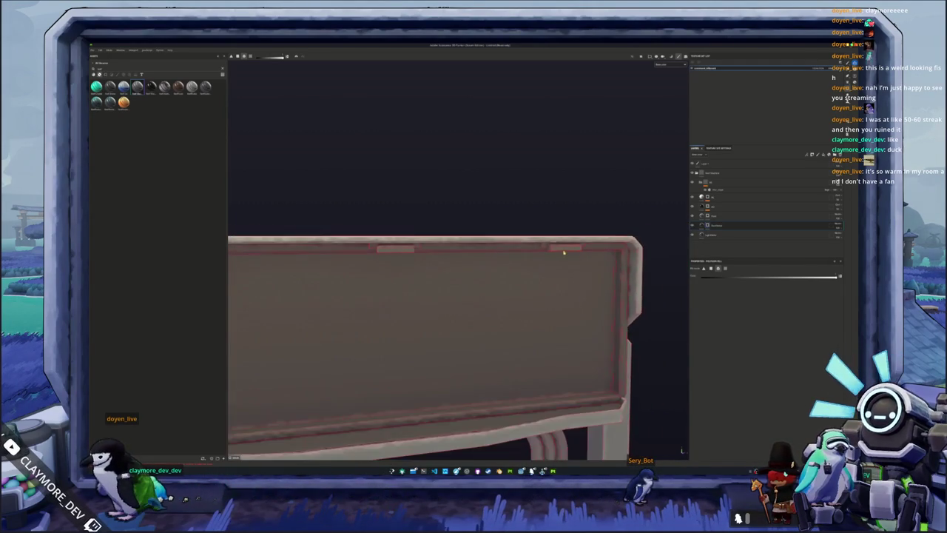
mouse_move(616, 281)
left_mouse_down()
mouse_move(628, 262)
mouse_move(561, 304)
mouse_move(535, 277)
mouse_move(547, 351)
mouse_move(518, 313)
mouse_move(495, 302)
mouse_move(395, 319)
mouse_move(439, 328)
mouse_move(454, 381)
mouse_move(501, 328)
mouse_move(518, 326)
left_mouse_up()
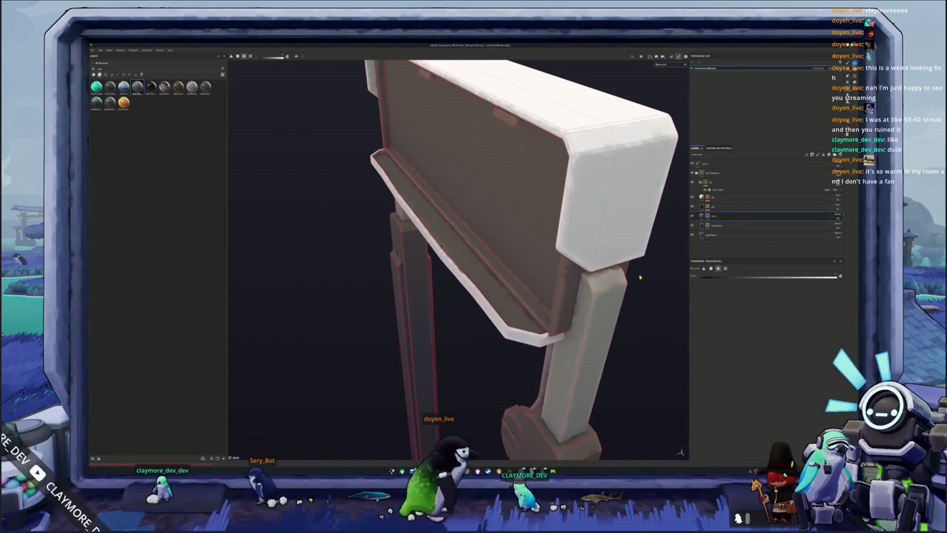
Step: Add a black mask to the next layer down in the stack
left_click(740, 225)
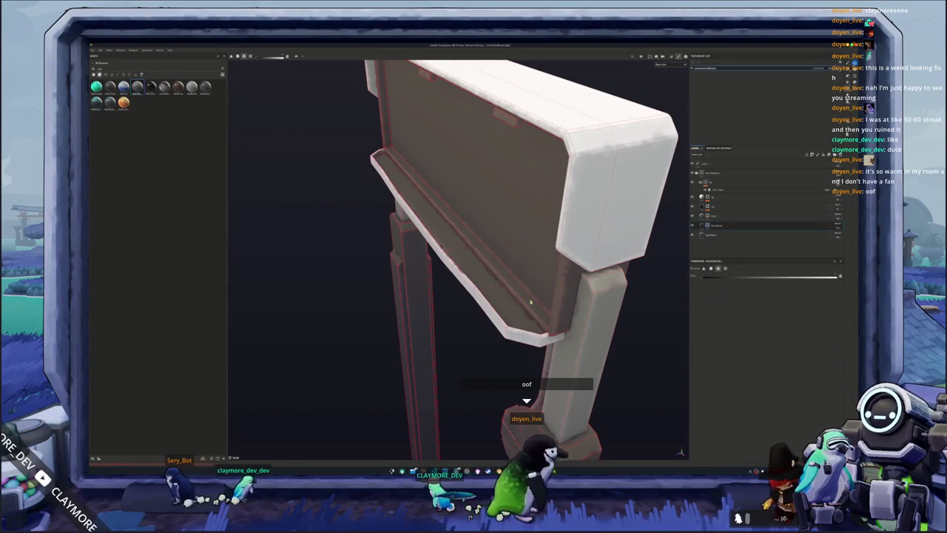
left_click_drag(473, 311, 380, 265)
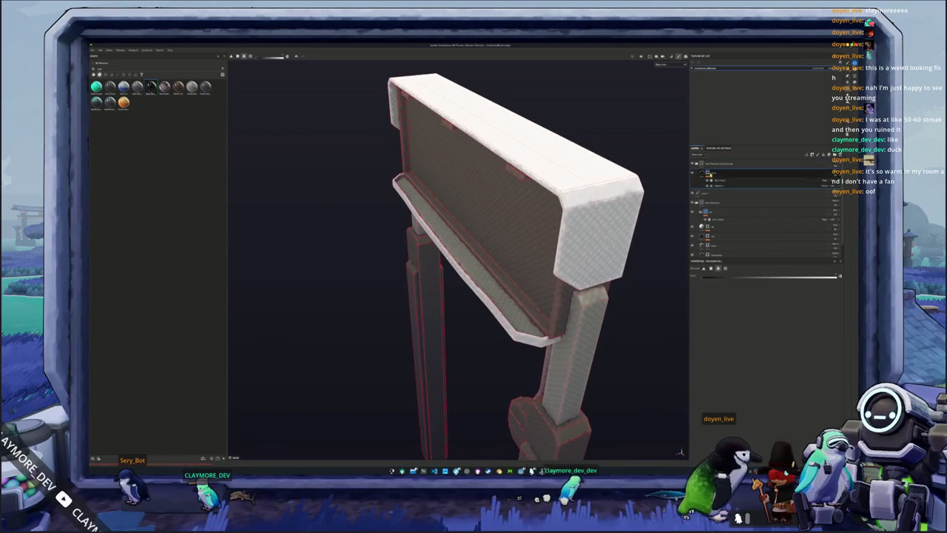
right_click(711, 174)
left_click(719, 307)
Step: Box-fill all of the sign model's faces into the layer mask with polygon fill
mouse_move(626, 415)
left_mouse_down()
mouse_move(376, 137)
mouse_move(334, 121)
left_mouse_up()
scroll(591, 446, "down", 3)
left_click_drag(417, 180, 598, 450)
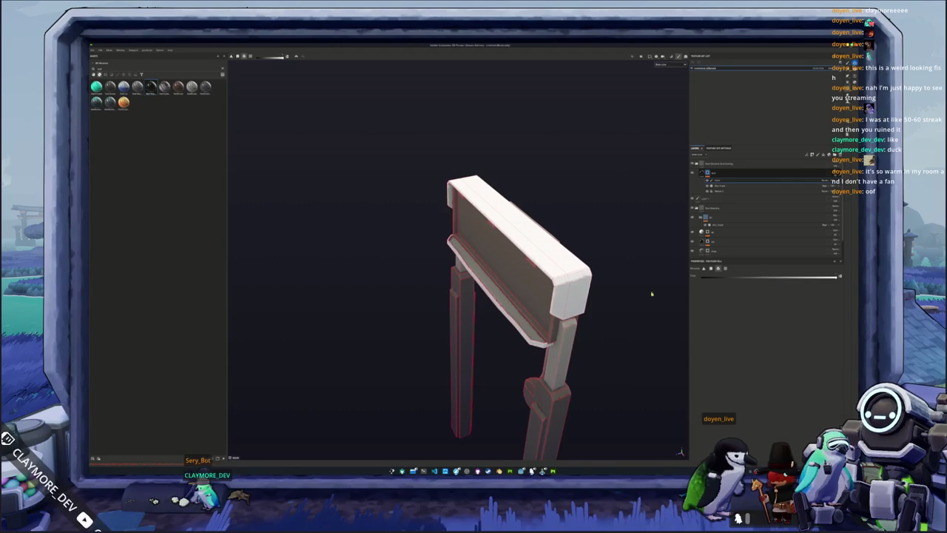
scroll(504, 292, "up", 3)
left_click_drag(502, 304, 580, 263)
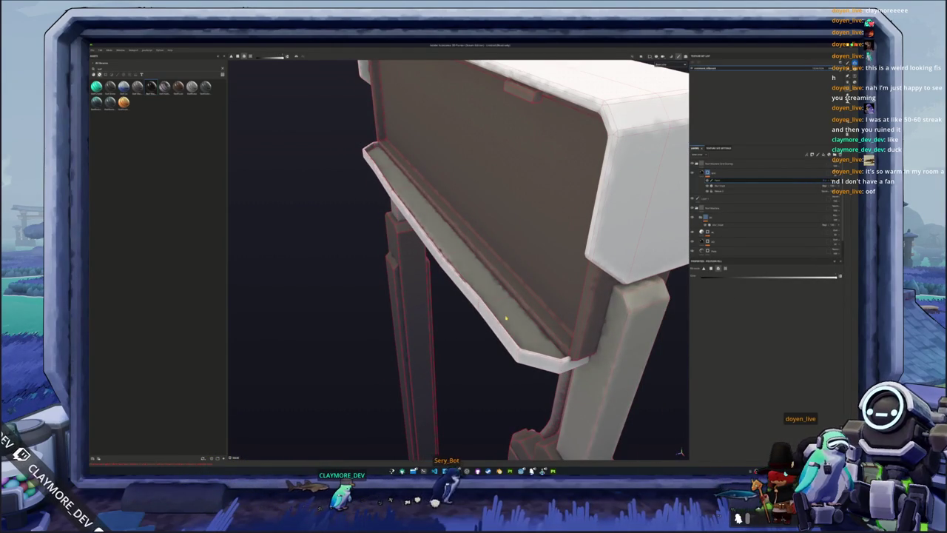
mouse_move(506, 314)
left_mouse_down()
mouse_move(584, 260)
mouse_move(615, 198)
mouse_move(590, 153)
mouse_move(565, 232)
mouse_move(443, 322)
mouse_move(450, 298)
mouse_move(535, 282)
mouse_move(518, 277)
mouse_move(502, 309)
mouse_move(512, 286)
mouse_move(644, 256)
left_mouse_up()
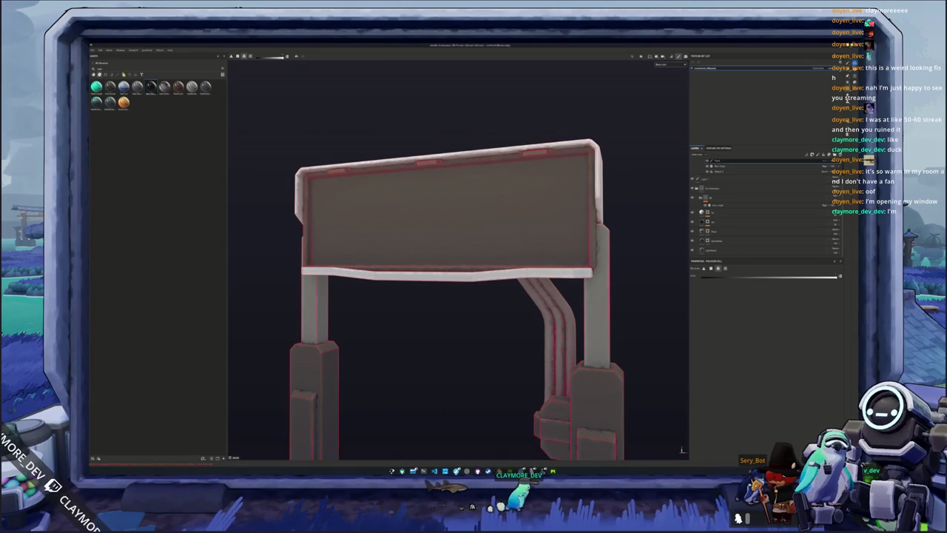
Step: Replace the material library search with 'gold'
key("ctrl+a")
key("BackSpace")
type("gold")
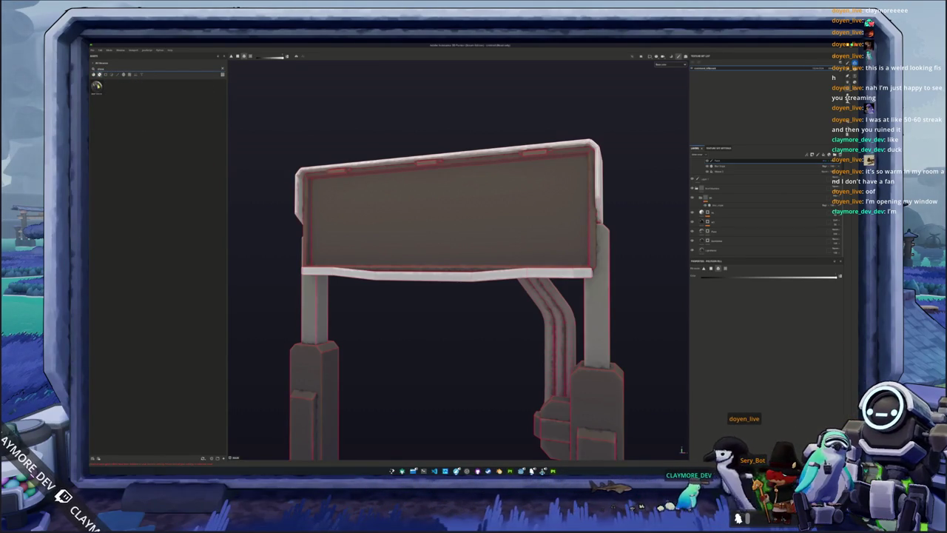
Step: Leave polygon fill editing and expand the layer folders in the layer stack
key("ctrl+g")
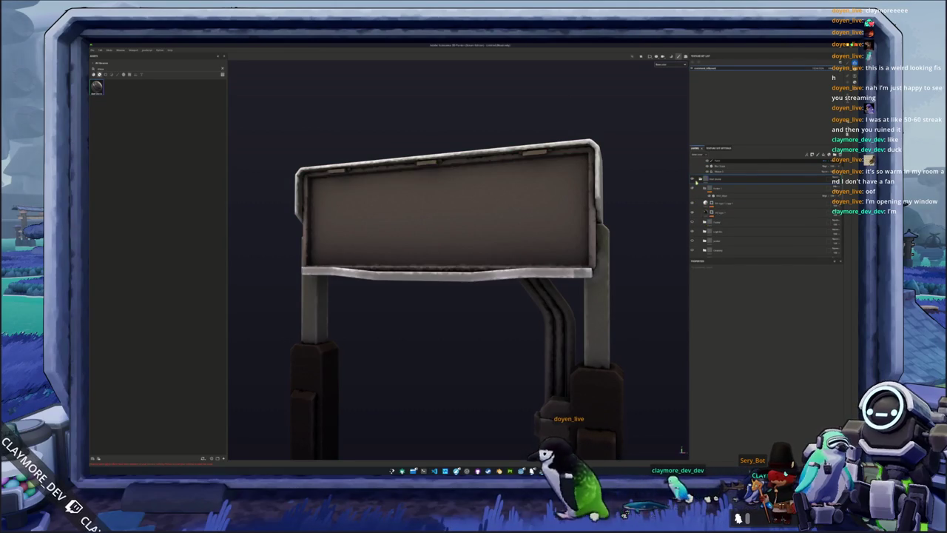
left_click(697, 181)
scroll(701, 220, "down", 1)
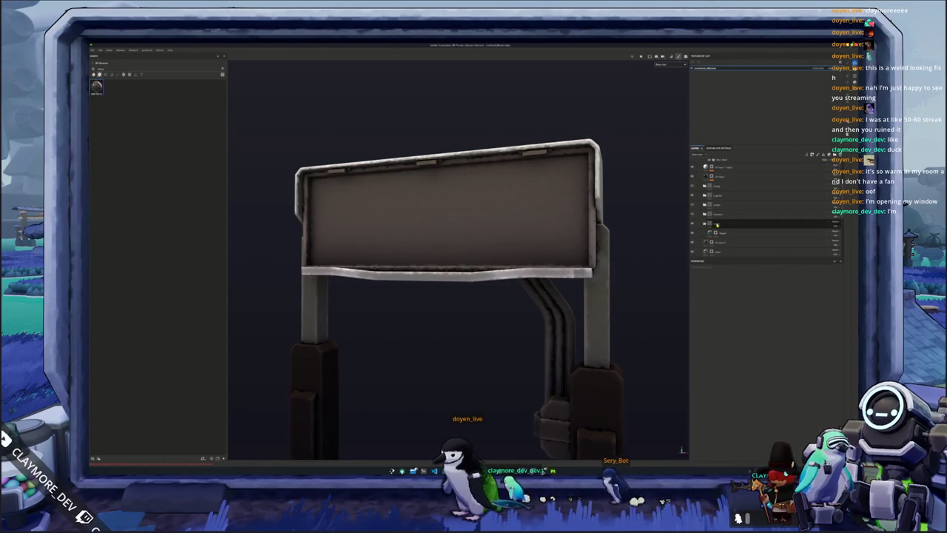
scroll(718, 165, "up", 3)
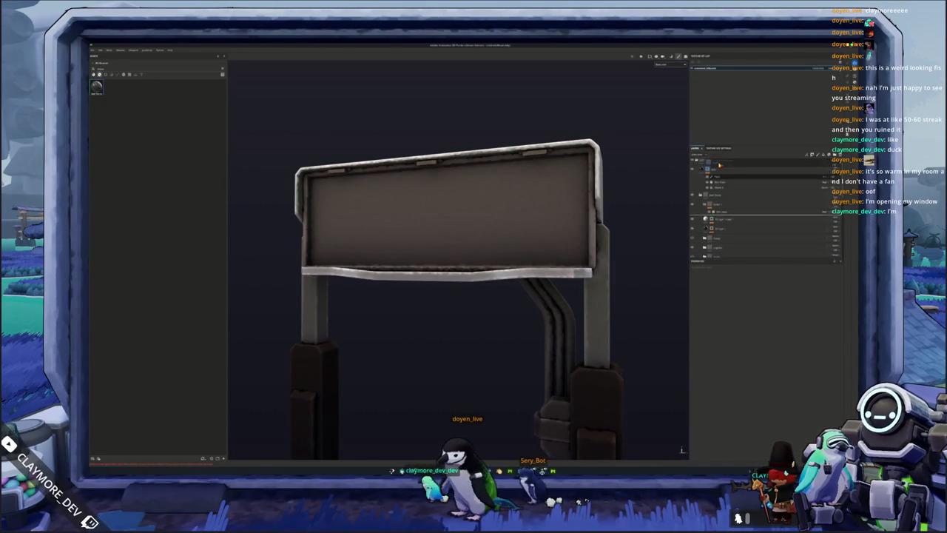
scroll(697, 183, "up", 1)
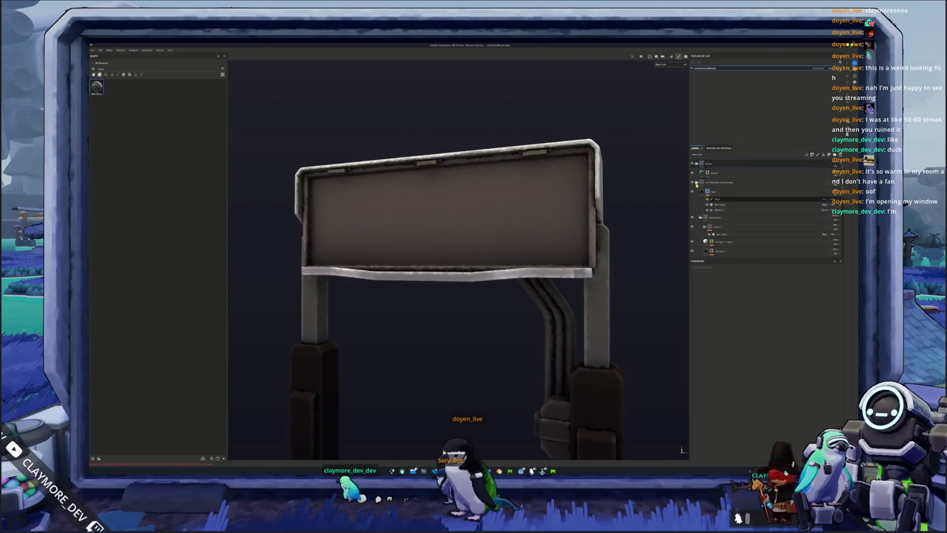
left_click(697, 190)
left_click(697, 201)
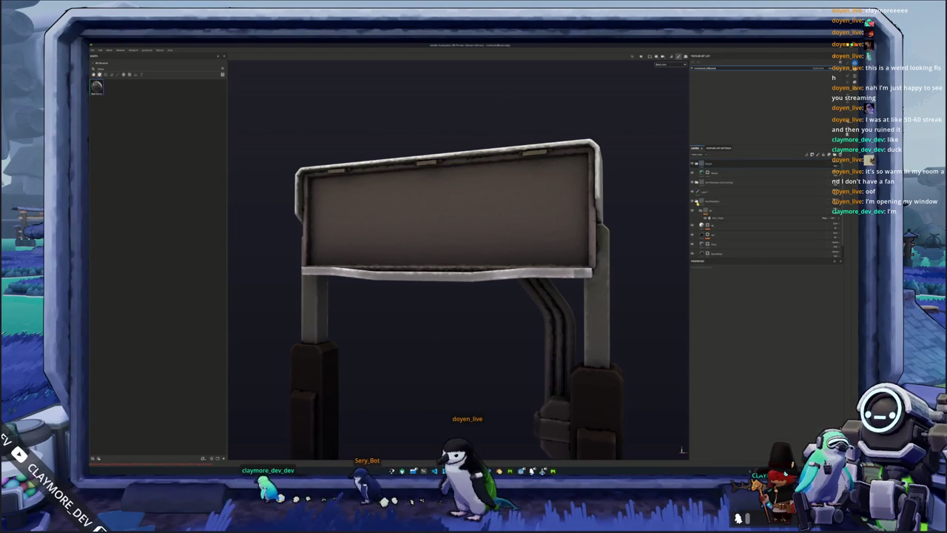
left_click(697, 191)
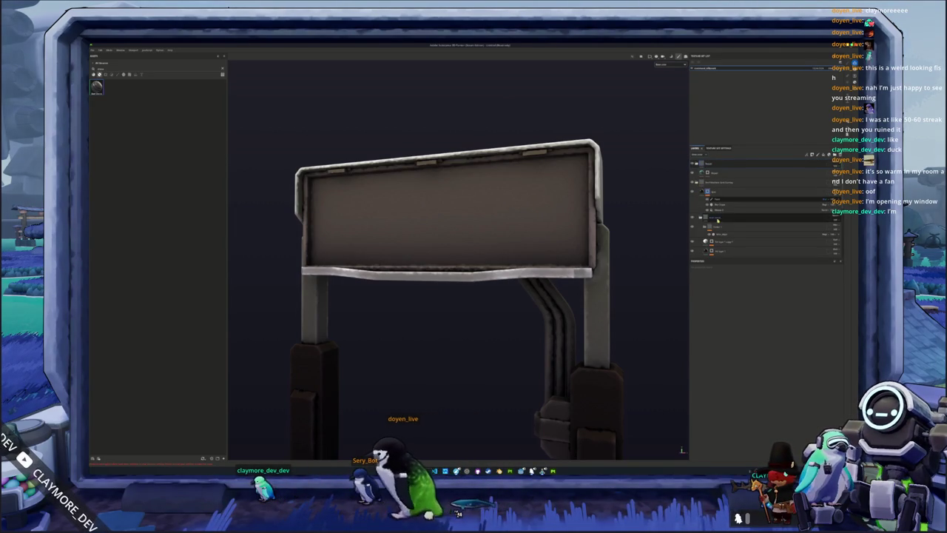
Step: Select a layer inside the expanded group and add a mask to it
left_click(692, 217)
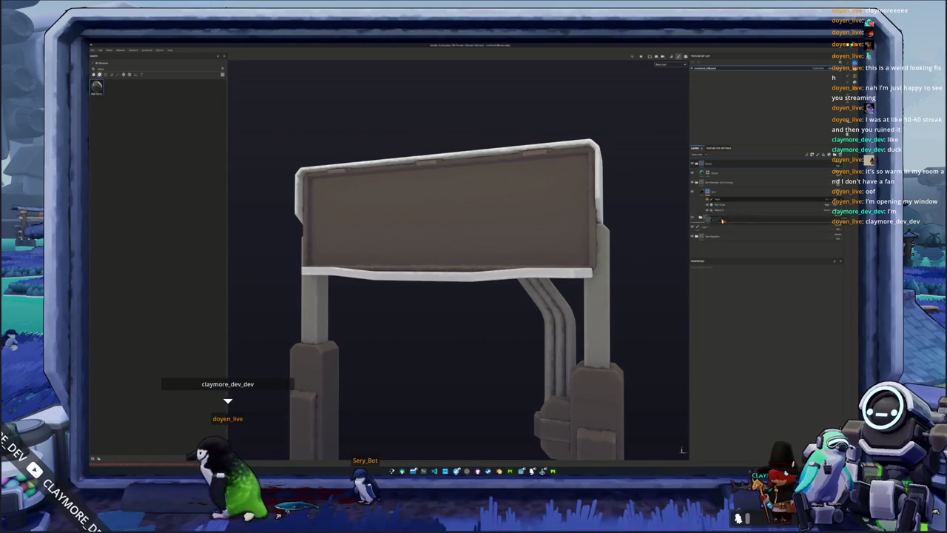
left_click(724, 232)
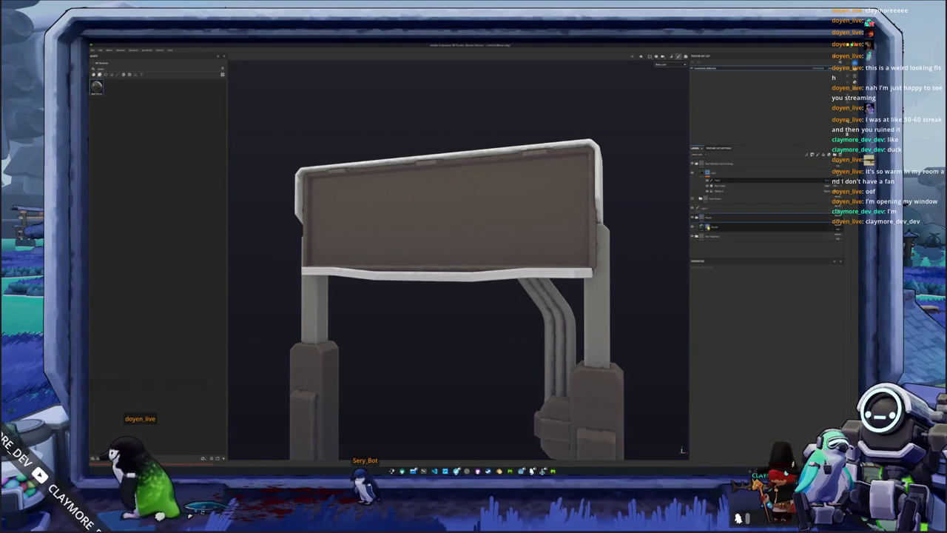
right_click(707, 226)
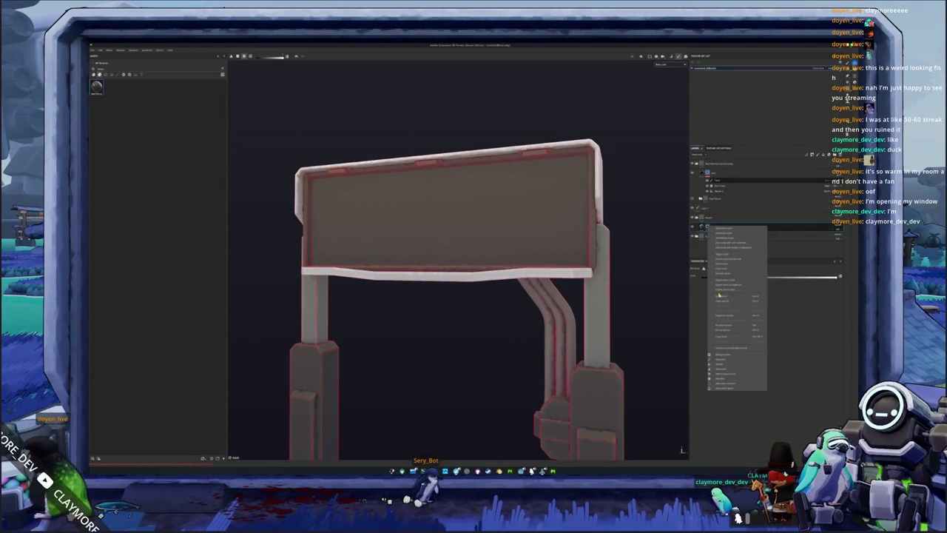
left_click(723, 271)
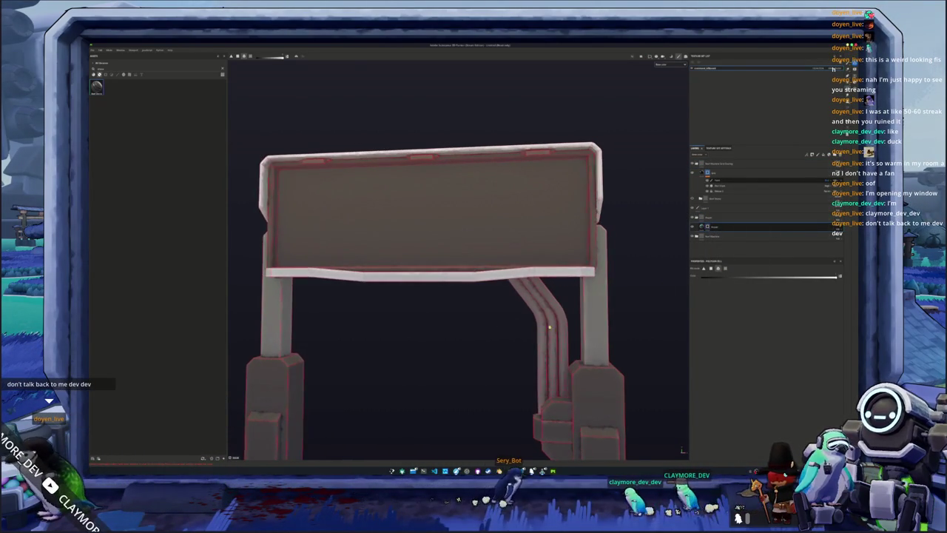
Step: Orbit around the sign to check the teal cables, then expand a layer group
scroll(516, 320, "down", 3)
mouse_move(518, 328)
left_mouse_down()
mouse_move(451, 333)
mouse_move(461, 338)
left_mouse_up()
left_click_drag(522, 327, 315, 321)
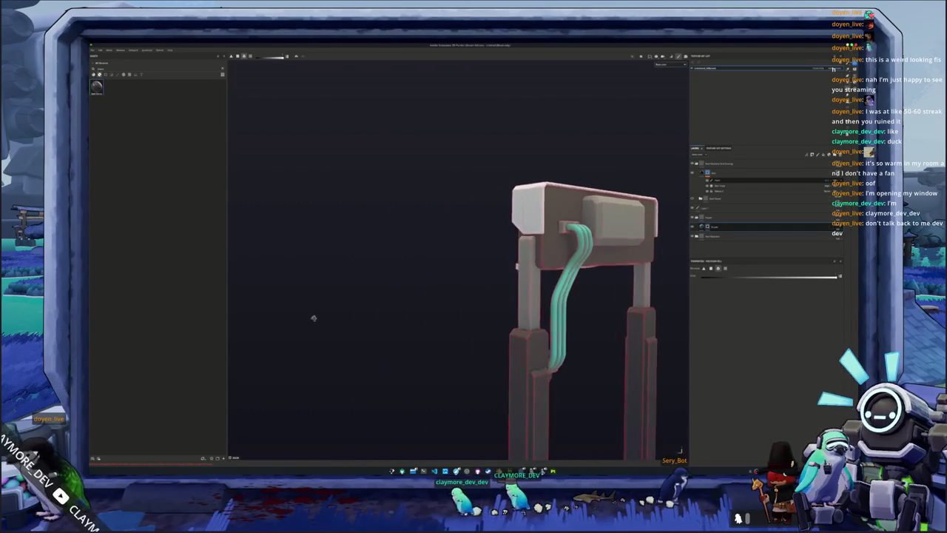
mouse_move(487, 309)
left_mouse_down()
mouse_move(408, 317)
mouse_move(666, 316)
mouse_move(499, 313)
mouse_move(636, 222)
left_mouse_up()
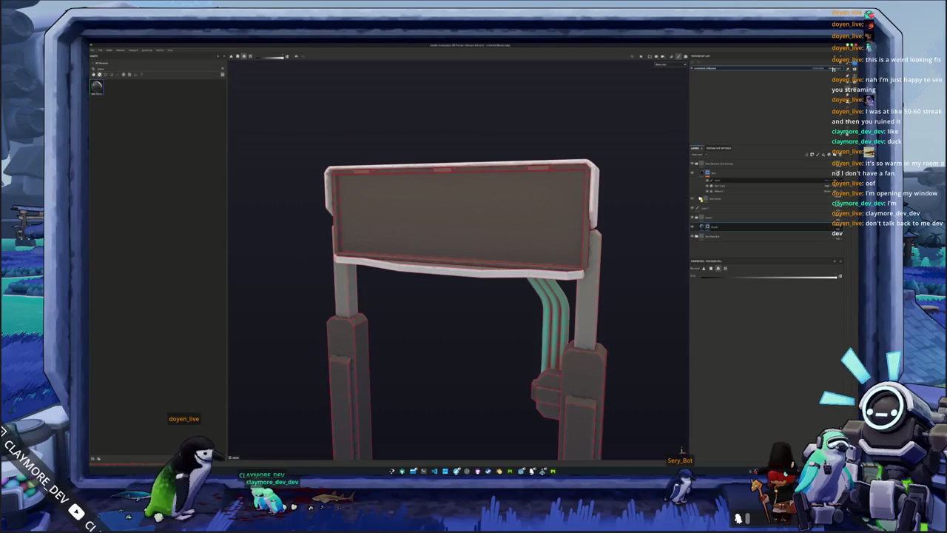
left_click(697, 226)
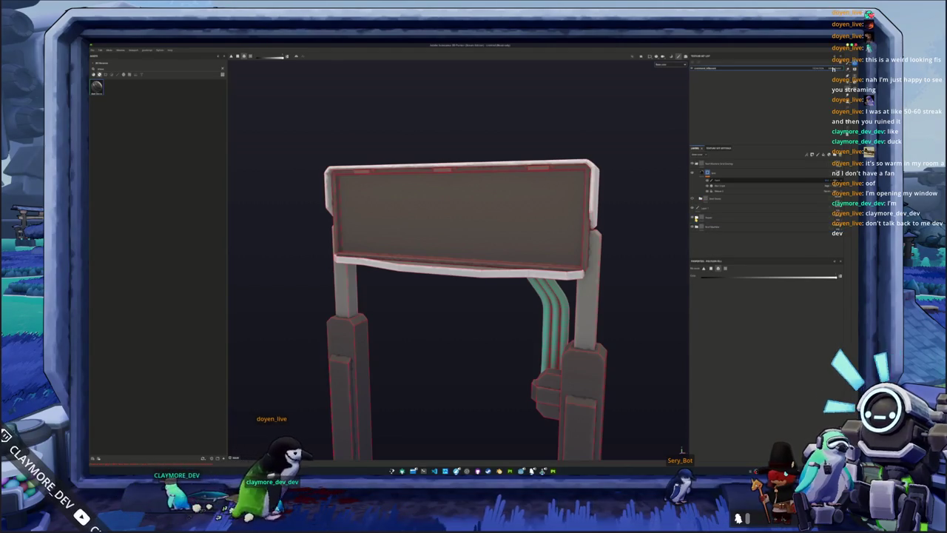
scroll(762, 207, "down", 2)
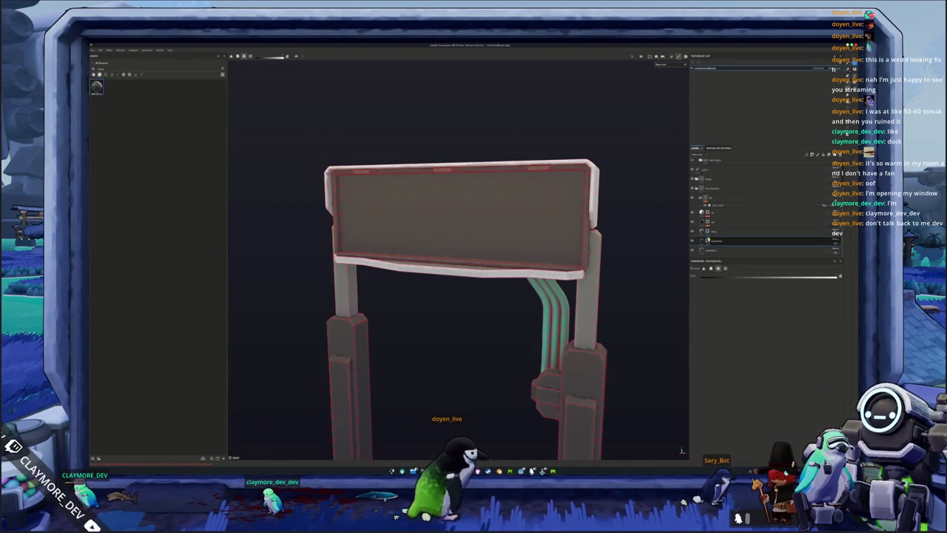
Step: Review the Fill and Polygon fill layer properties, then save the project with Ctrl+S
left_click(702, 213)
scroll(713, 238, "down", 1)
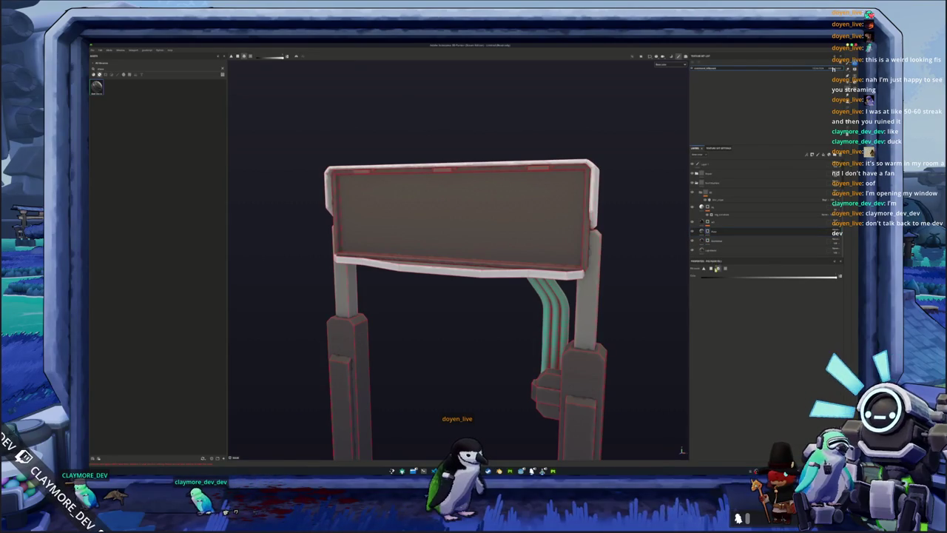
scroll(625, 280, "up", 2)
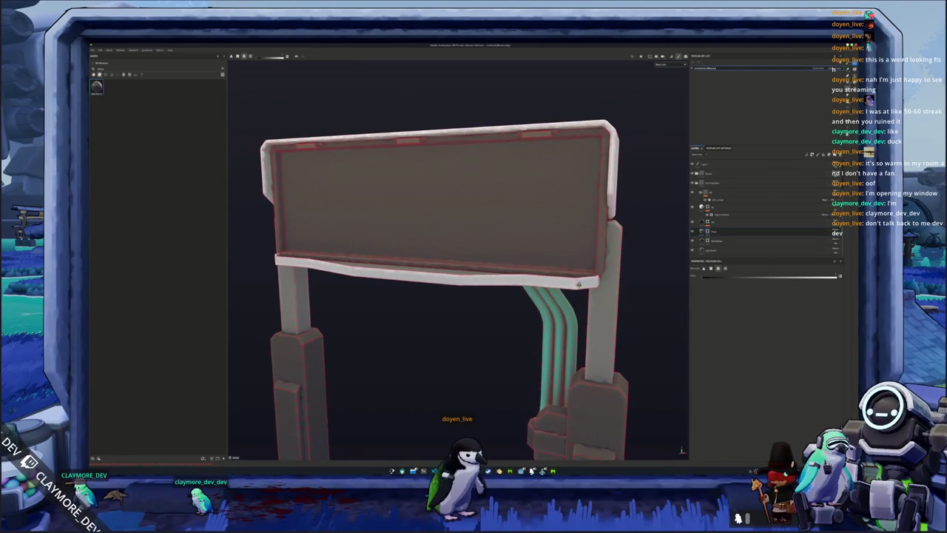
left_click_drag(579, 285, 585, 270)
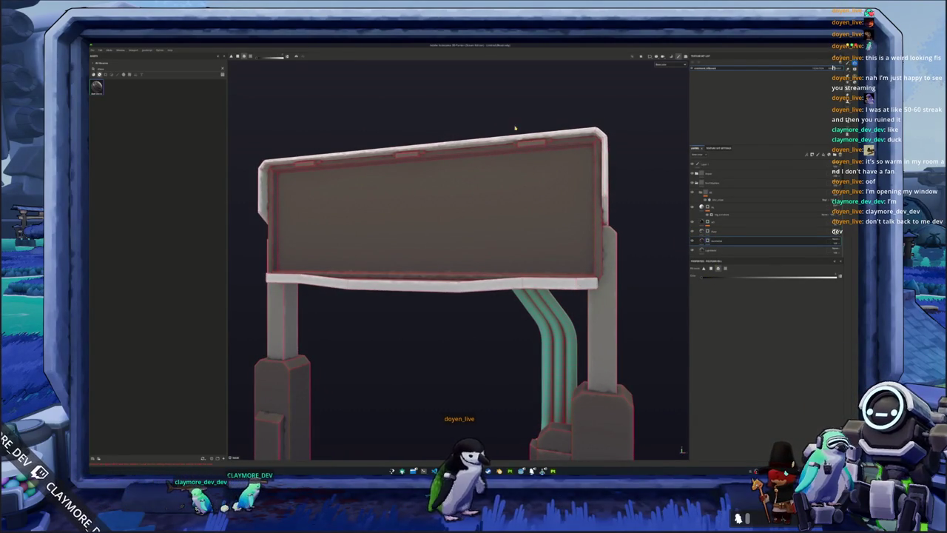
scroll(518, 146, "up", 3)
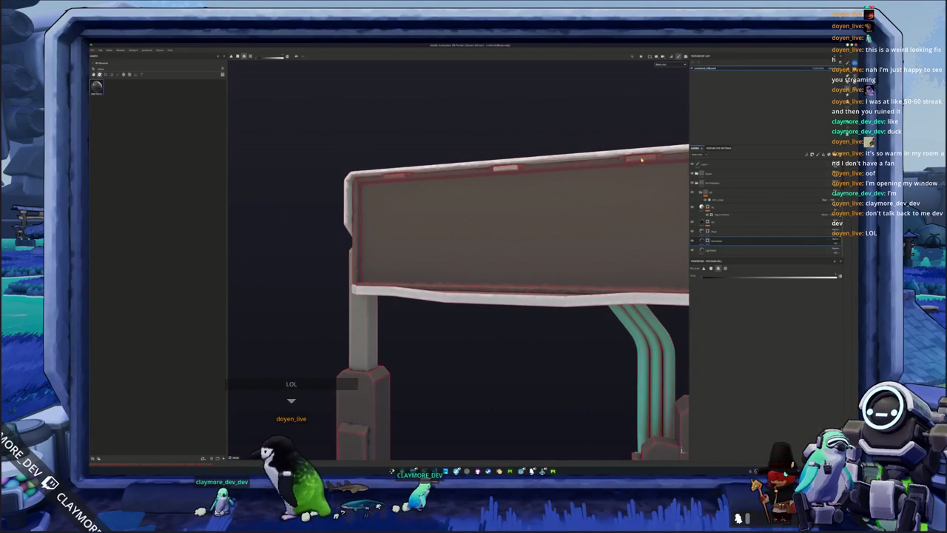
scroll(399, 176, "down", 5)
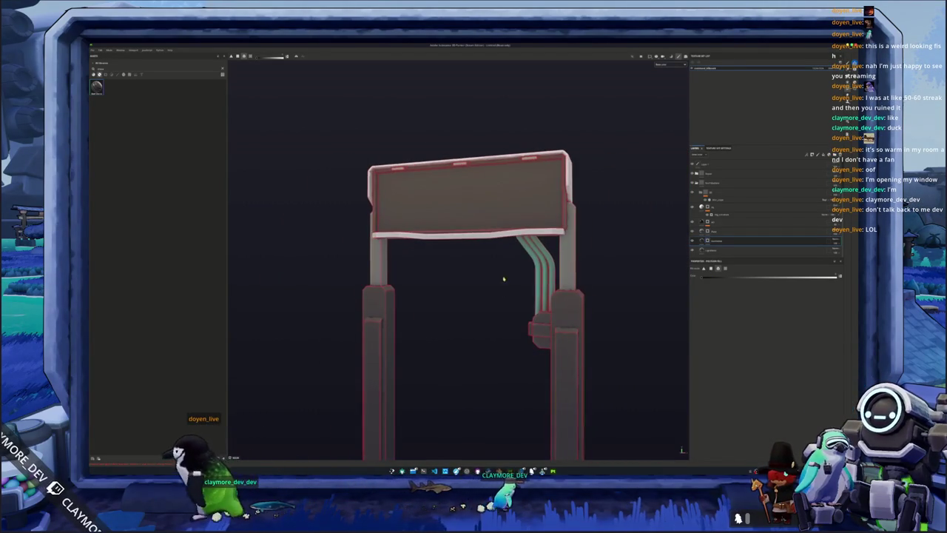
left_click(712, 240)
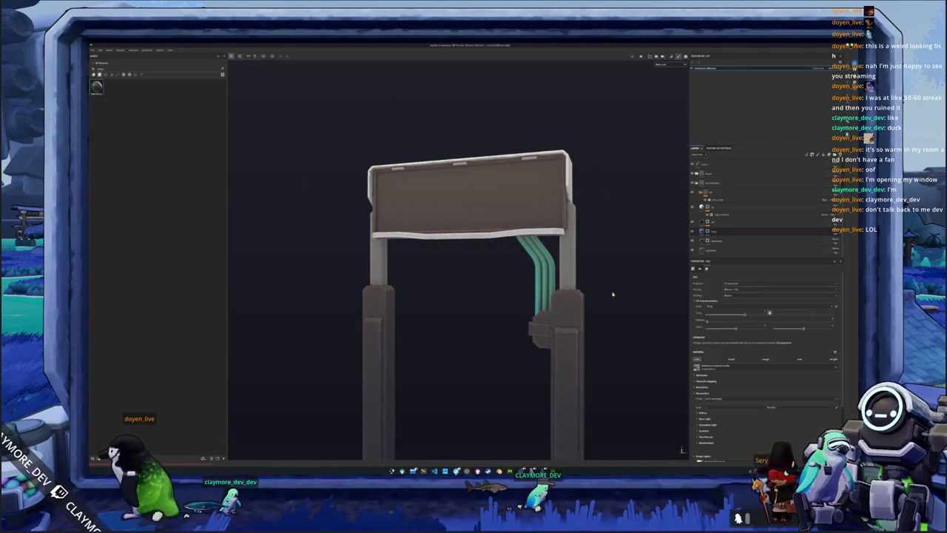
left_click(708, 241)
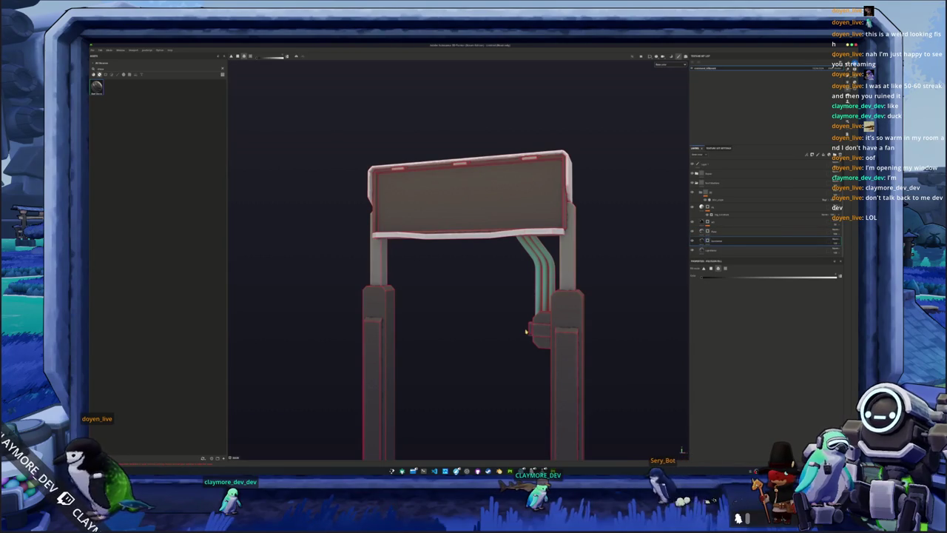
key("ctrl+s")
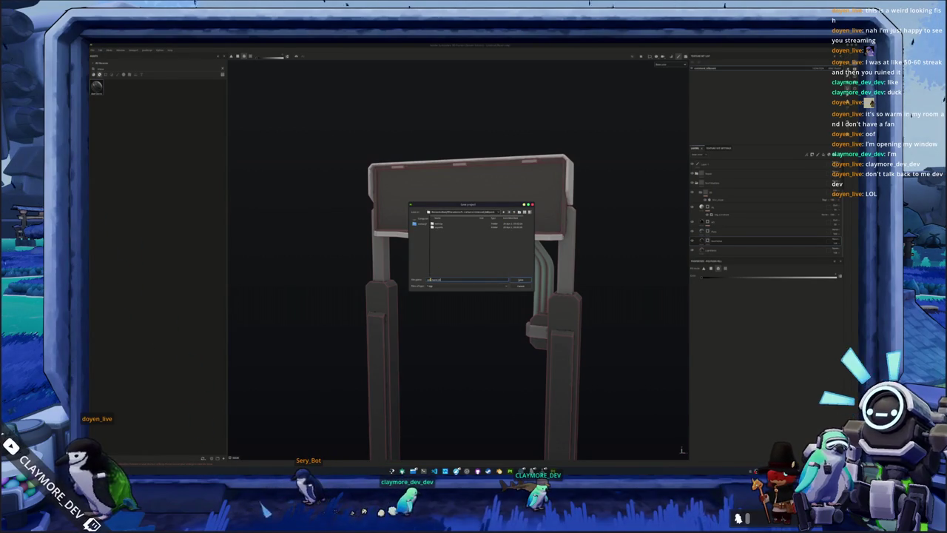
Step: Confirm the project save and start choosing the texture export's output directory
key("Return")
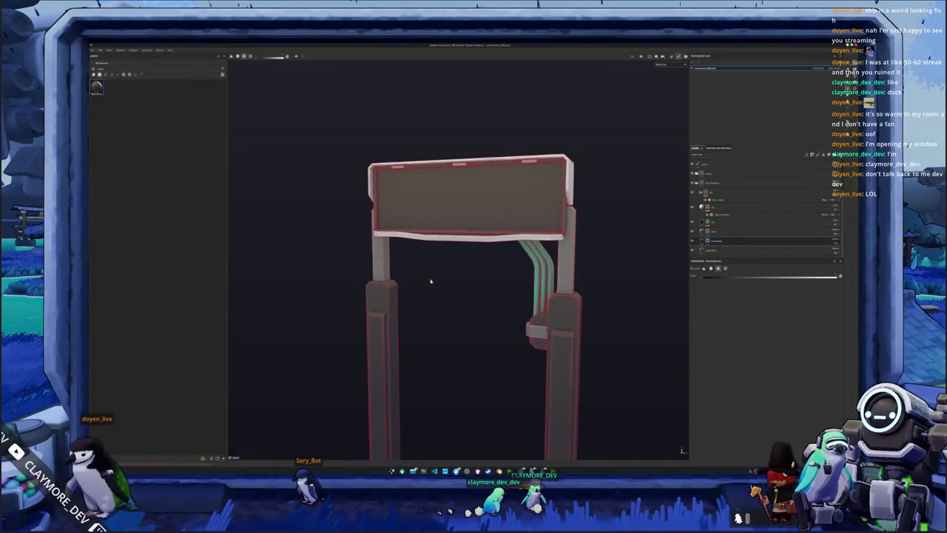
key("ctrl+shift+e")
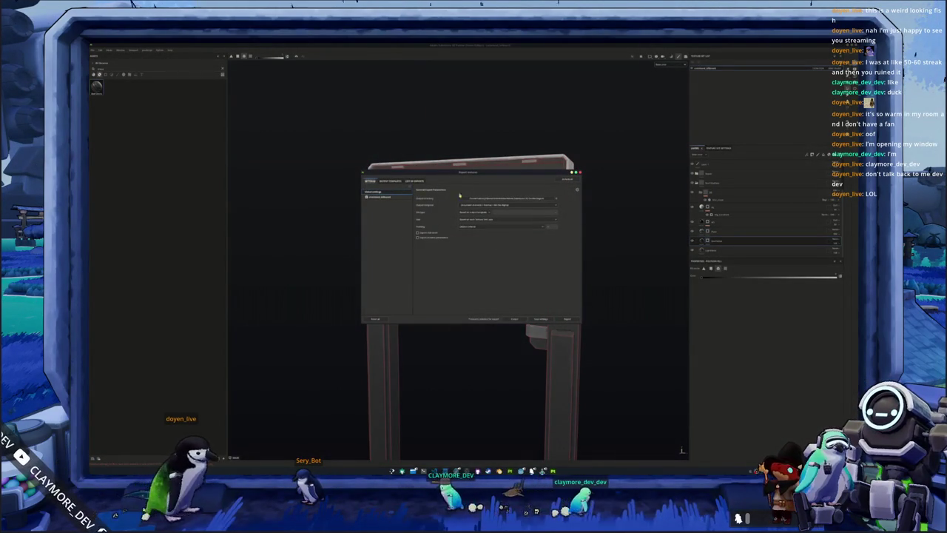
left_click(496, 198)
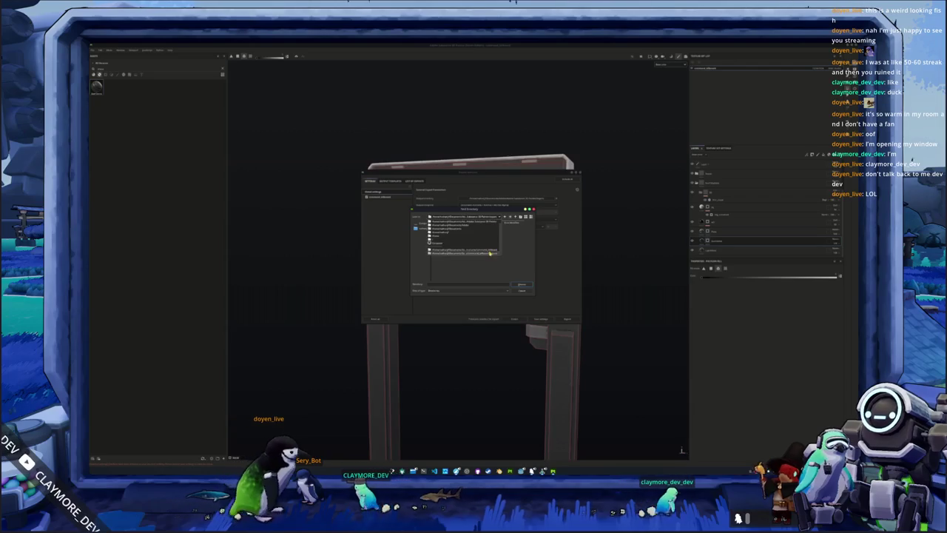
left_click(491, 251)
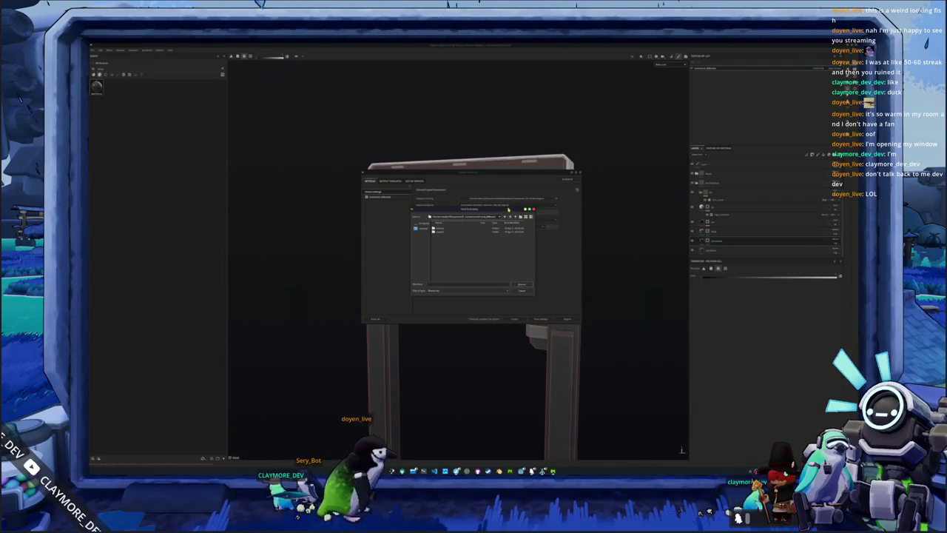
Step: Create a new folder as the export destination and export the textures into it
left_click_drag(473, 209, 501, 230)
left_click(553, 237)
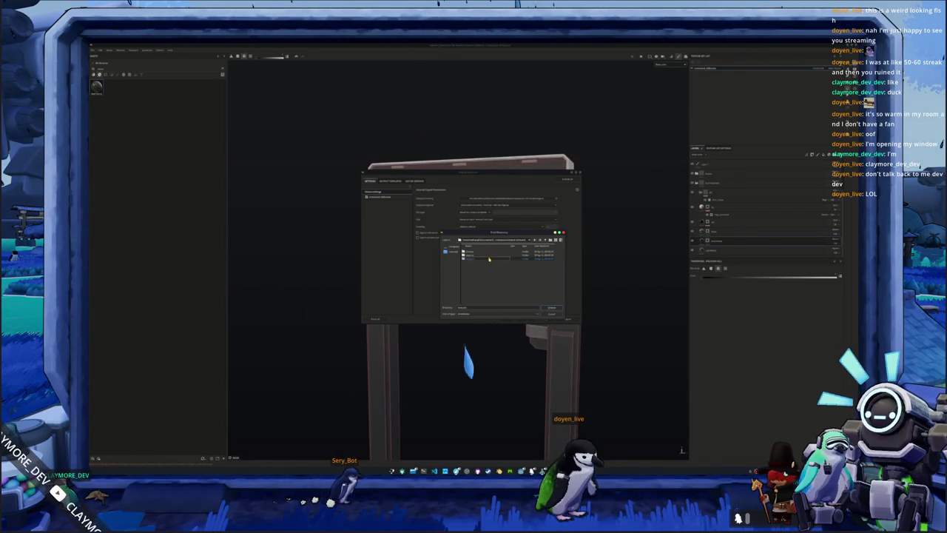
left_click(551, 307)
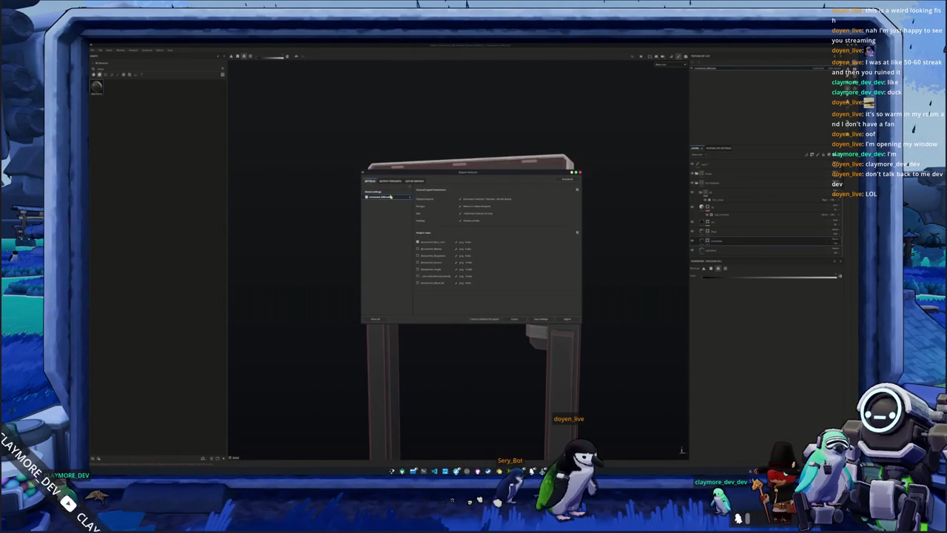
left_click(566, 319)
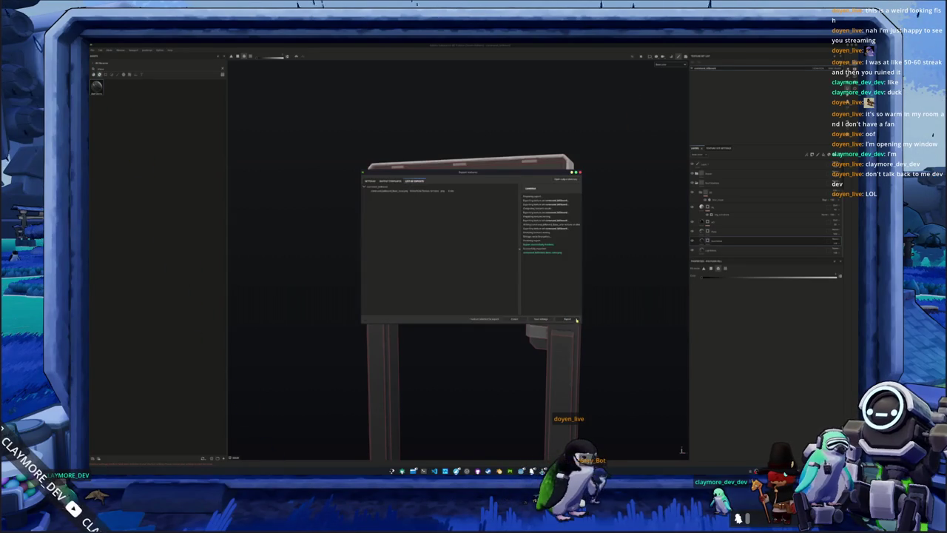
key("alt+Tab")
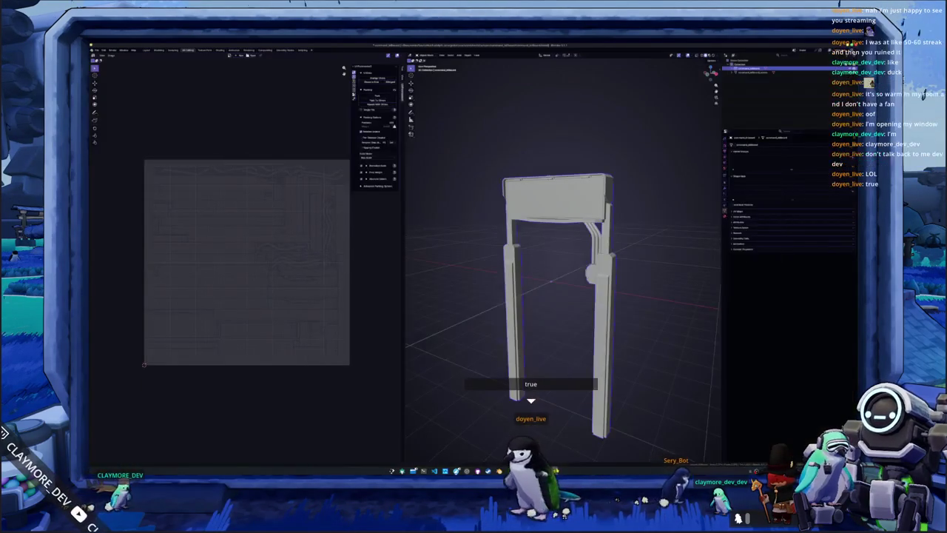
Step: Box-select the whole doorway model and export it to a file through File > Export
mouse_move(635, 389)
left_mouse_down()
mouse_move(460, 141)
mouse_move(466, 146)
left_mouse_up()
left_click(97, 50)
mouse_move(122, 115)
left_click(164, 152)
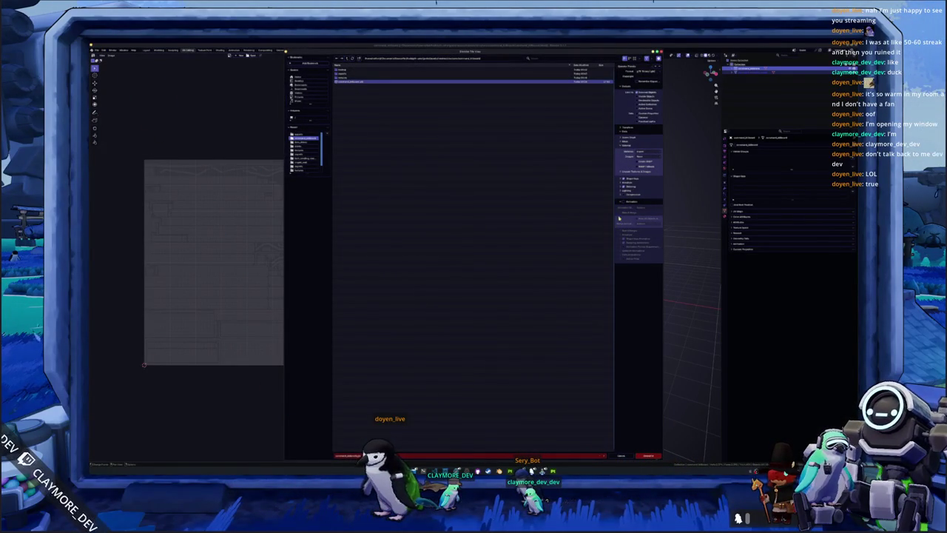
left_click(648, 455)
key("alt+Tab")
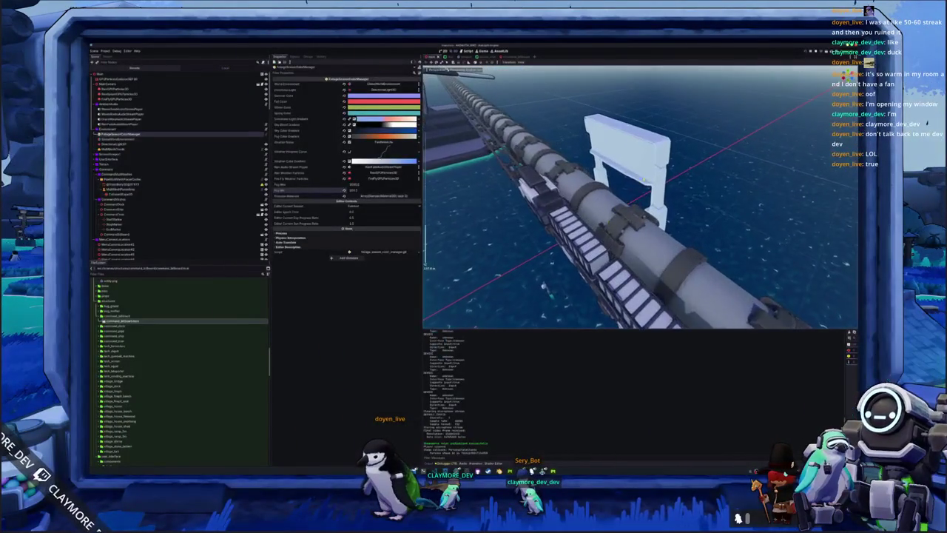
Step: Focus on the gate, duplicate it and move the copy along the pipeline
left_click(115, 233)
key("f")
key("ctrl+d")
left_click_drag(664, 194, 585, 167)
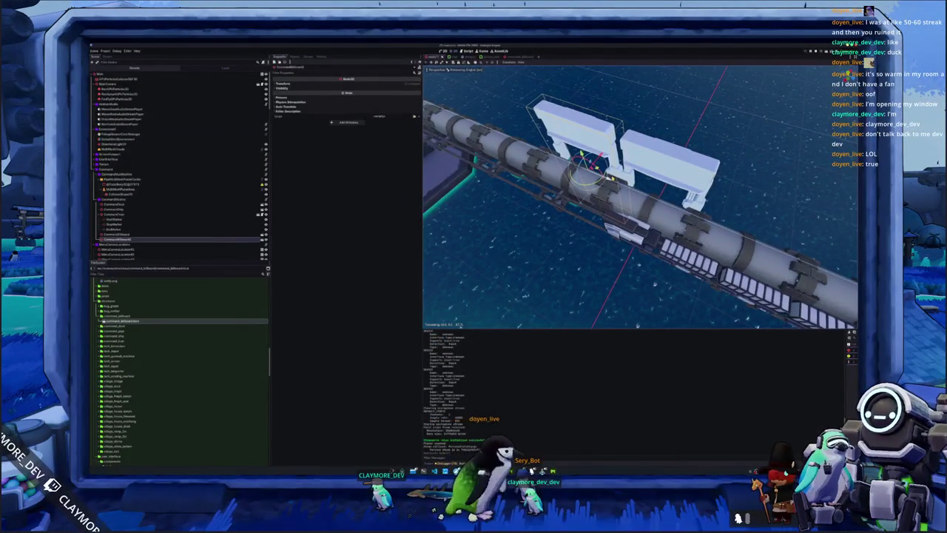
left_click(405, 85)
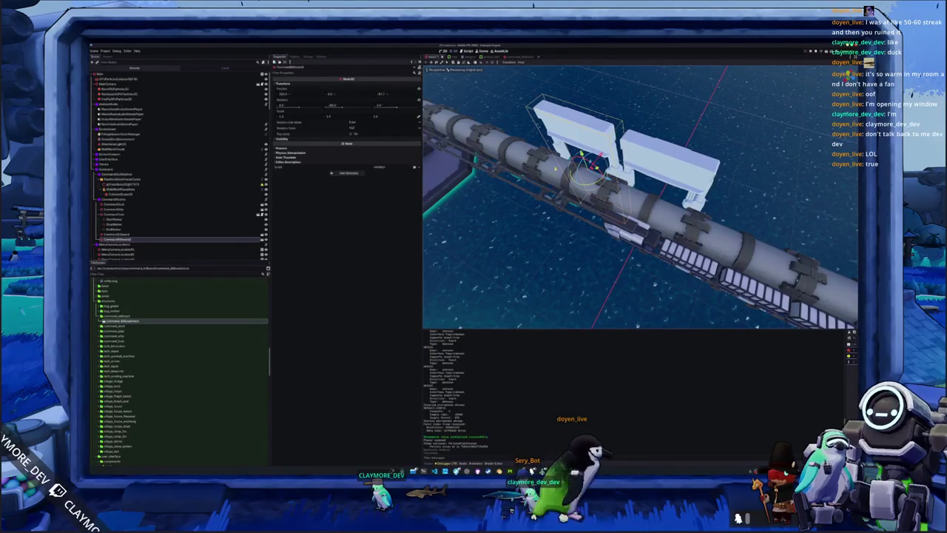
Step: Step through undo and redo to settle the gate copies along the pipeline
key("ctrl+z")
key("ctrl+shift+z")
key("ctrl+z")
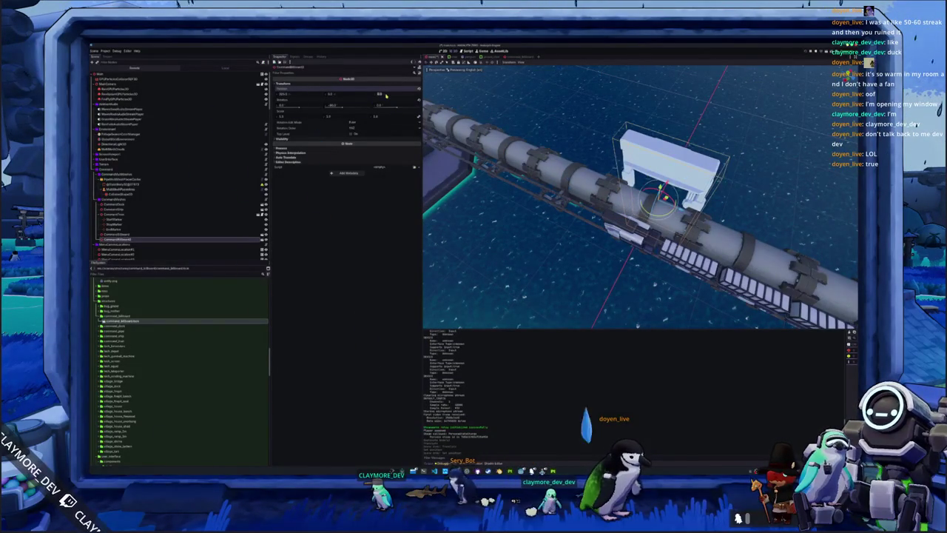
key("ctrl+shift+z")
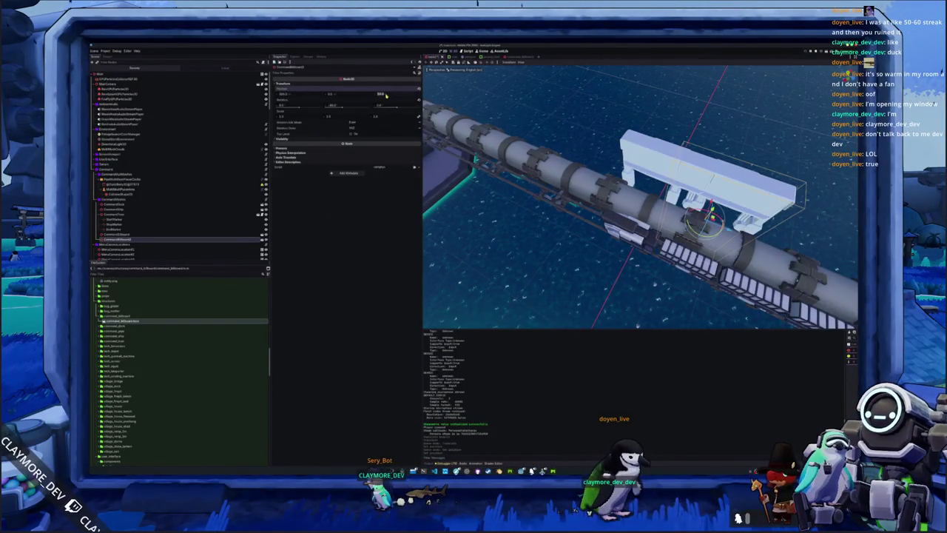
key("ctrl+shift+z")
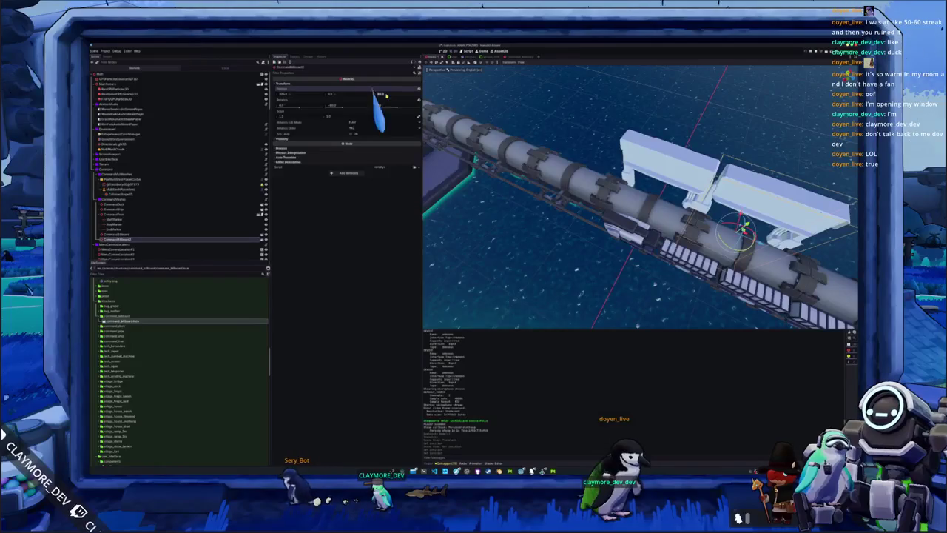
key("ctrl+shift+z")
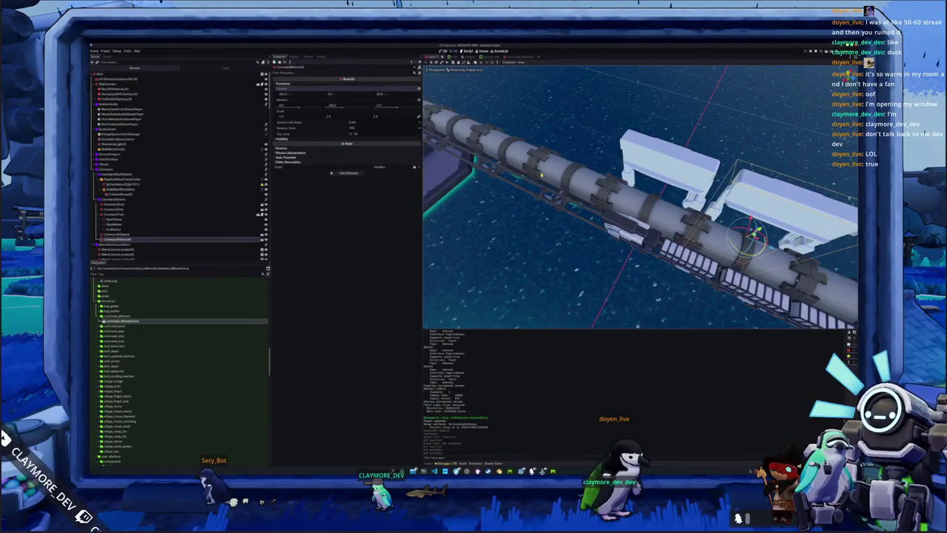
key("ctrl+shift+z")
left_click(383, 83)
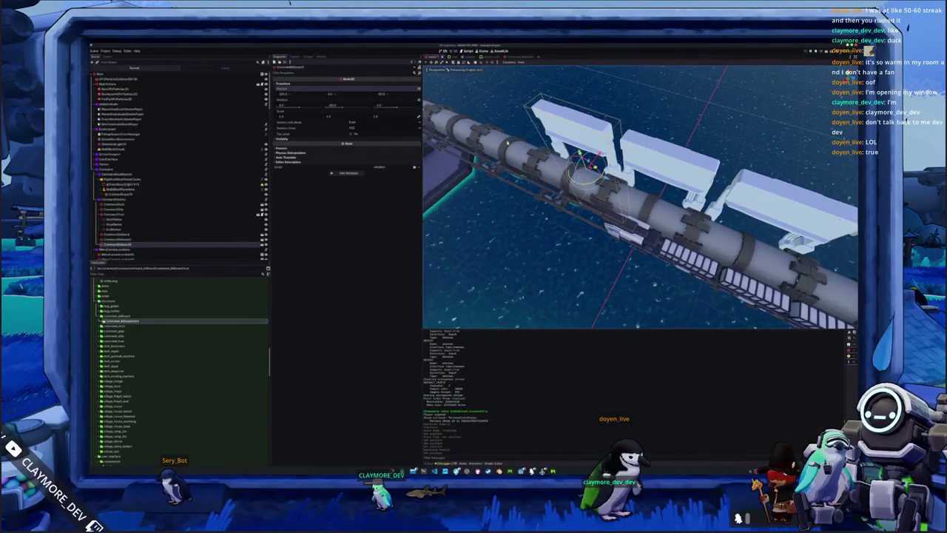
Step: Test-run the game with F5, then open the command_billboard scene for editing
key("F5")
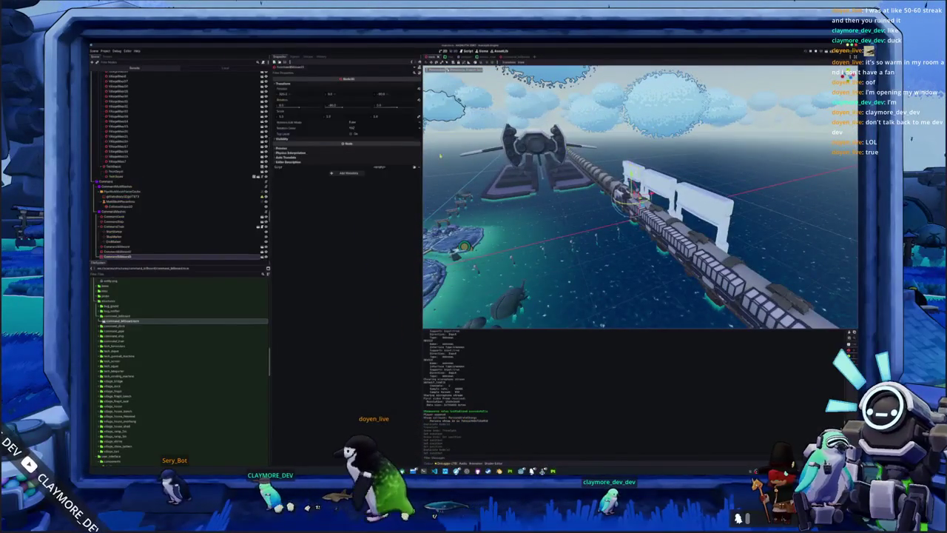
left_click(117, 200)
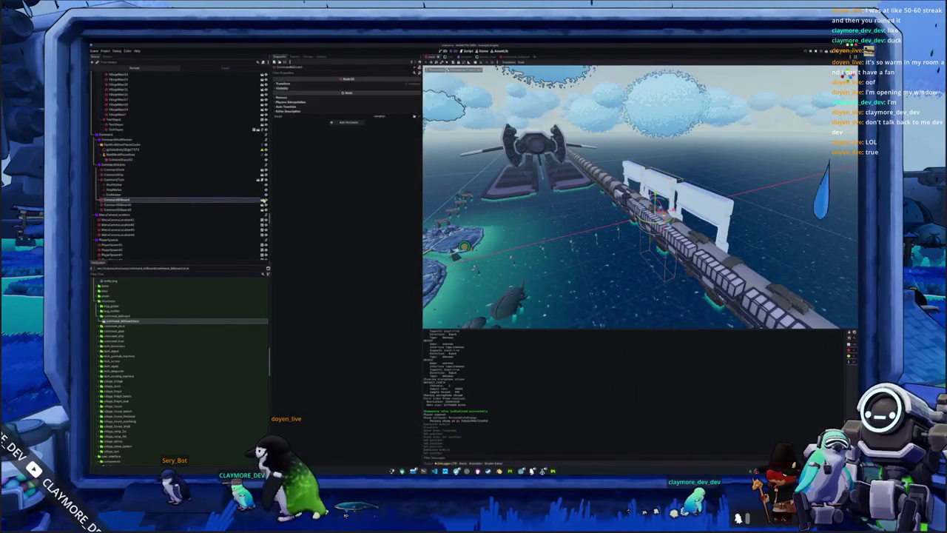
left_click(263, 201)
scroll(482, 174, "down", 5)
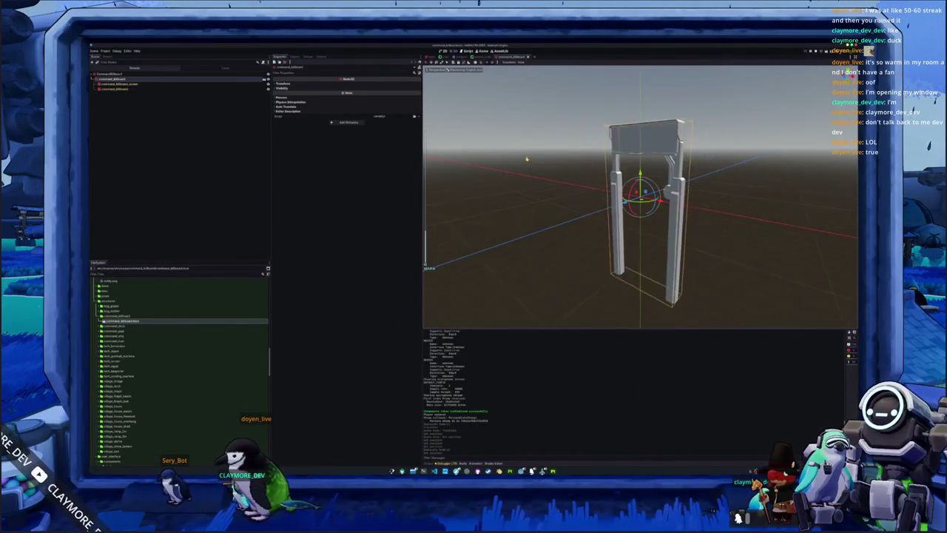
Step: Select the command_billboard_screen mesh and bring up the command_billboard folder's context menu
left_click(122, 85)
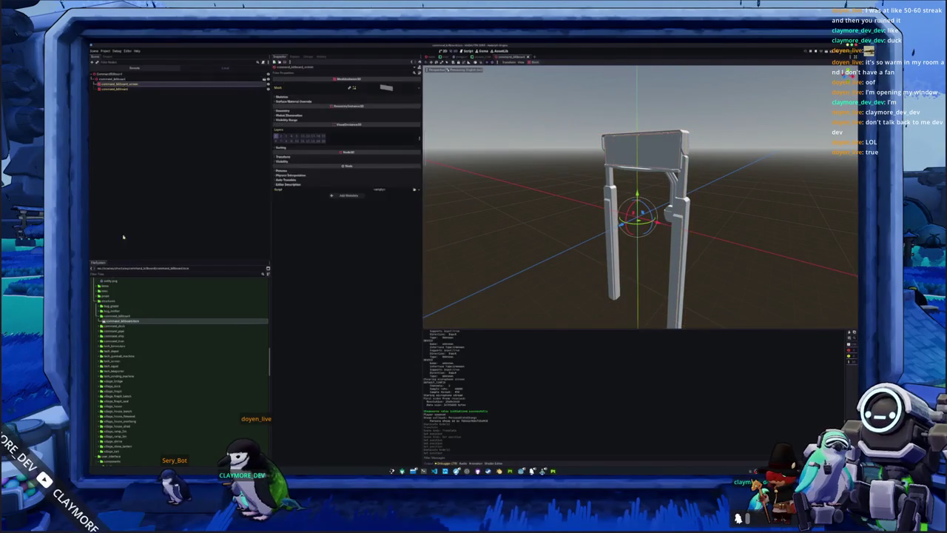
scroll(121, 316, "down", 15)
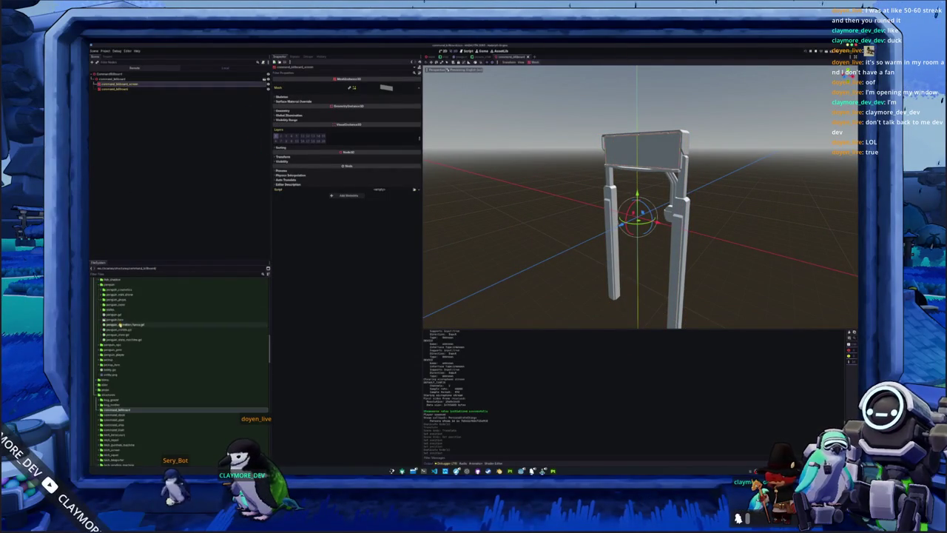
scroll(120, 359, "up", 5)
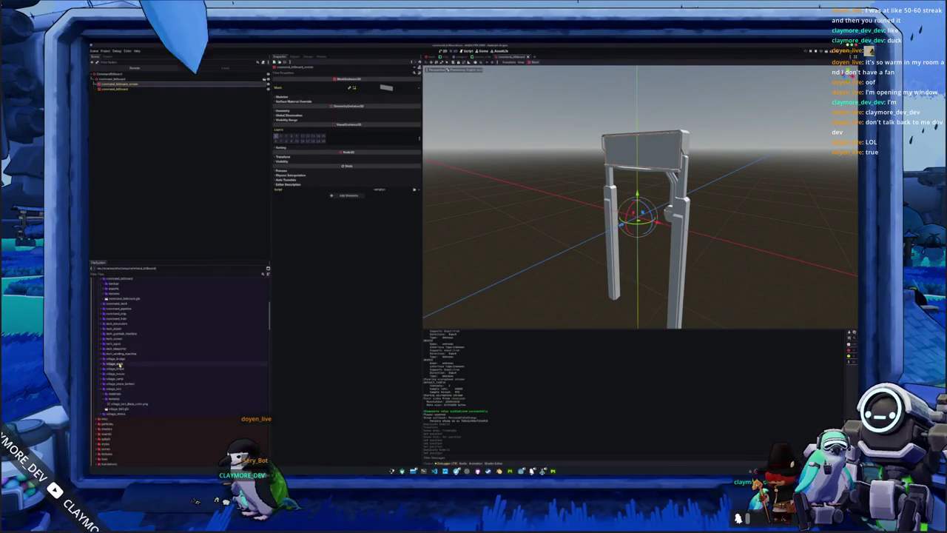
scroll(117, 390, "up", 2)
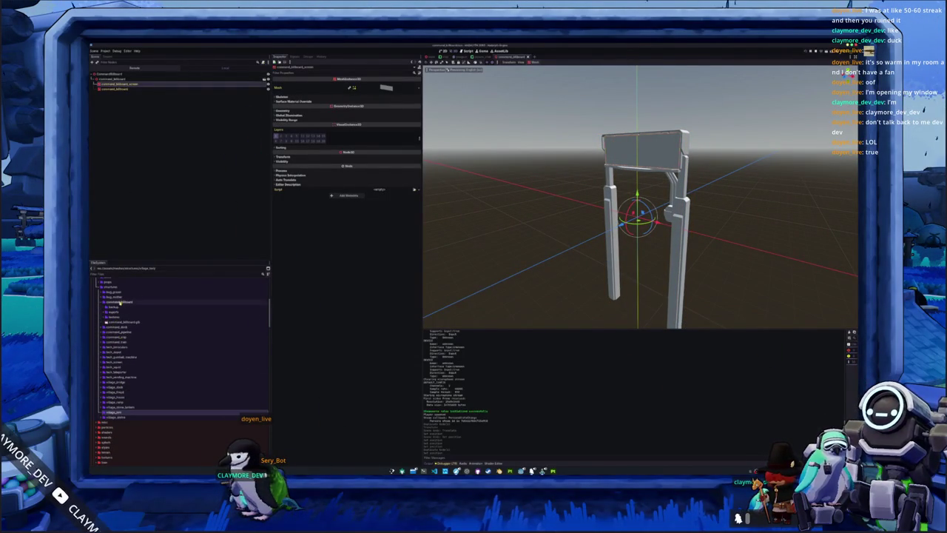
right_click(120, 304)
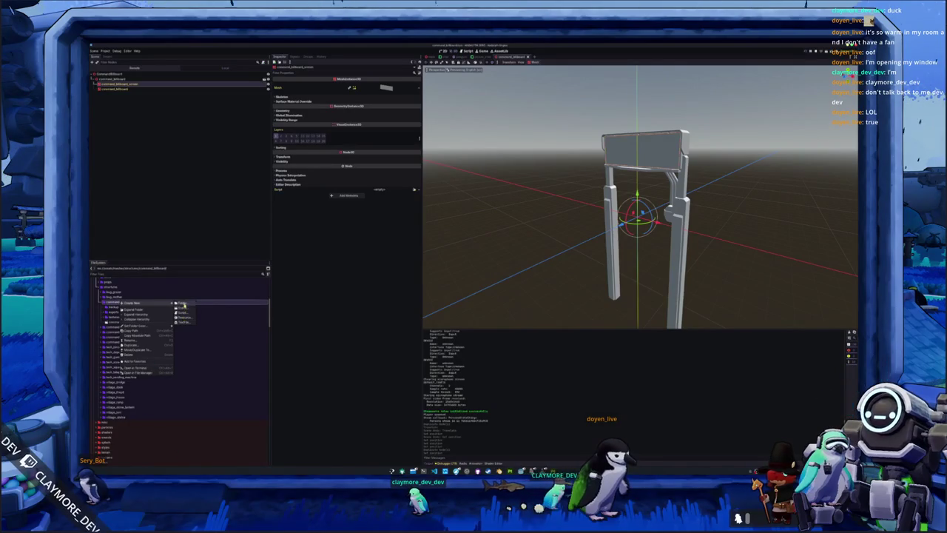
Step: Create a 'materials' folder inside command_billboard
left_click(185, 302)
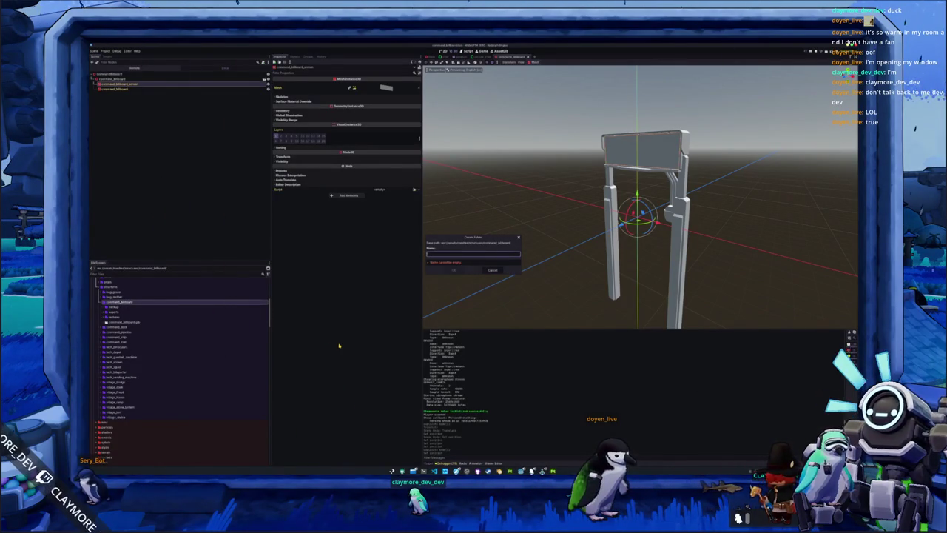
type("erials")
key("Return")
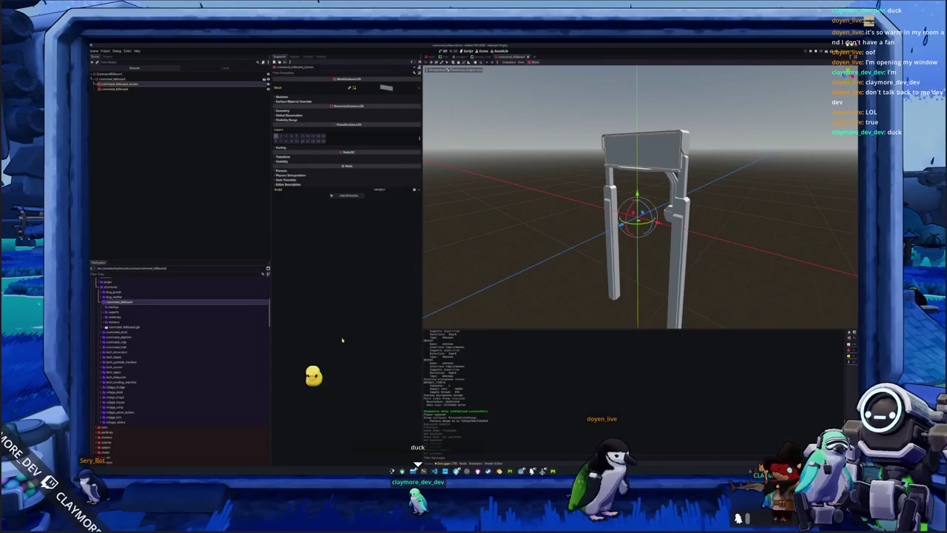
Step: Create a StandardMaterial3D in materials, saved as command_billboard_standard_material.tres
right_click(120, 317)
mouse_move(129, 319)
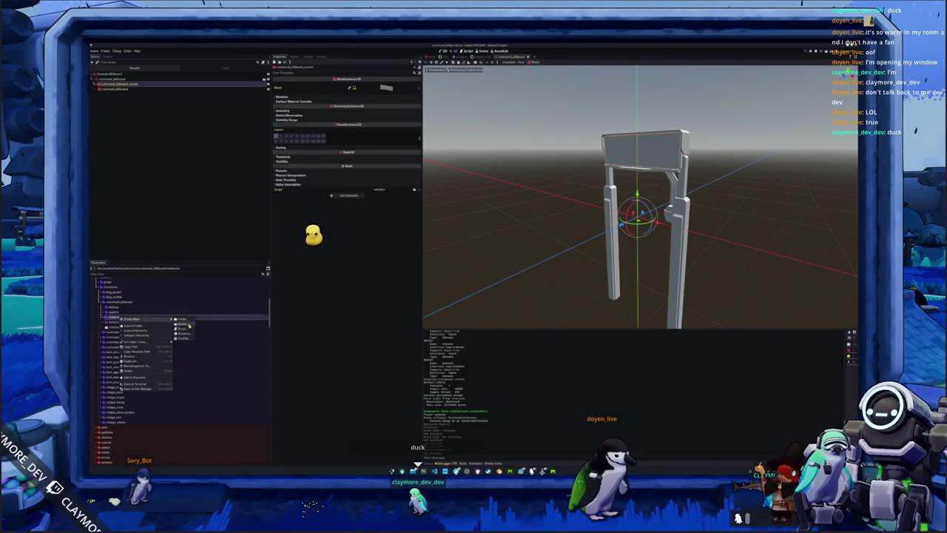
left_click(185, 337)
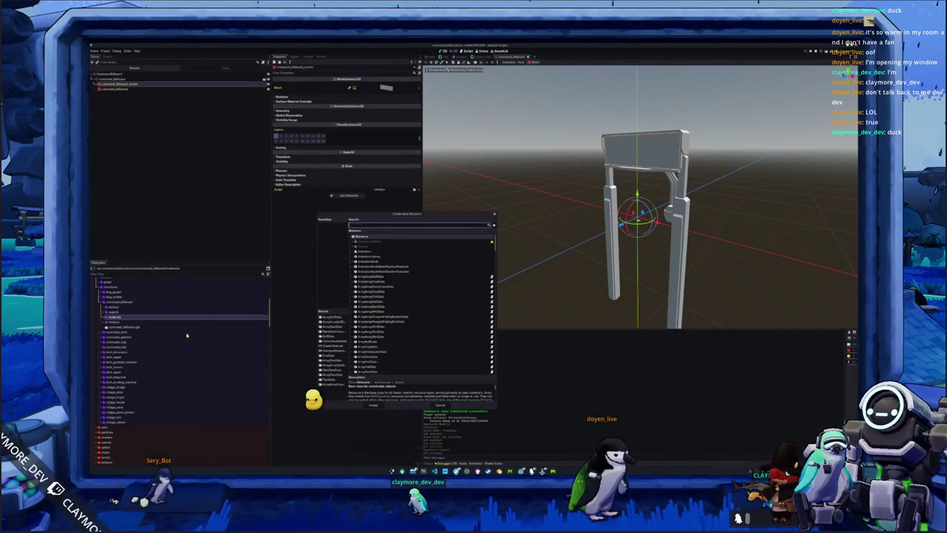
double_click(334, 351)
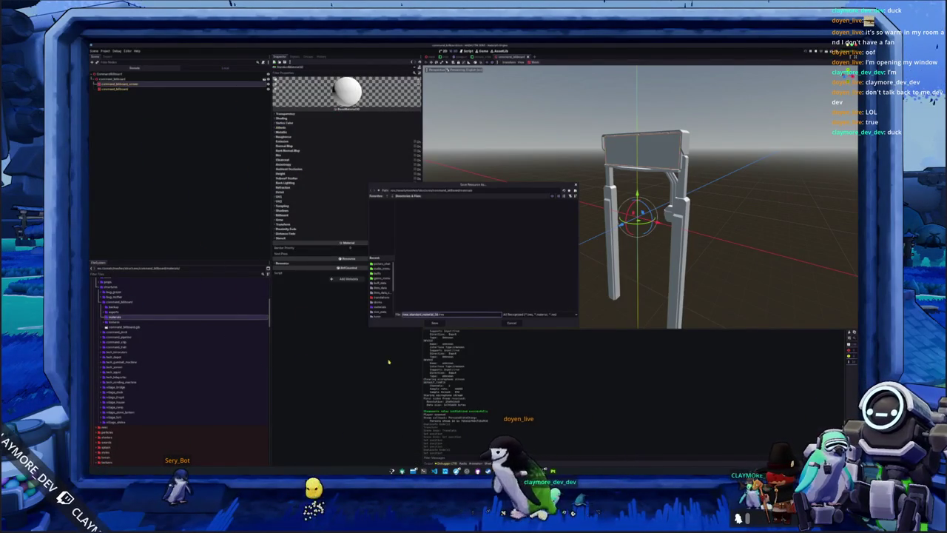
type("command_billboard")
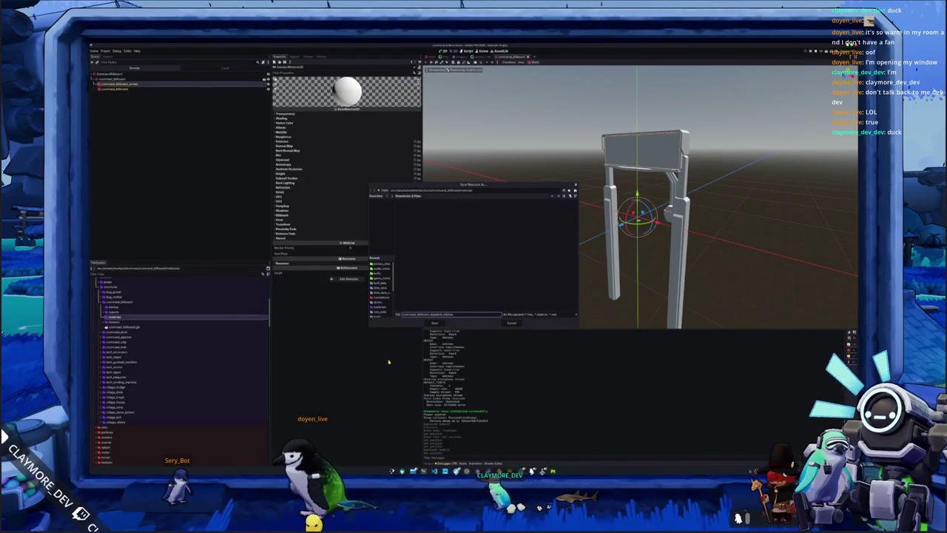
key("Return")
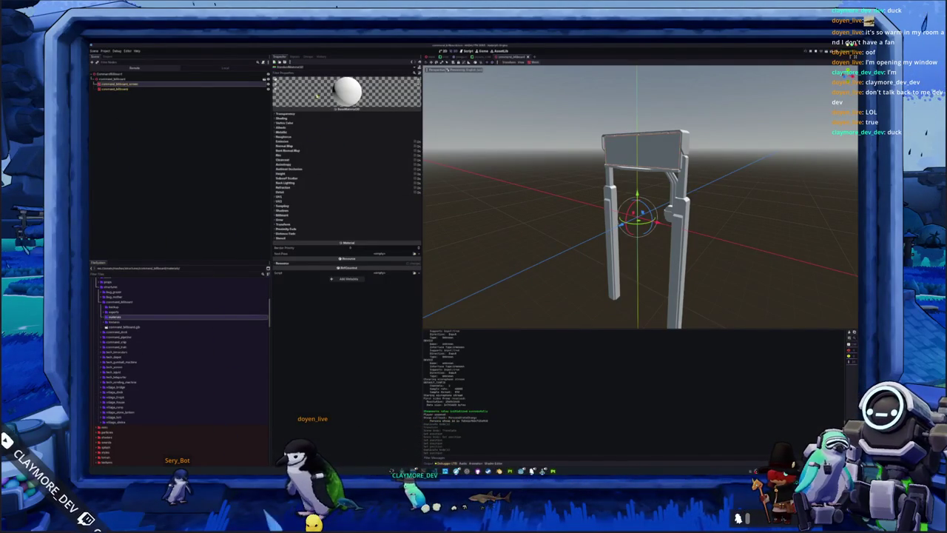
Step: Open the saved material and expand its Shading diffuse mode options
left_click(119, 322)
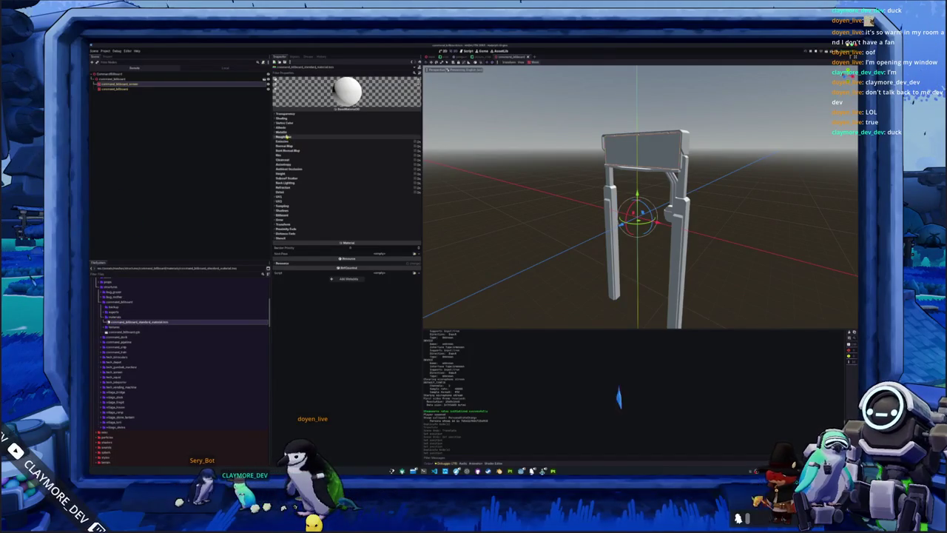
left_click(331, 118)
left_click(364, 129)
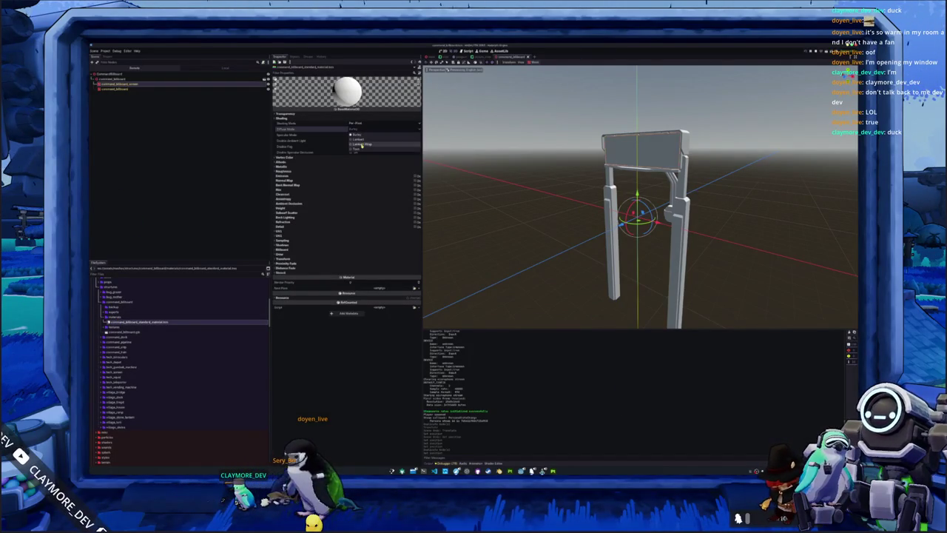
Step: Keep diffuse mode Burley and set Specular Mode to Disabled
left_click(363, 135)
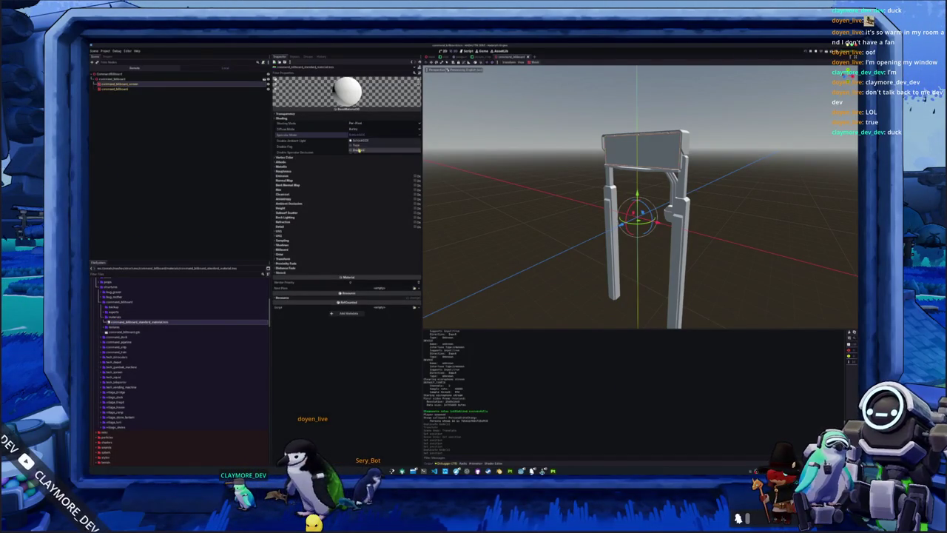
left_click(355, 150)
left_click(295, 163)
Step: Quick-load the 'command_bi' billboard texture into the material's Albedo texture
left_click(414, 173)
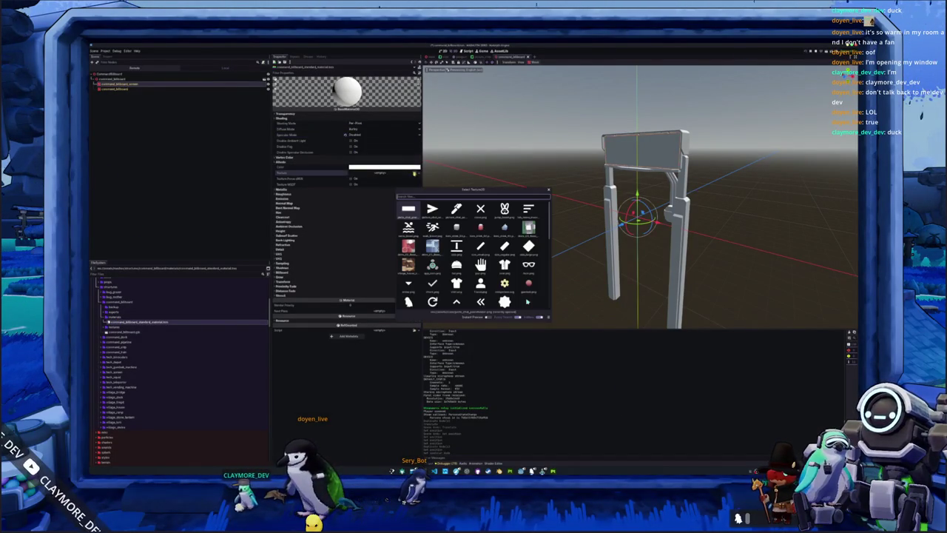
type("command_bill")
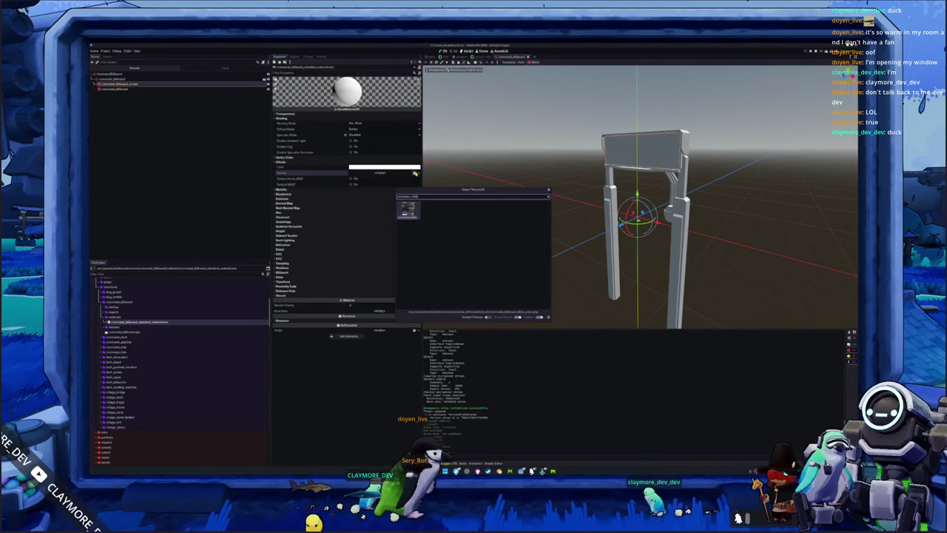
key("Return")
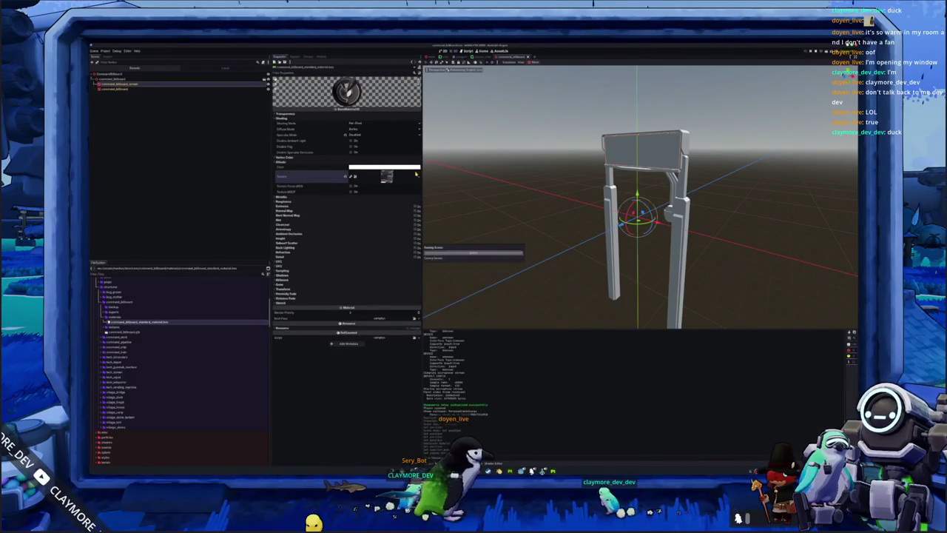
left_click(118, 88)
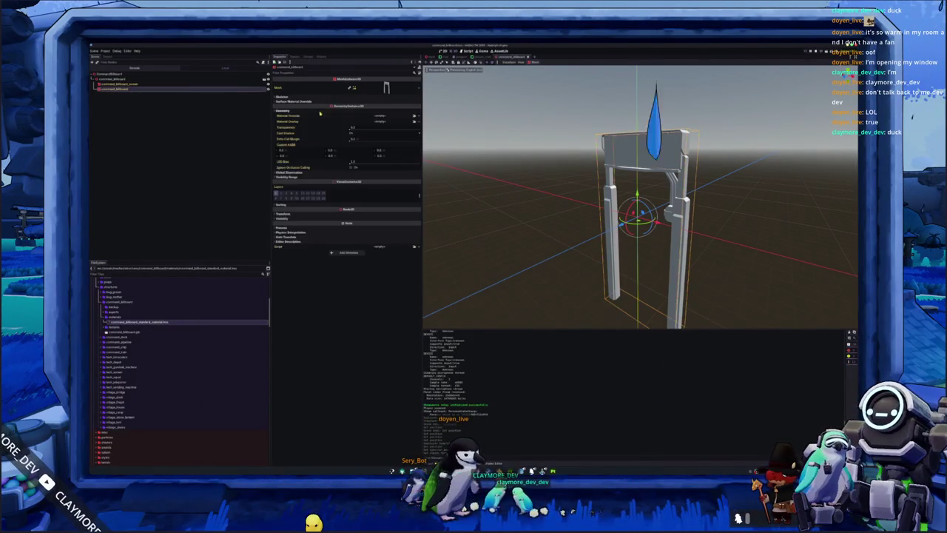
Step: Apply the billboard standard material as the command_billboard mesh's Material Override, then orbit to check
left_click(413, 119)
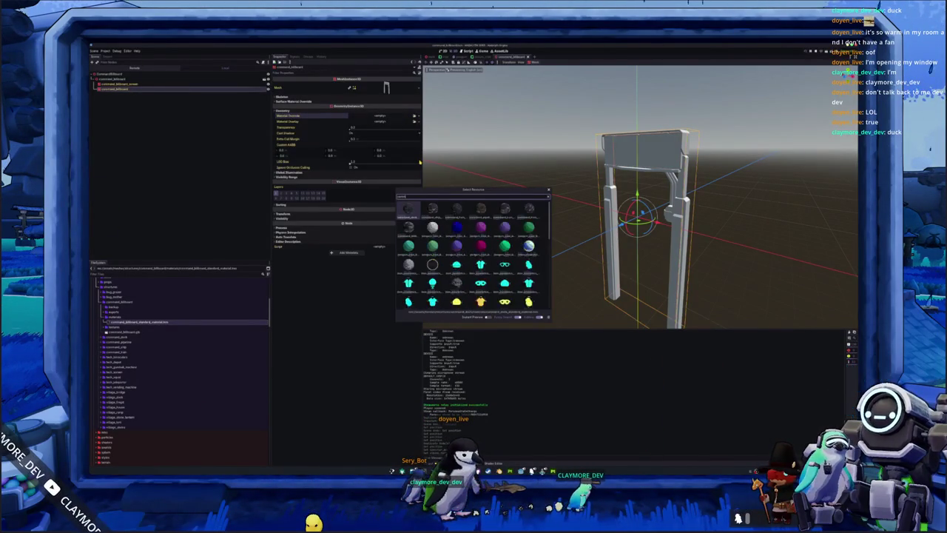
key("Return")
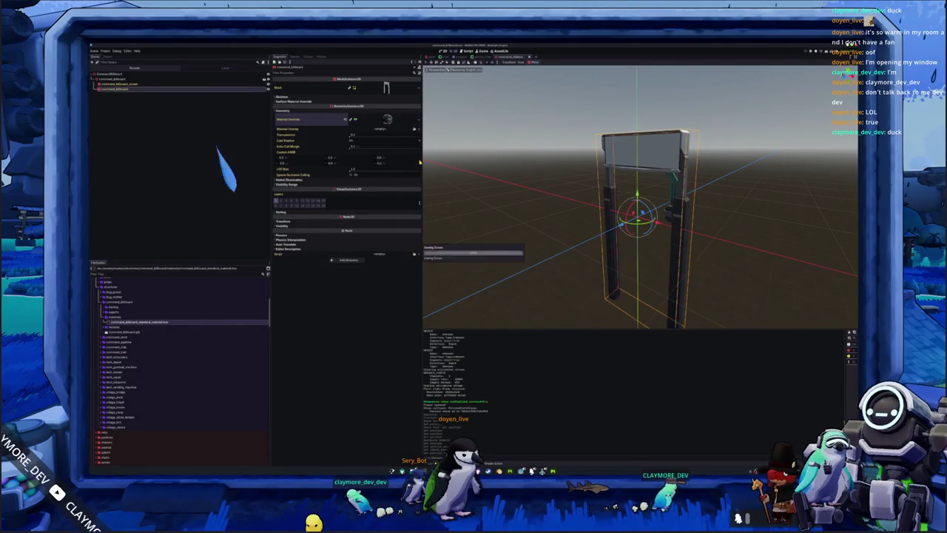
left_click(214, 83)
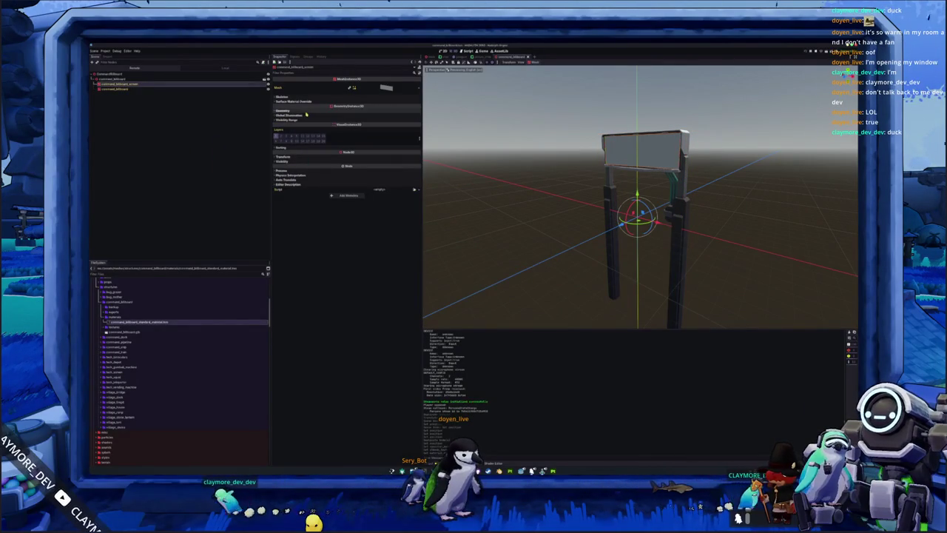
left_click(114, 316)
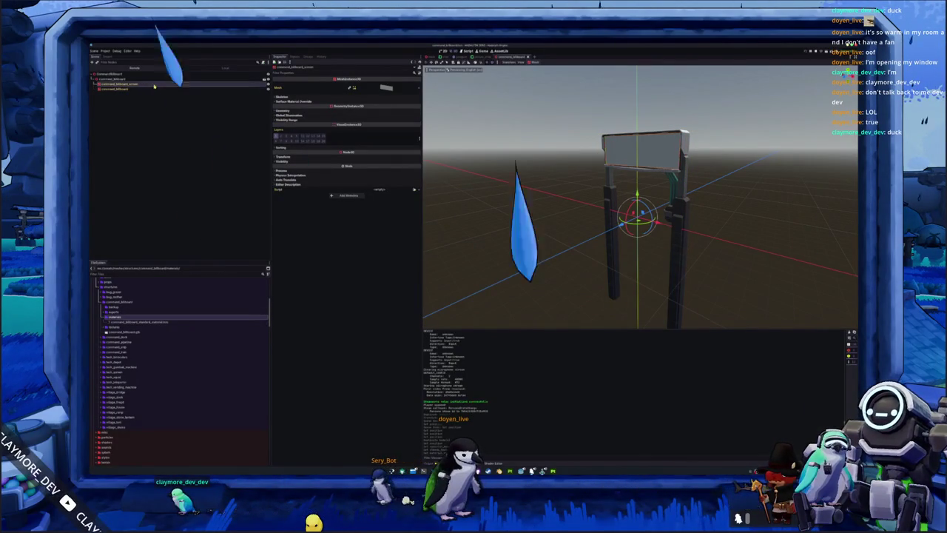
left_click_drag(453, 123, 550, 170)
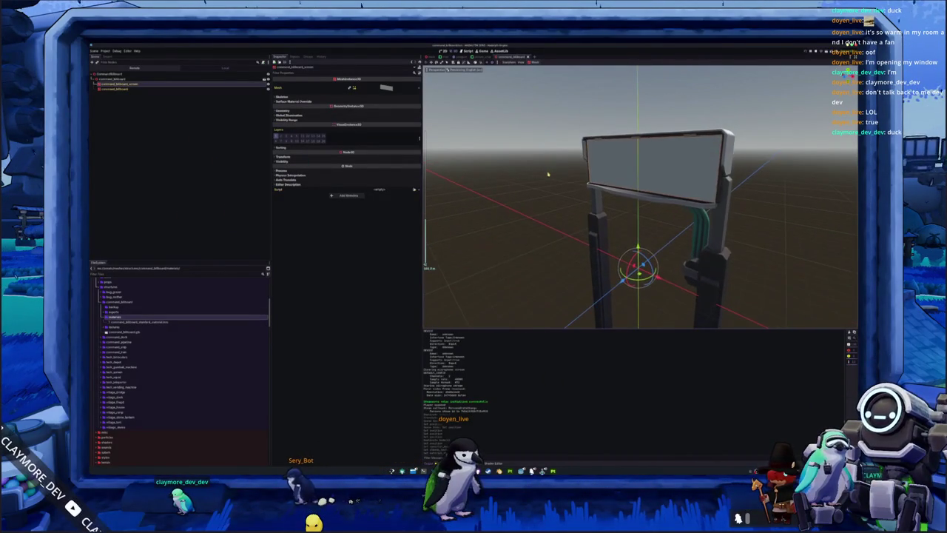
scroll(557, 165, "up", 3)
scroll(557, 165, "up", 3)
scroll(556, 165, "down", 3)
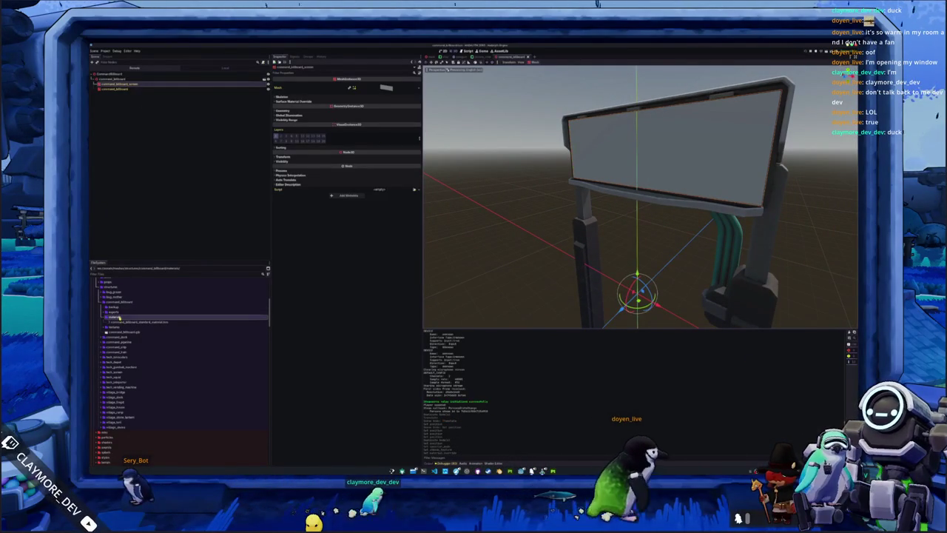
scroll(122, 329, "up", 5)
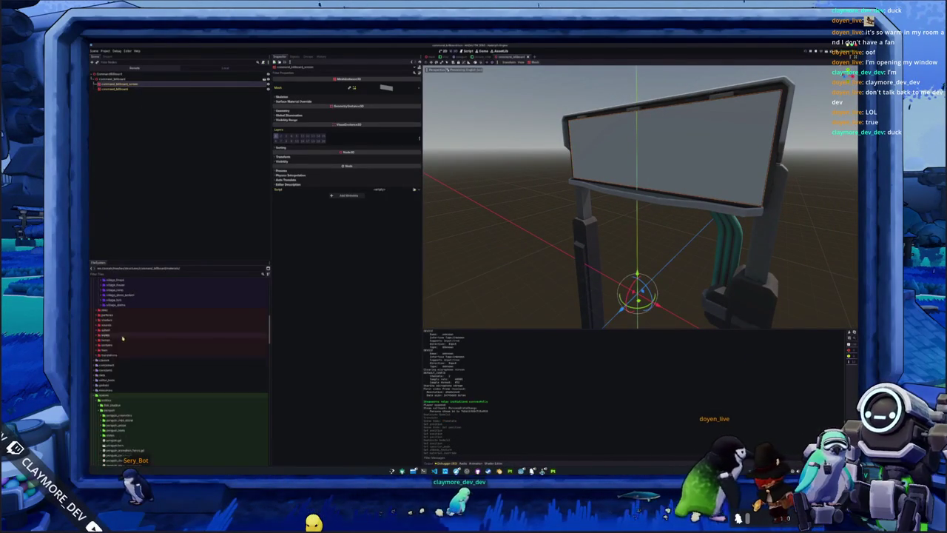
scroll(130, 341, "down", 5)
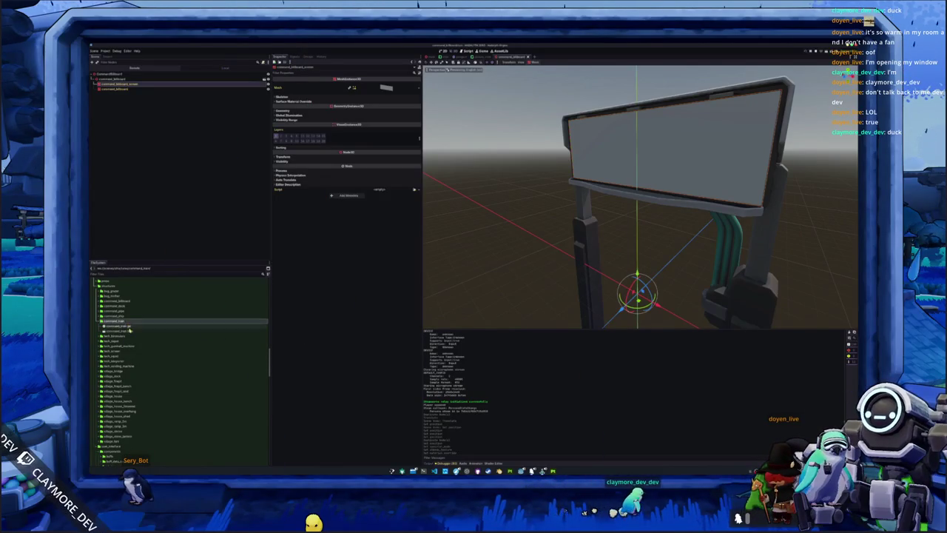
Step: Attach a newly created command_billboard.gd script to the root command_billboard node
left_click(149, 75)
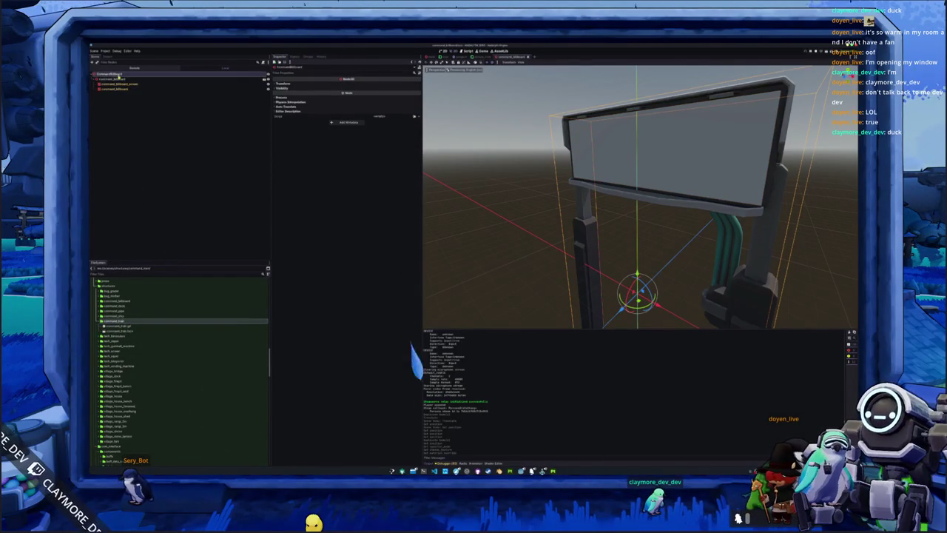
right_click(118, 75)
left_click(144, 111)
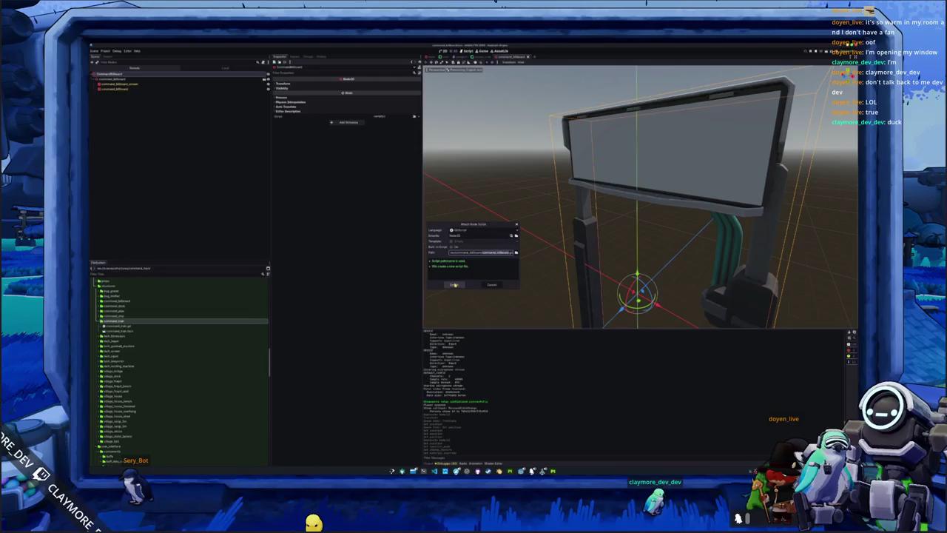
left_click(459, 286)
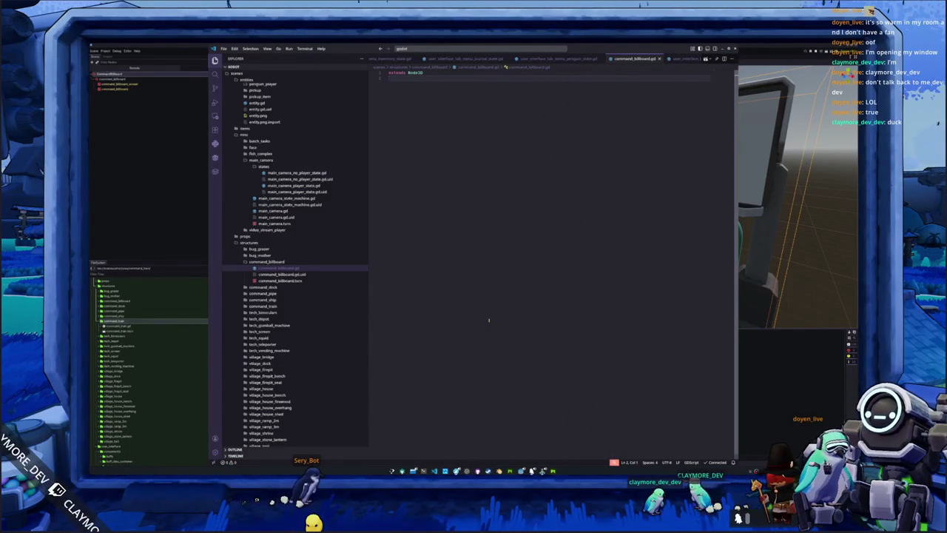
Step: Add class_name CommandBillboard and a _ready() -> void function referencing GlobalSignals.game_data_clear
type("class_name CommandBillboard")
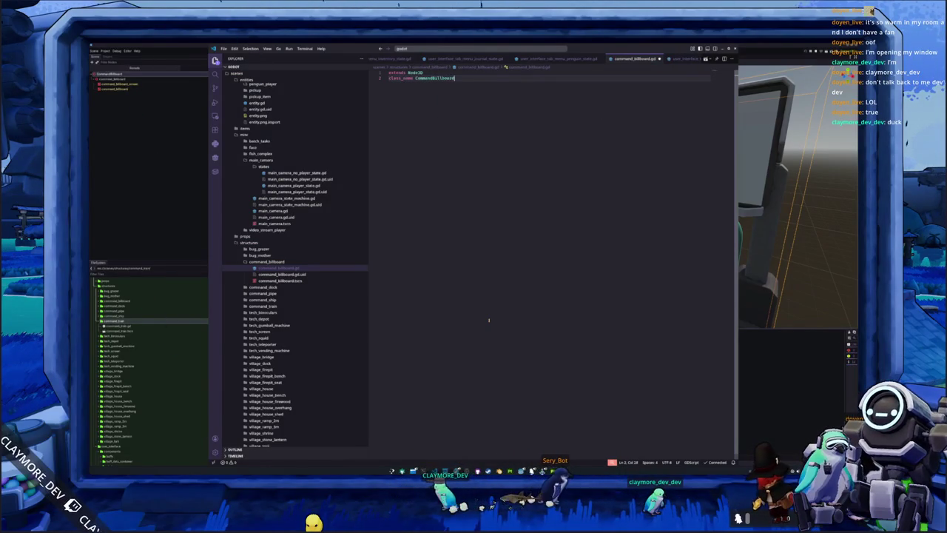
key("Return")
key("Return")
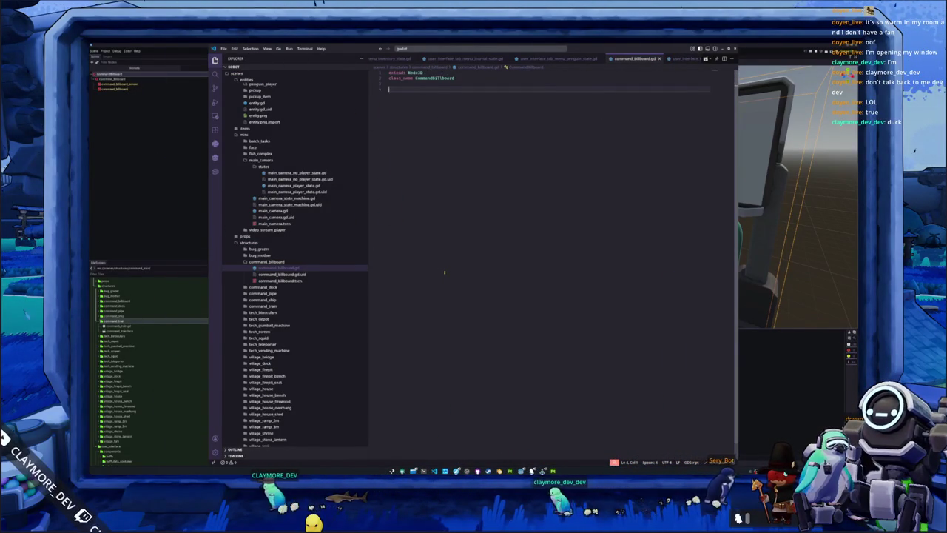
type("func _ready() -> void:")
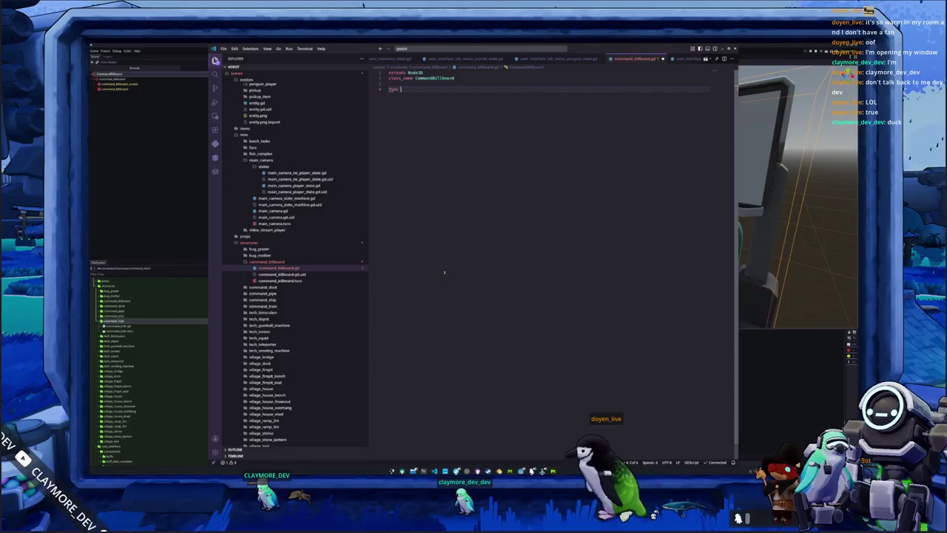
key("Return")
type("sel")
key("BackSpace")
key("BackSpace")
key("BackSpace")
type("GlobalData.")
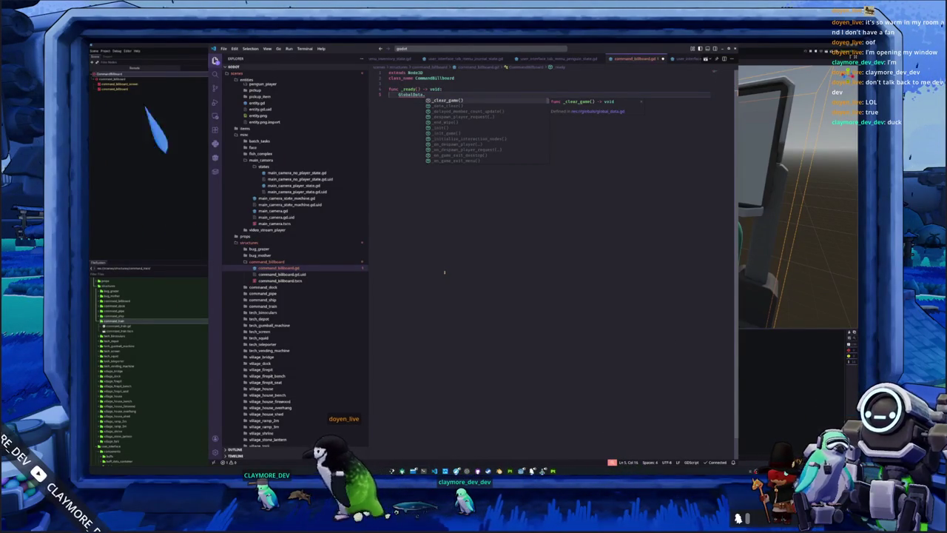
type("clear")
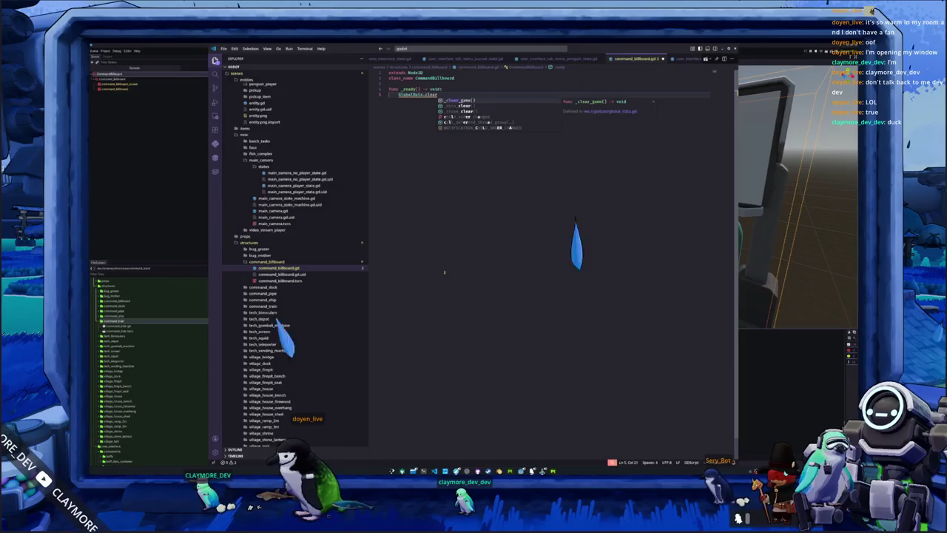
key("BackSpace")
key("BackSpace")
key("BackSpace")
type("Signals.clear")
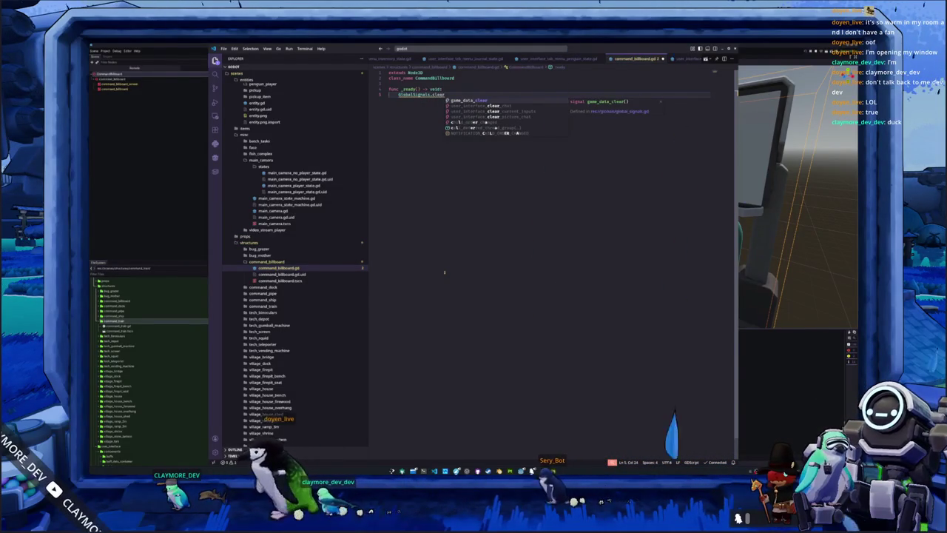
key("Return")
Step: Connect game_data_clear to _on_game_data_clear and add that handler with a pass body
type(".connect(_on")
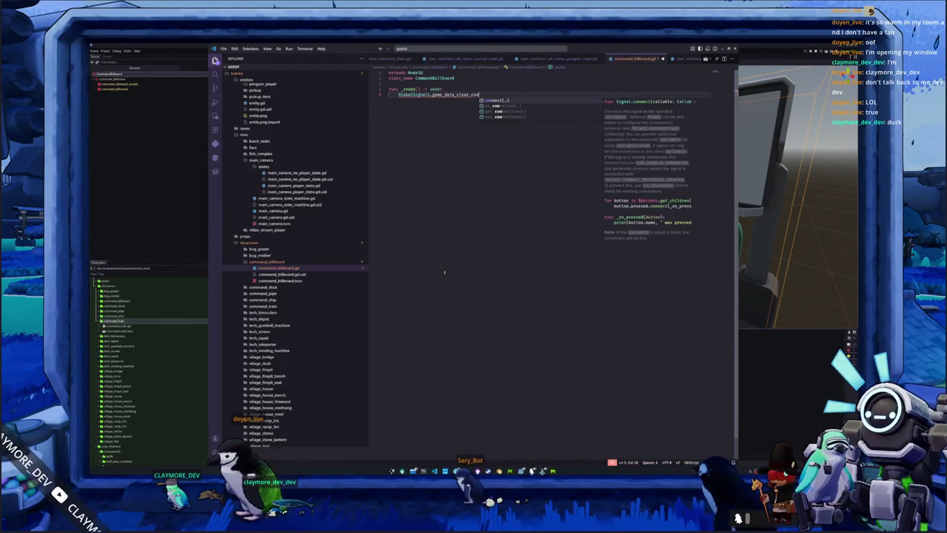
type("_game_data_cl")
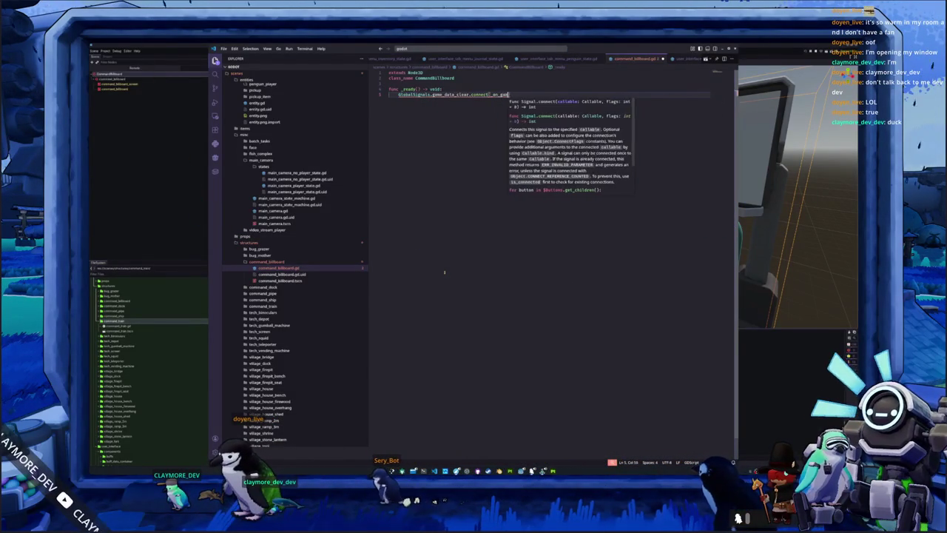
type("ear)    ")
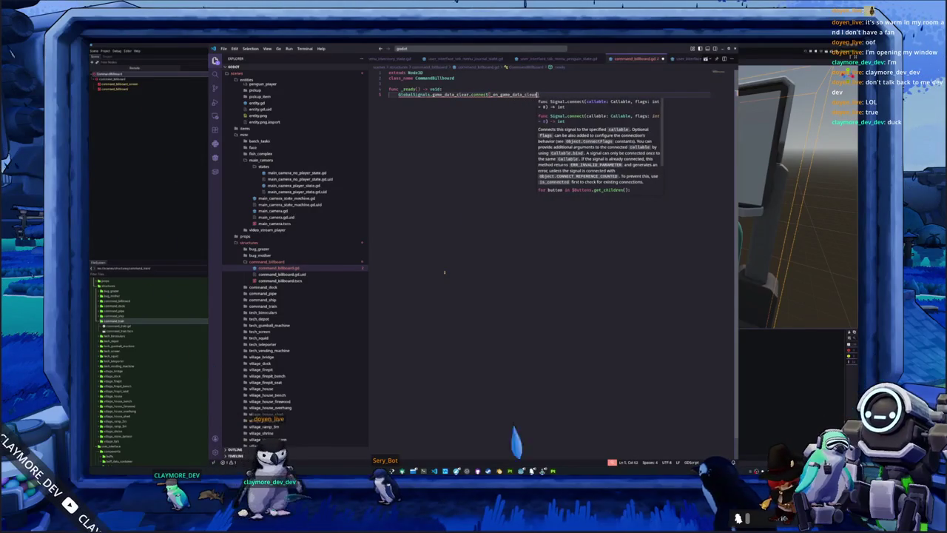
type("func _on_game_data")
key("BackSpace")
type("() -> void:")
key("Return")
type("pa")
key("Return")
Step: In _ready, connect GlobalSignals' picture chat message received signal to a new _on_ handler
key("Up")
key("Up")
key("Up")
key("Return")
type("Glob")
key("Return")
type(".msge")
key("BackSpace")
key("BackSpace")
key("BackSpace")
type("picture_")
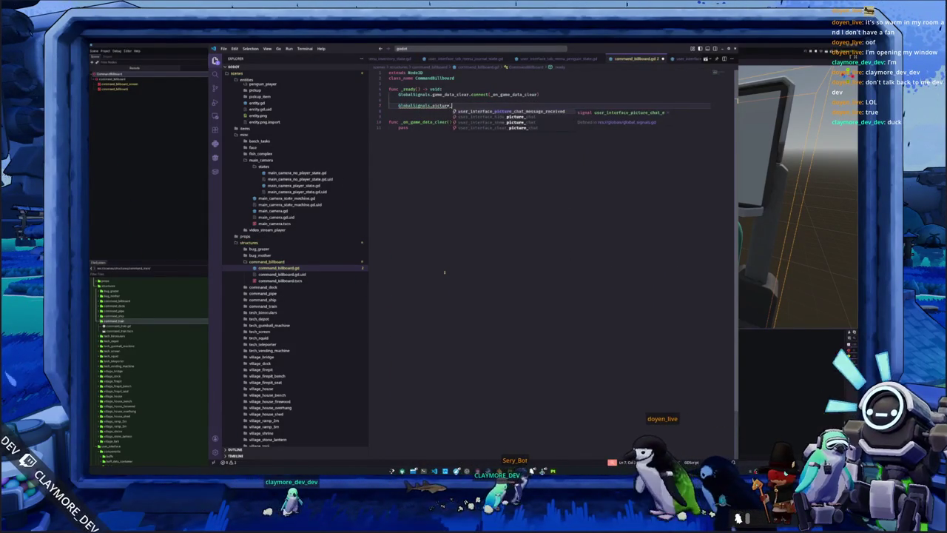
key("Return")
type(".conn")
key("Return")
type("_on")
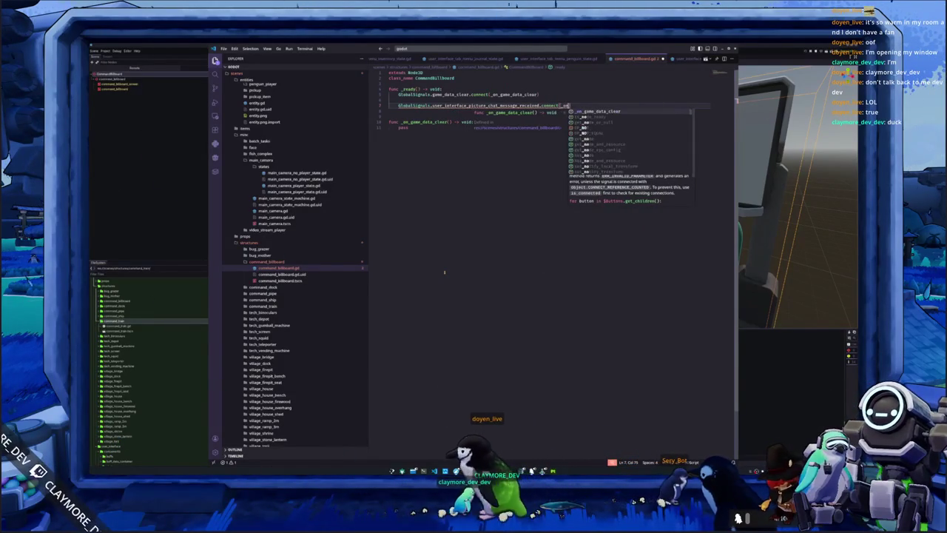
key("Left")
key("Left")
key("Left")
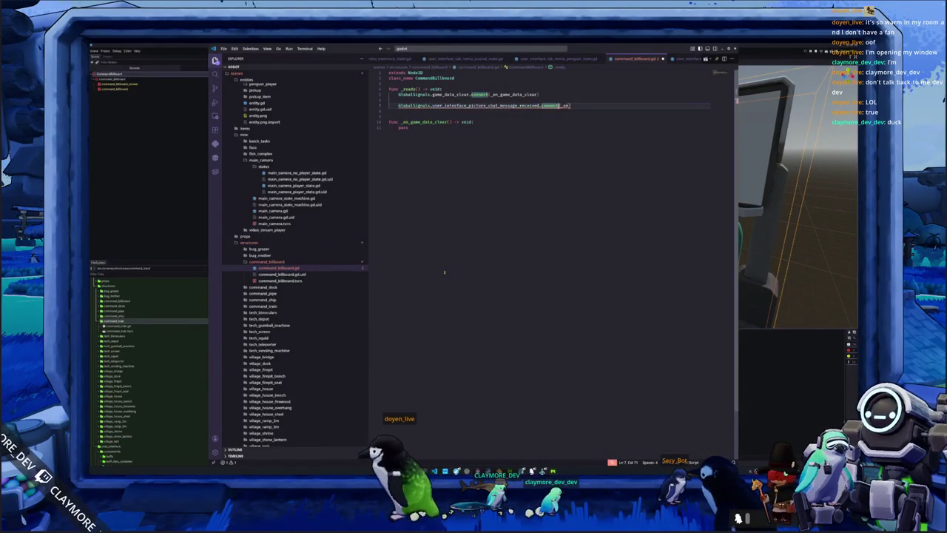
type("user_interface_picture_chat_message_received")
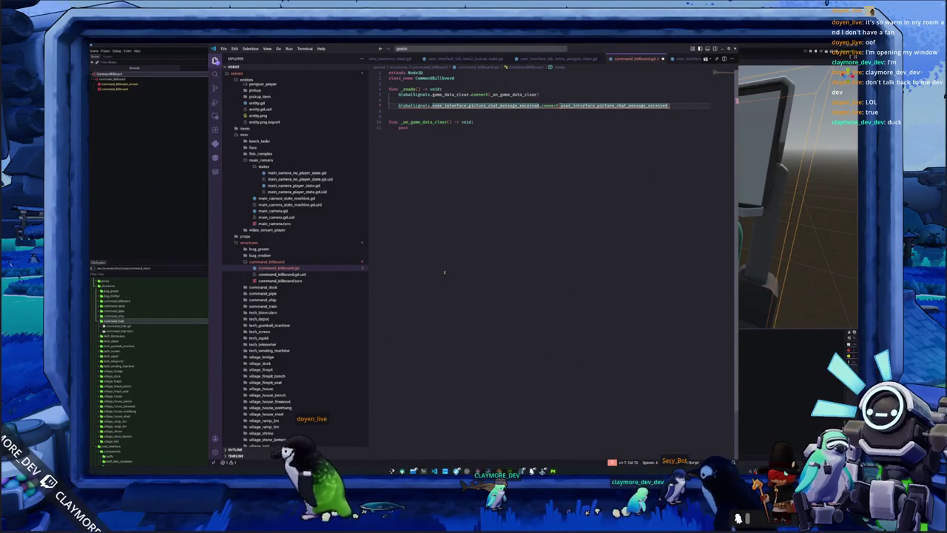
type("_on_")
key("End")
key("ctrl+shift+Left")
Step: Add a stub picture-chat-message handler with a pass body and reorder the connect lines
key("End")
key("Return")
key("Return")
type("_on_user_interface_picture_chat_message_received")
key("Home")
type("func () -")
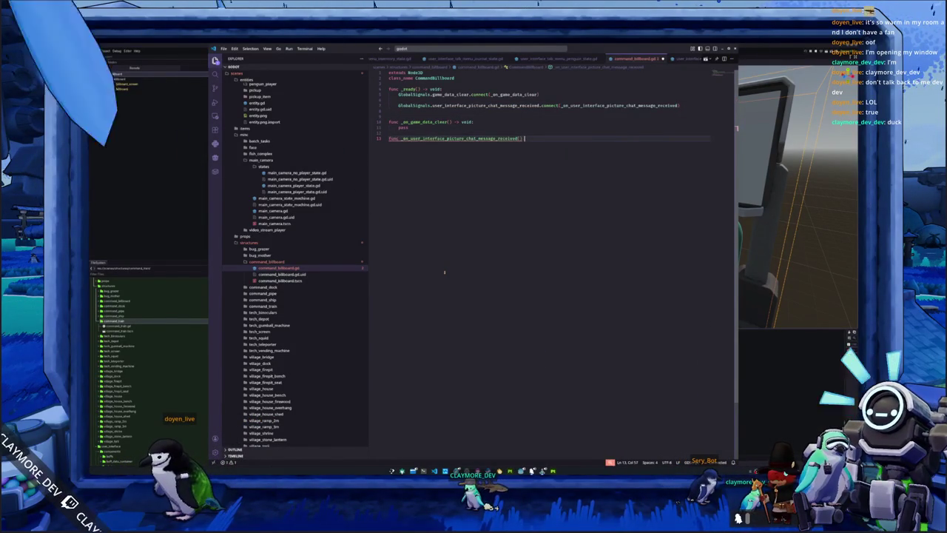
type("> void:")
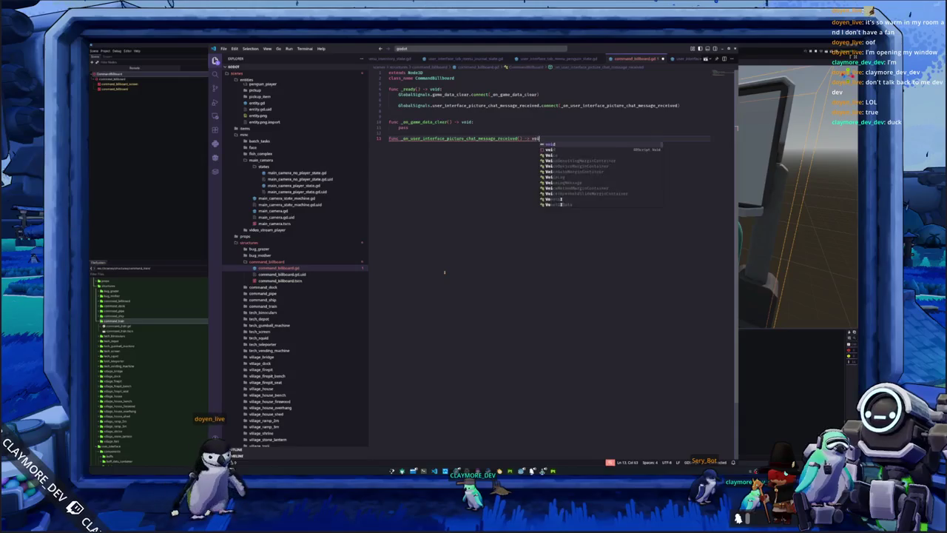
key("Return")
type("pas")
key("Tab")
key("Up")
key("Up")
key("Return")
key("Up")
key("Up")
key("Up")
key("Up")
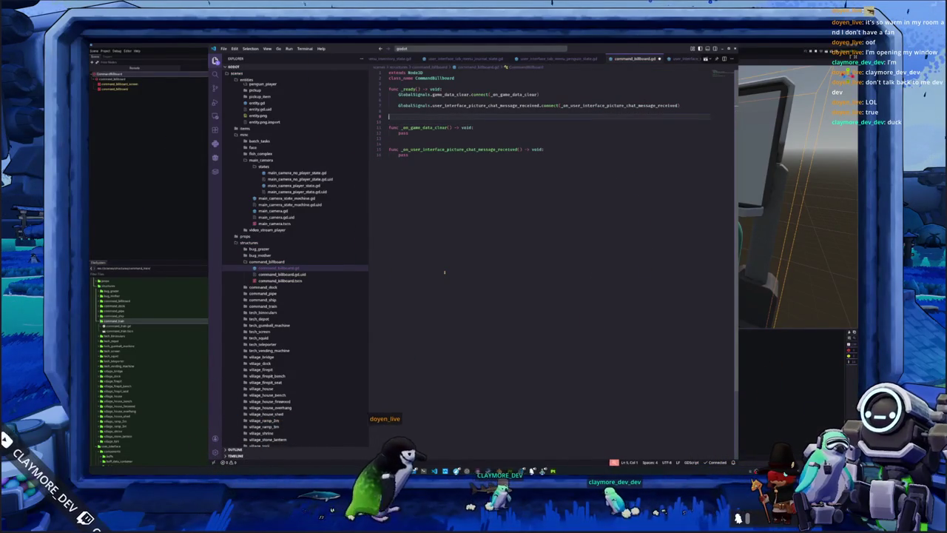
key("alt+Up")
key("Down")
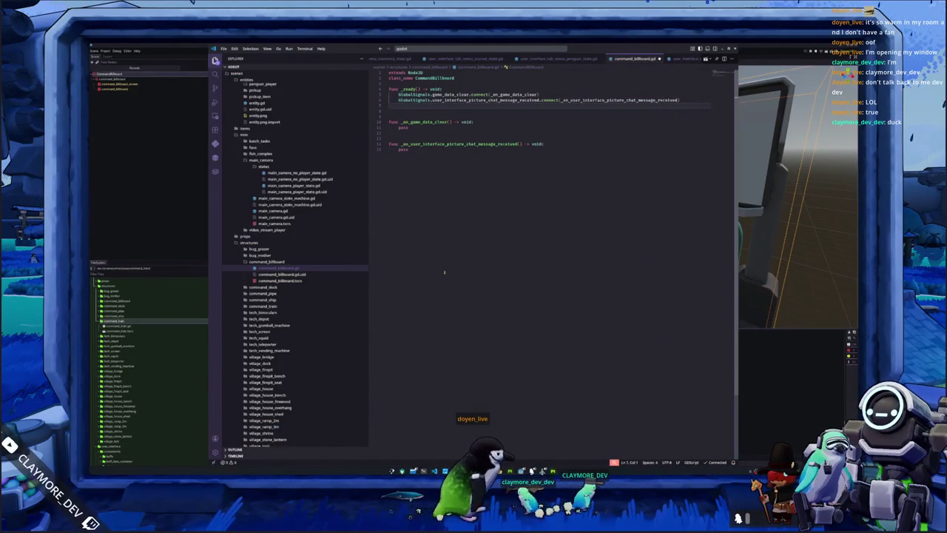
Step: Declare var image_textures : Array[ImageTexture] = [] above func _ready
key("Up")
key("Up")
key("Up")
key("Return")
key("Return")
key("Up")
type("@")
key("Escape")
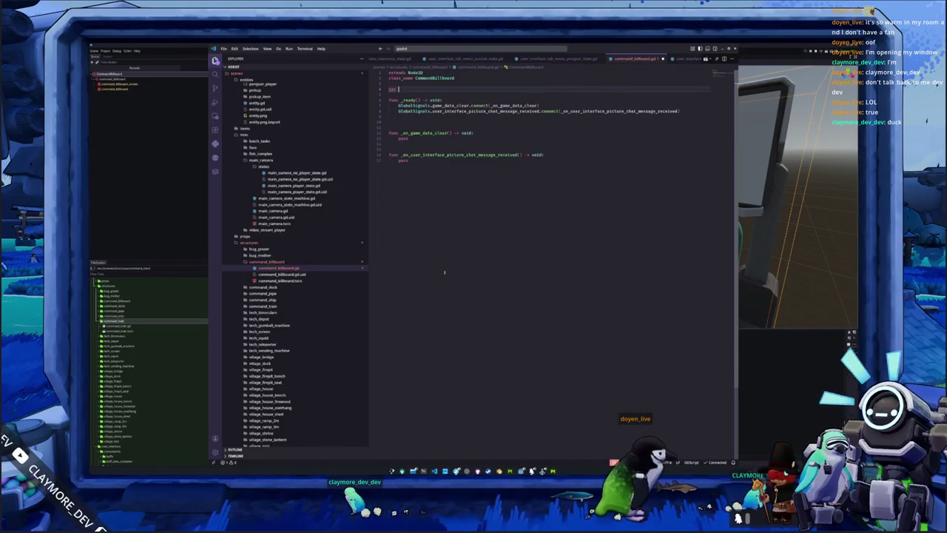
key("BackSpace")
type("var image_texture_array")
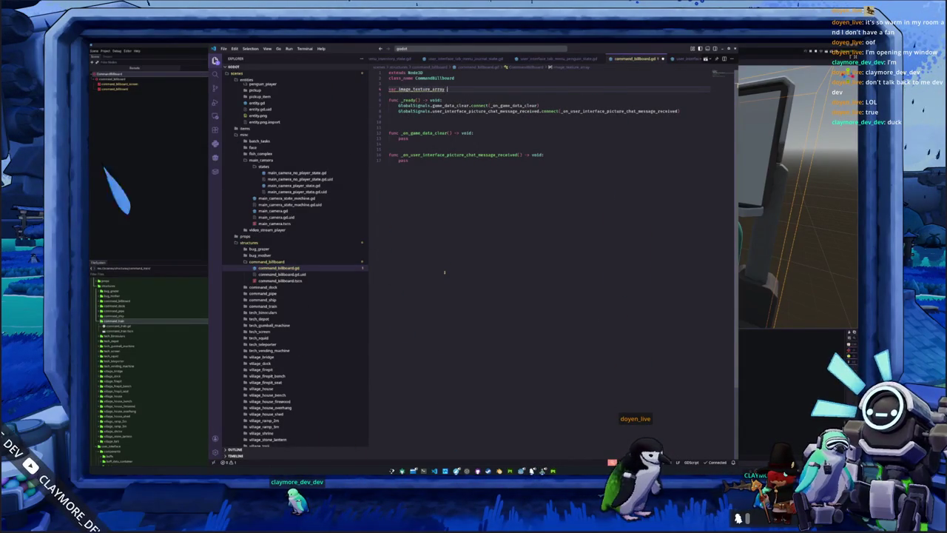
type(" : Array[")
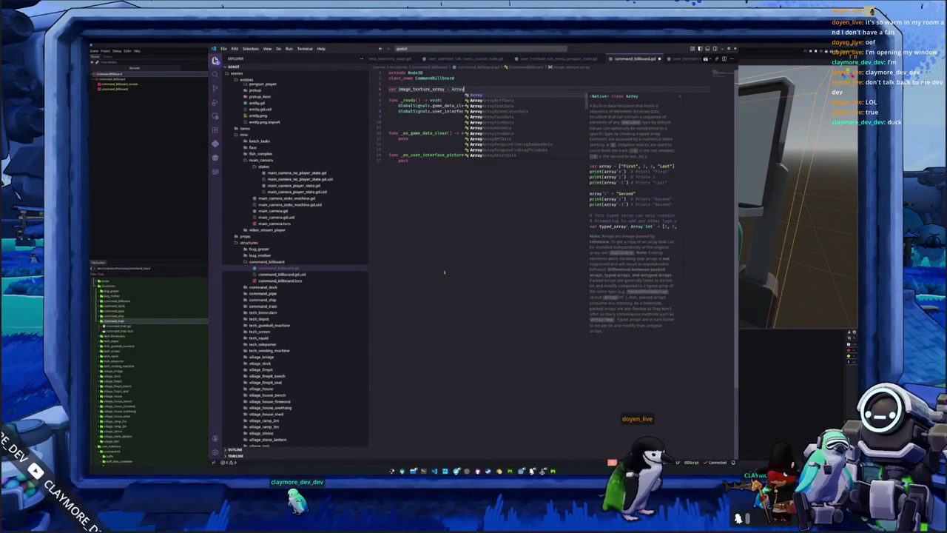
type("ImageTexture")
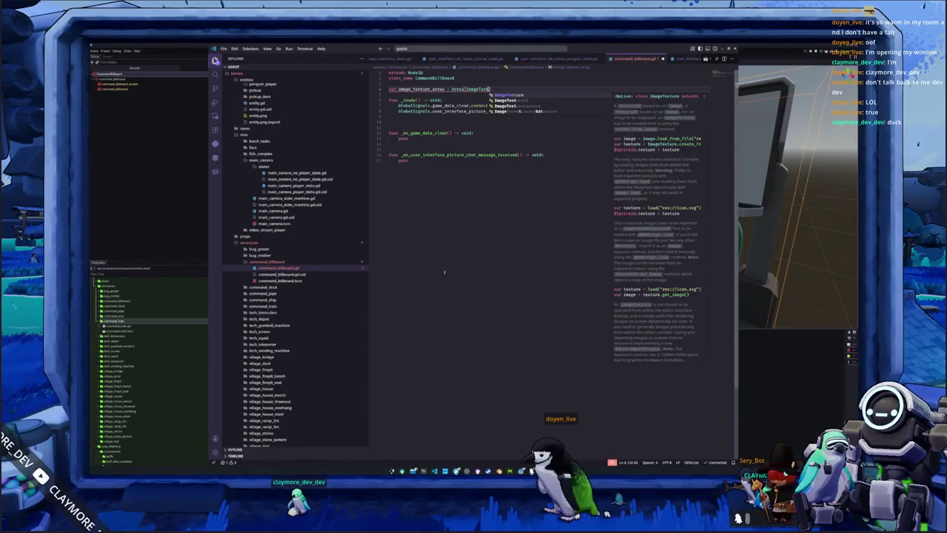
key("ctrl+Left")
key("ctrl+Left")
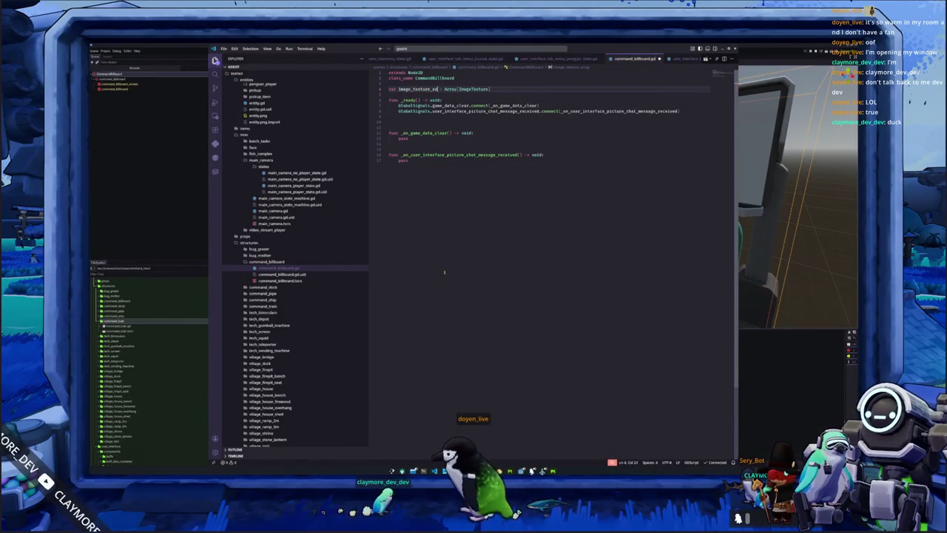
key("End")
type("= []")
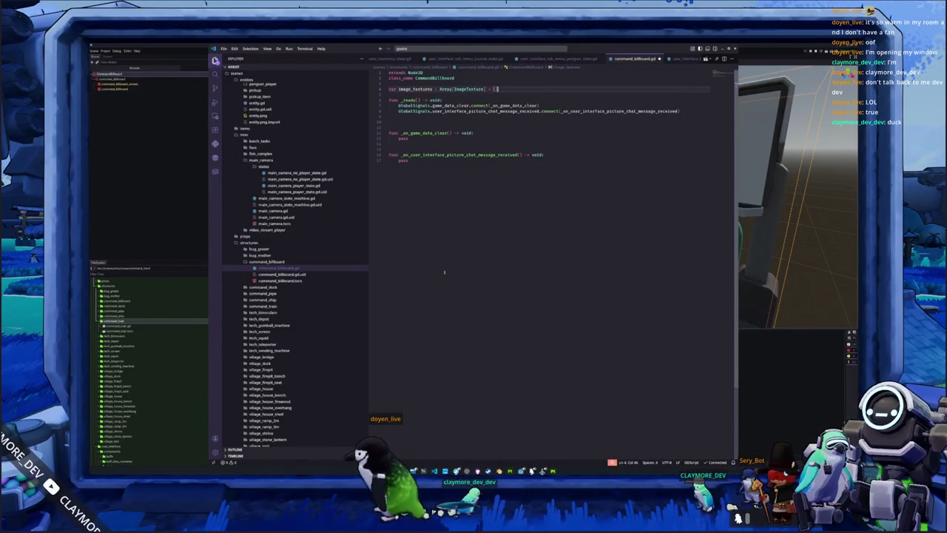
Step: Replace pass in _on_game_data_clear with image_textures.clear()
key("Down")
key("Down")
key("Down")
key("Down")
key("Down")
key("End")
type("image_texture")
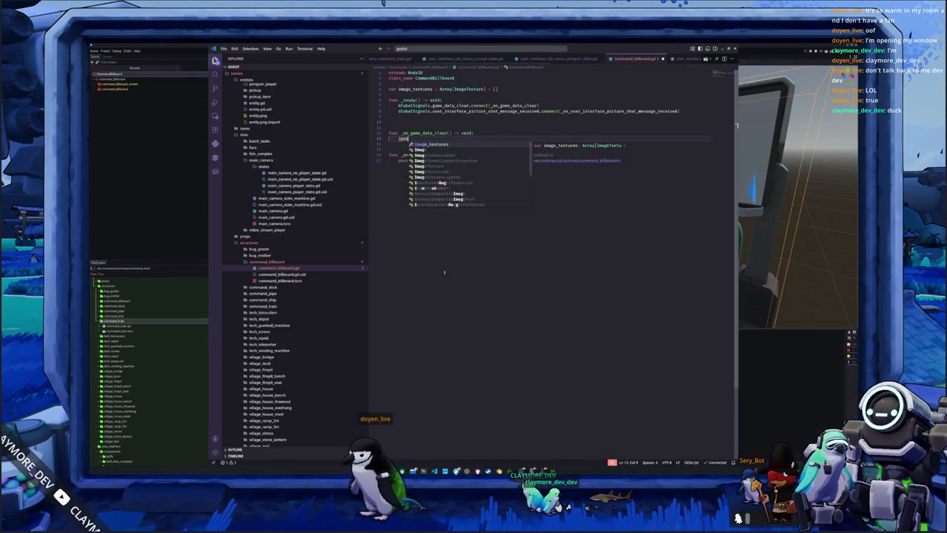
type("s.clear()")
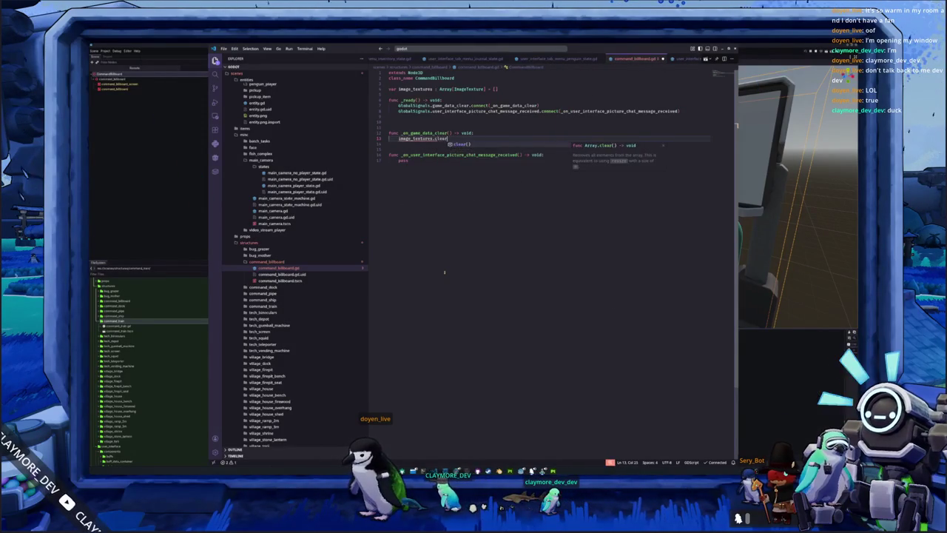
key("Up")
key("Up")
key("Return")
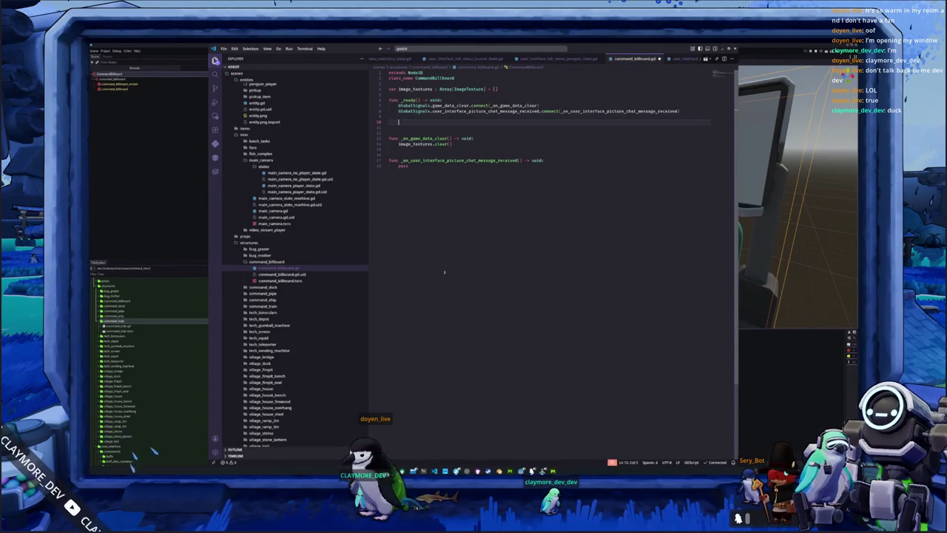
Step: Call _generate_material() at the end of _ready and add a stub func _generate_material() -> void below it
type("_func")
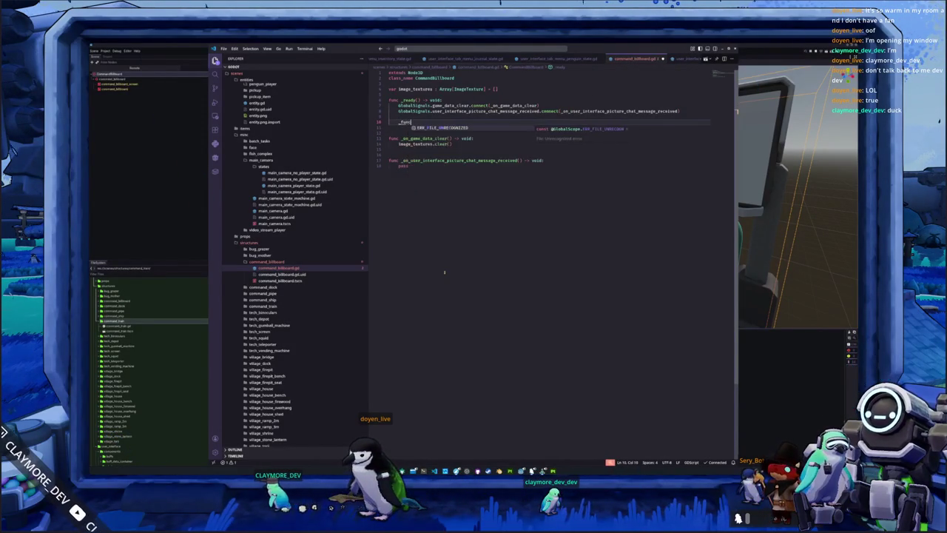
type("generate_materia")
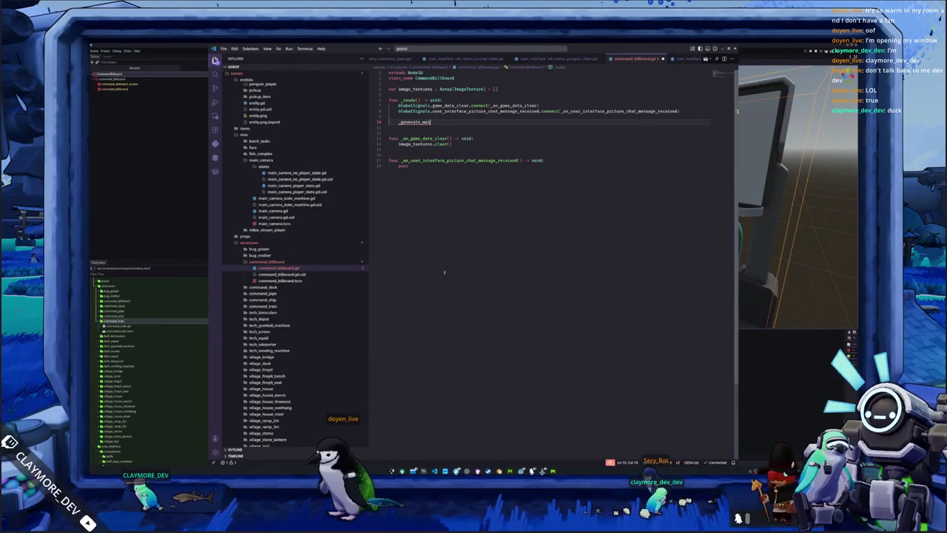
key("BackSpace")
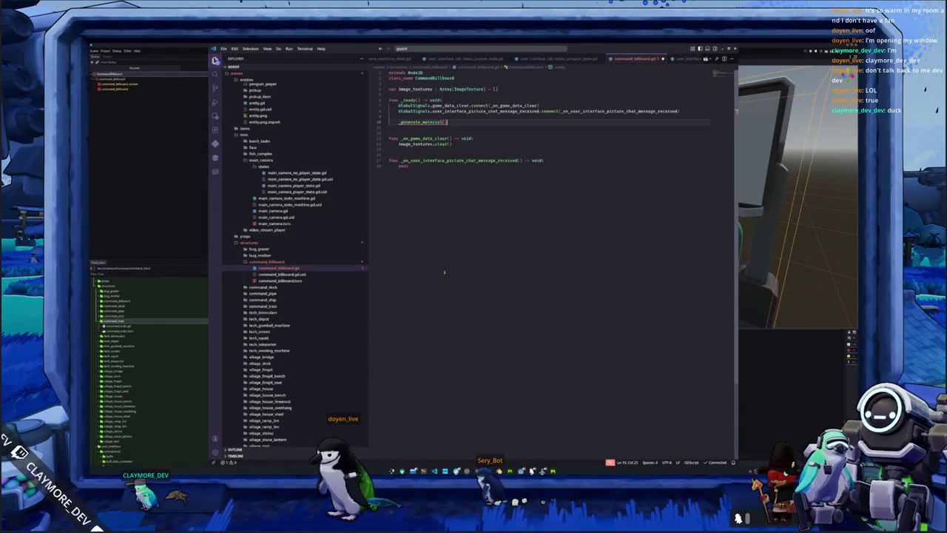
key("Return")
key("Return")
type("func _generate_material() -> ")
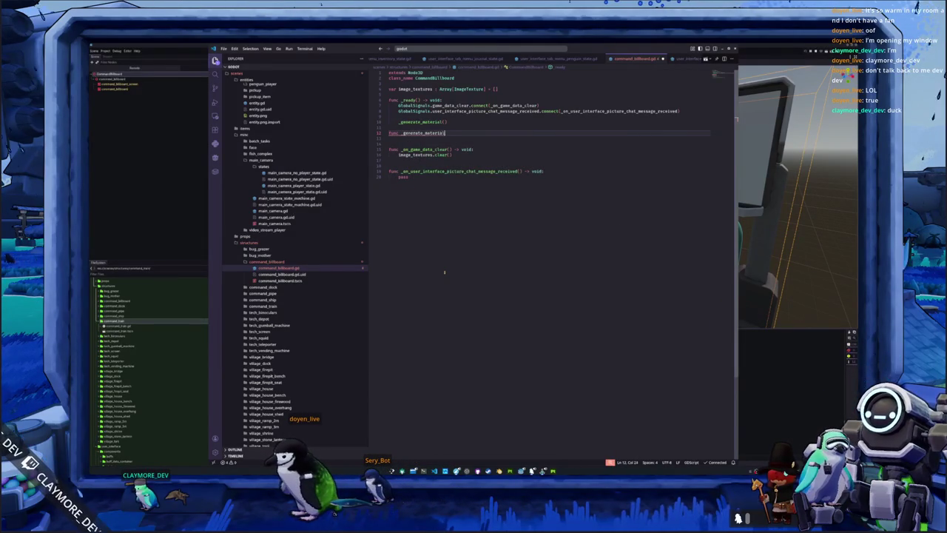
type("void:")
key("Return")
key("Return")
key("Return")
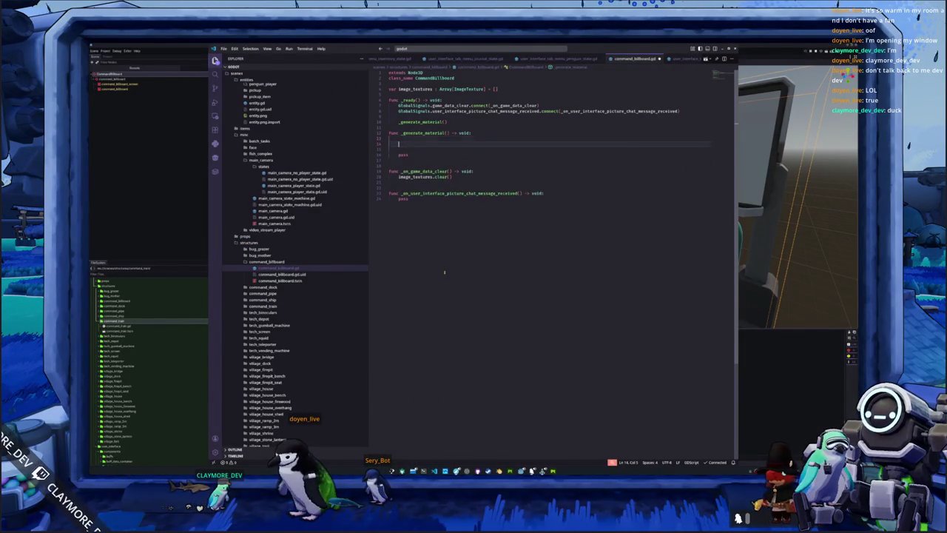
key("Up")
key("Up")
key("Up")
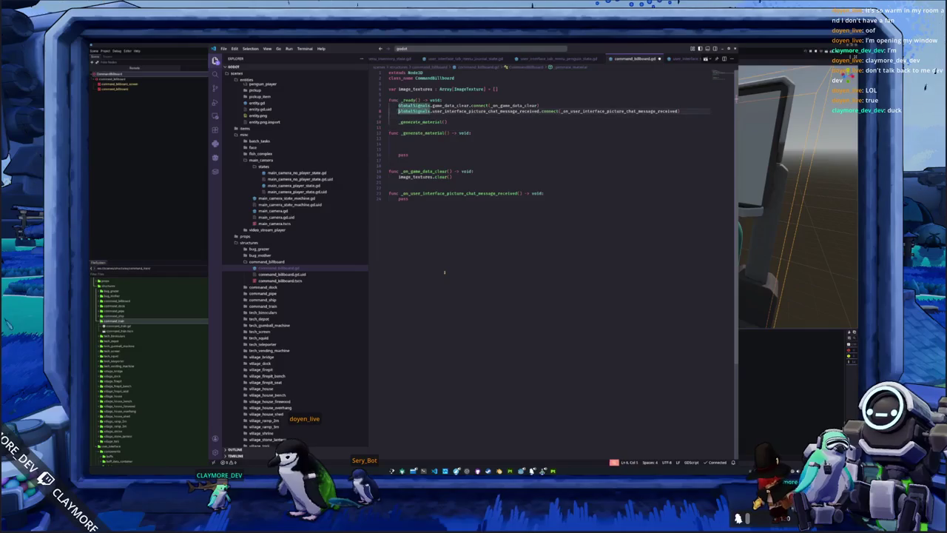
Step: Declare the billboard_mesh : MeshInstance3D variable near the top of the script
key("Return")
key("Return")
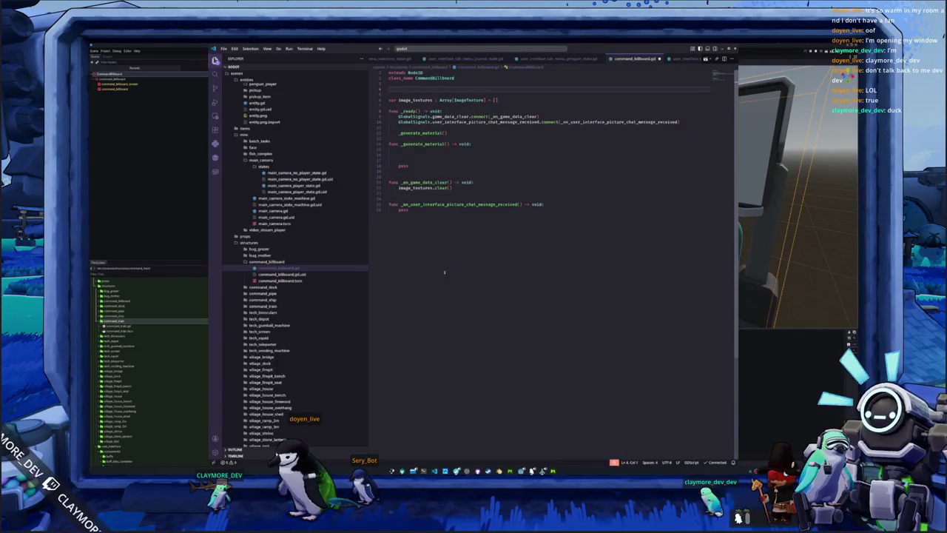
type("nready var billboard_mesh : ")
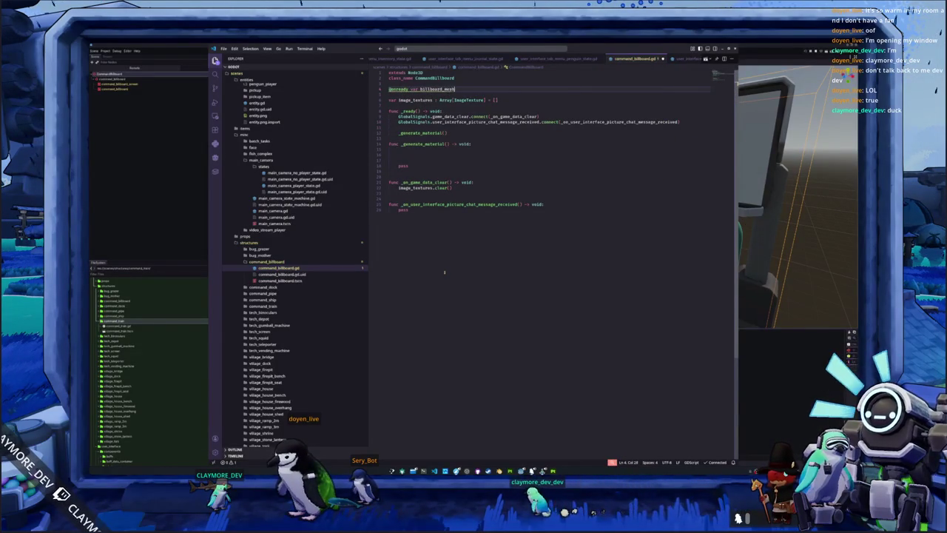
type("MeshInstance")
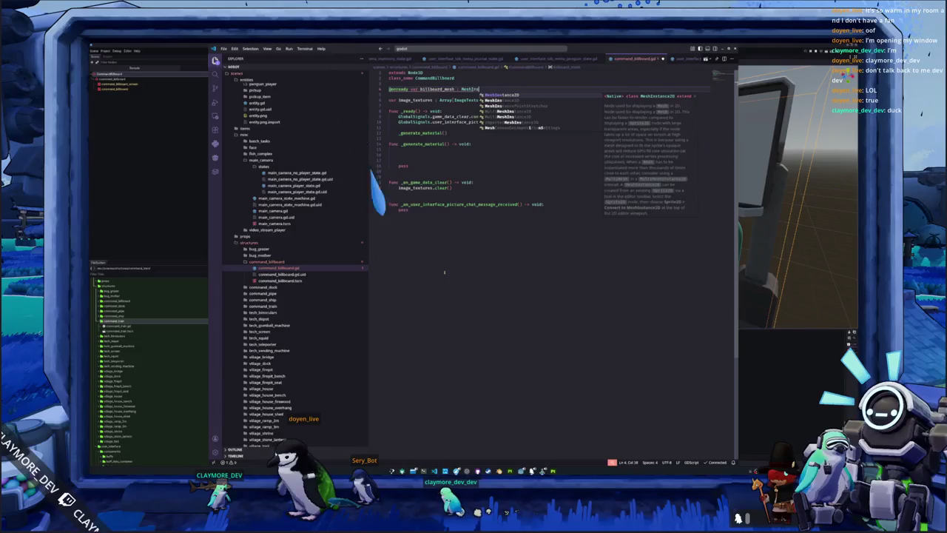
type("3D = %")
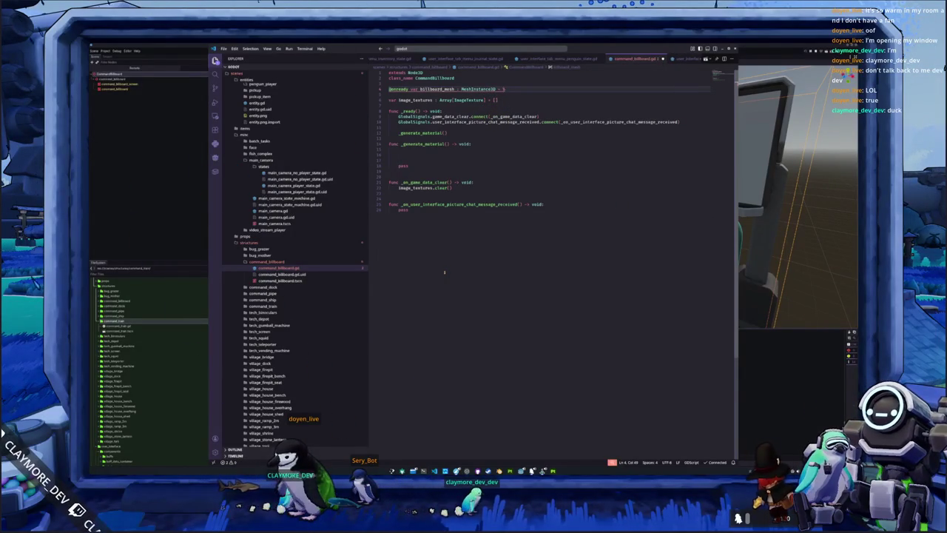
type("CommandBill")
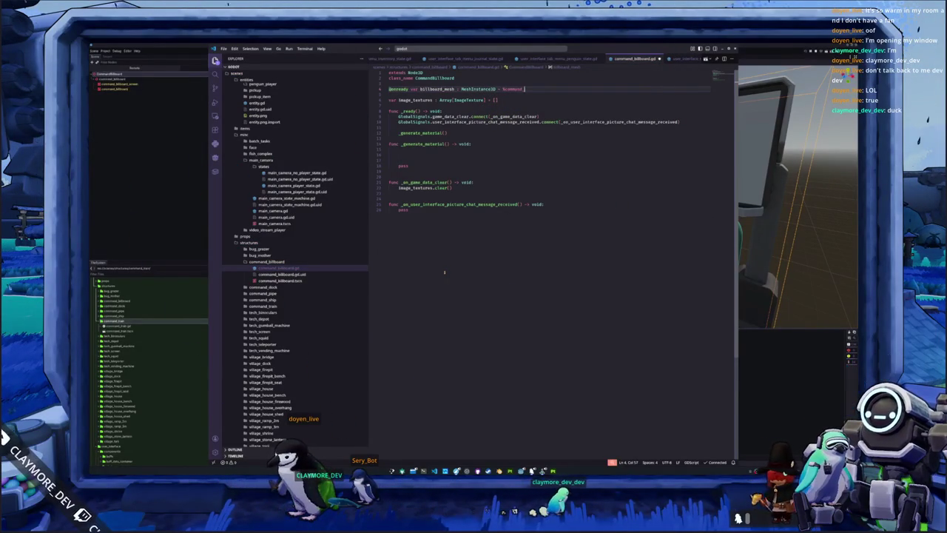
type("boar")
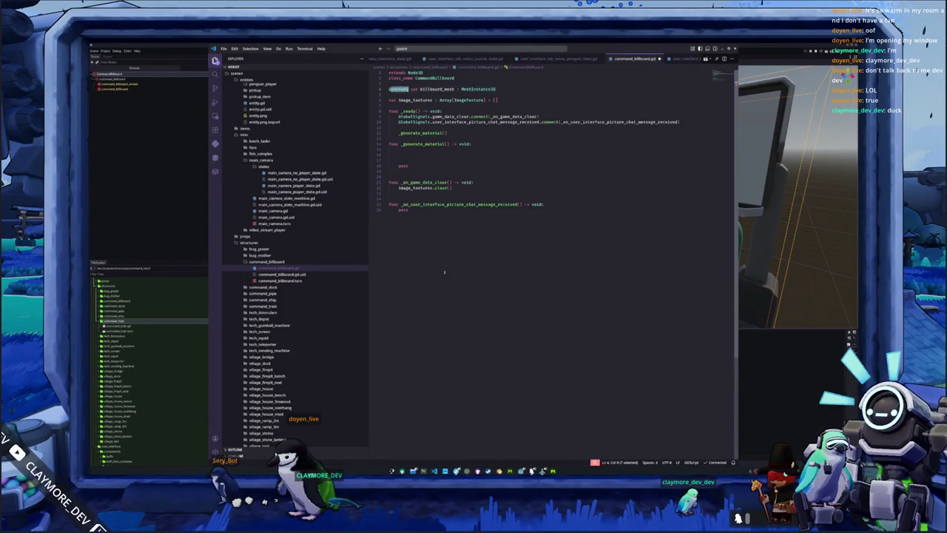
key("ctrl+Tab")
key("Escape")
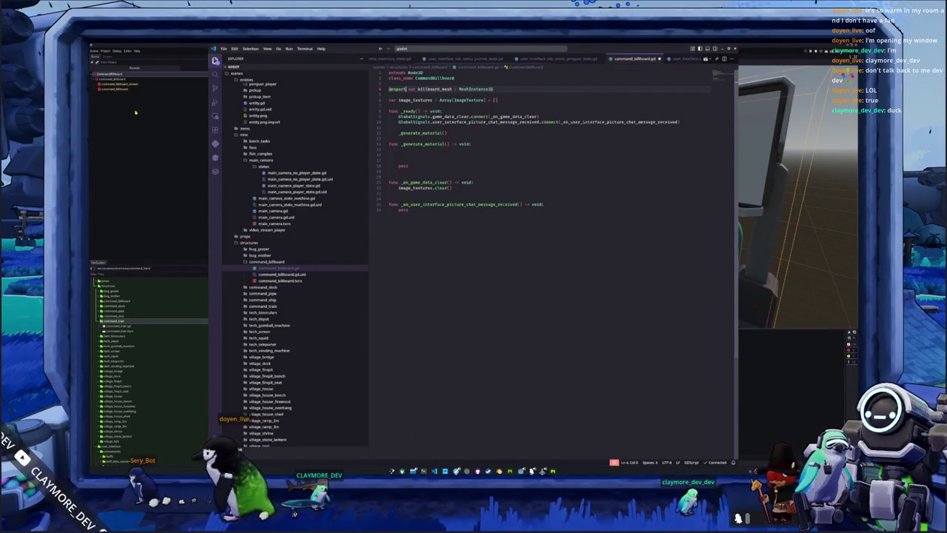
Step: In Godot, assign the command_billboard node to the Billboard Mesh property
key("alt+Tab")
key("alt+Tab")
key("alt+Tab")
left_click(381, 84)
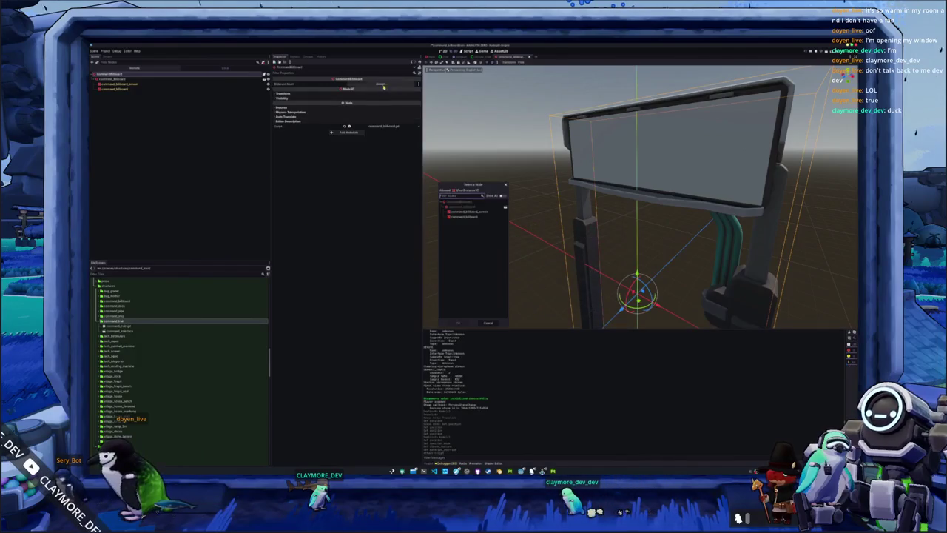
double_click(461, 217)
key("alt+Tab")
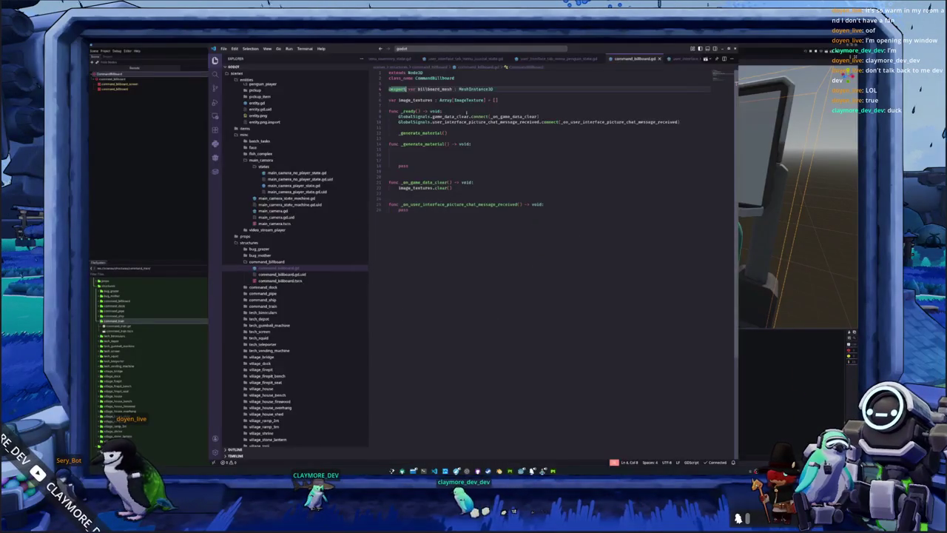
left_click(447, 92)
double_click(442, 89)
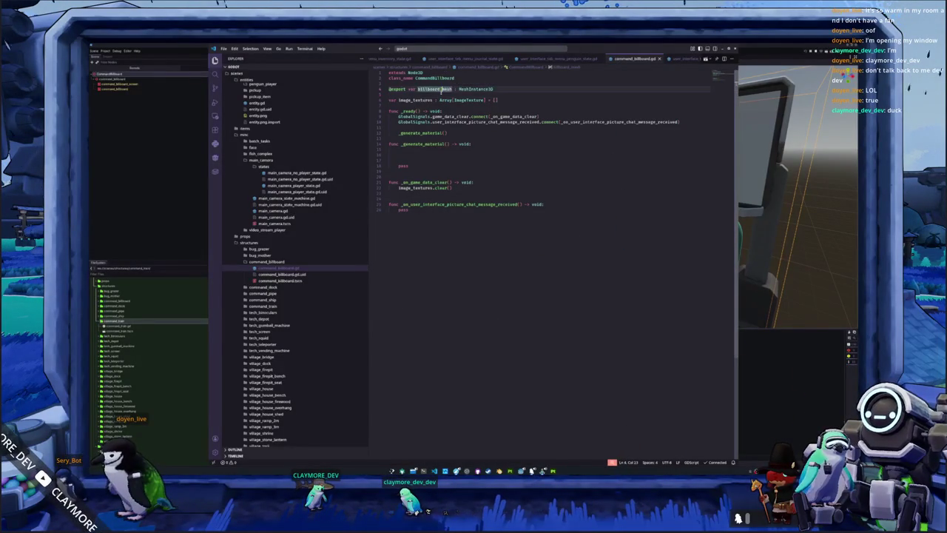
left_click(419, 155)
Step: In _generate_material, create var material : StandardMaterial3D = StandardMaterial3D.new()
type("var mesh")
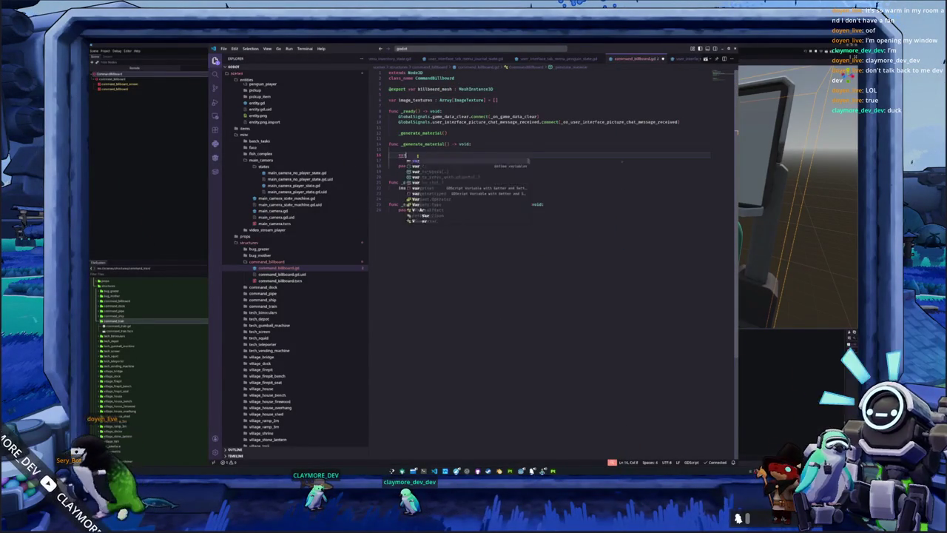
key("BackSpace")
key("BackSpace")
key("BackSpace")
type("aterial : ")
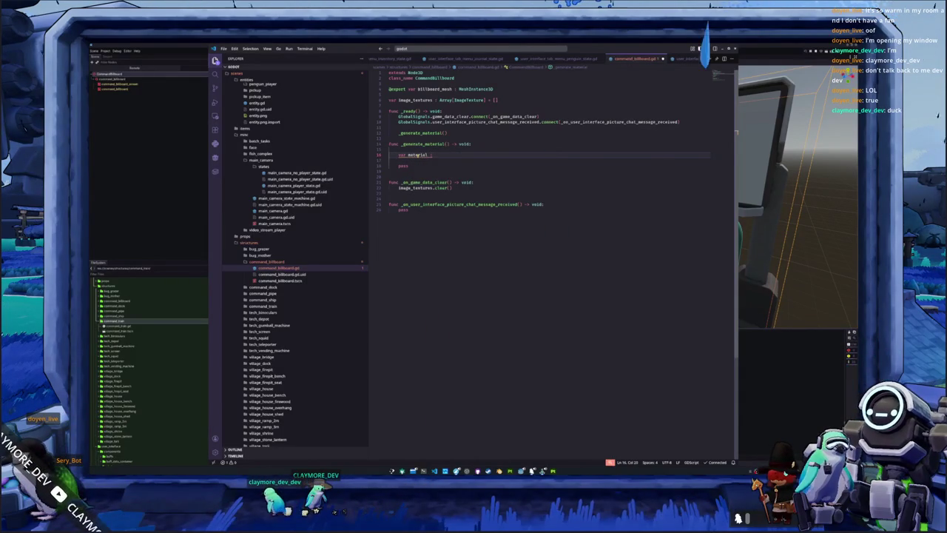
type("StandardMaterial3D = Standar")
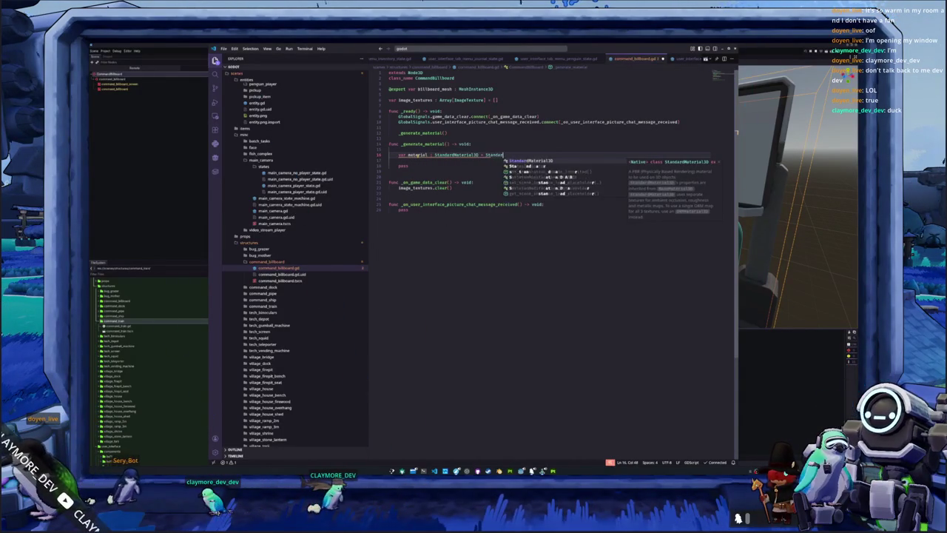
key("Return")
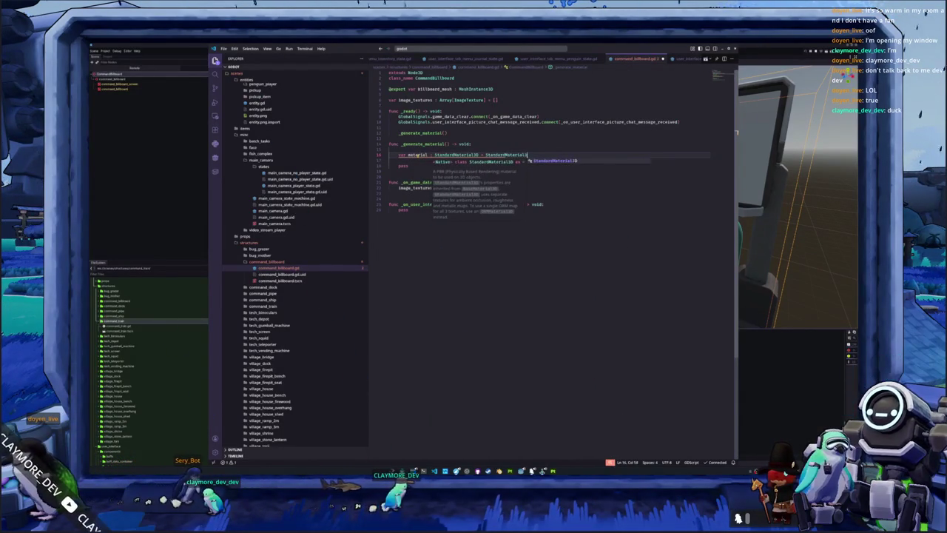
type(".new()")
key("Return")
Step: Set material.specular_mode to SPECULAR_DISABLED
type("material.")
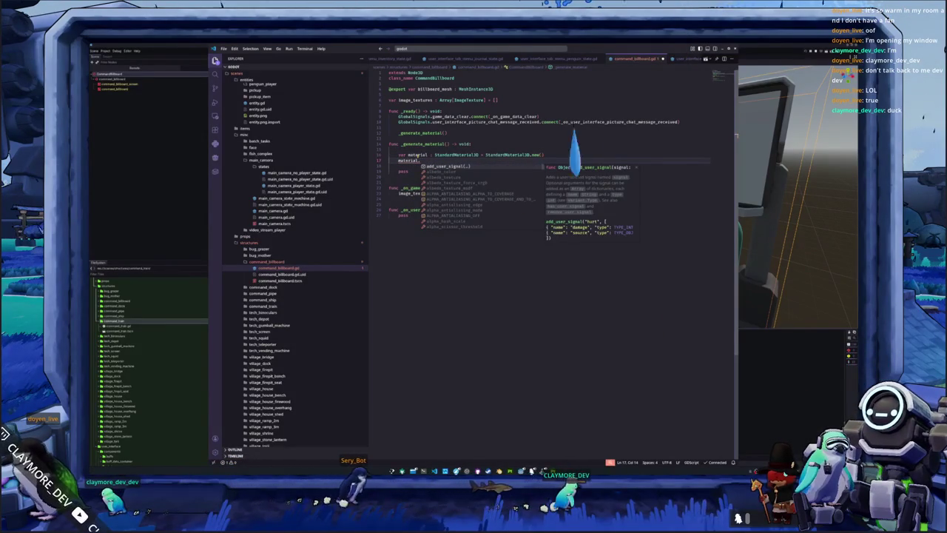
type("sca")
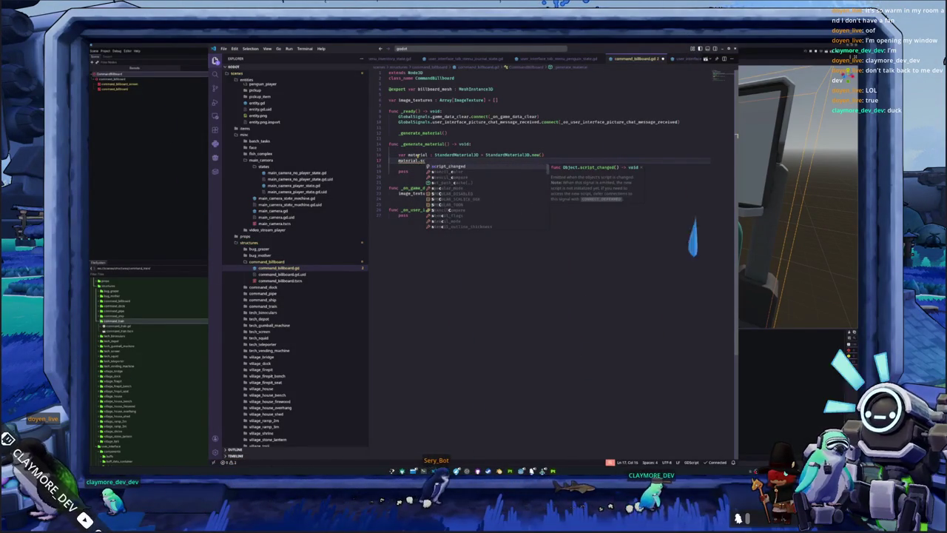
key("BackSpace")
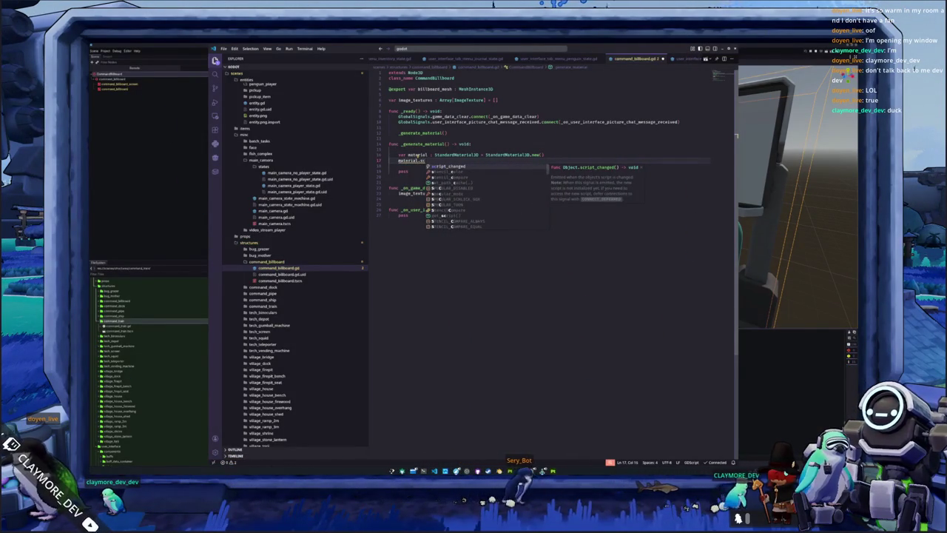
type("e")
key("BackSpace")
key("BackSpace")
type("pec")
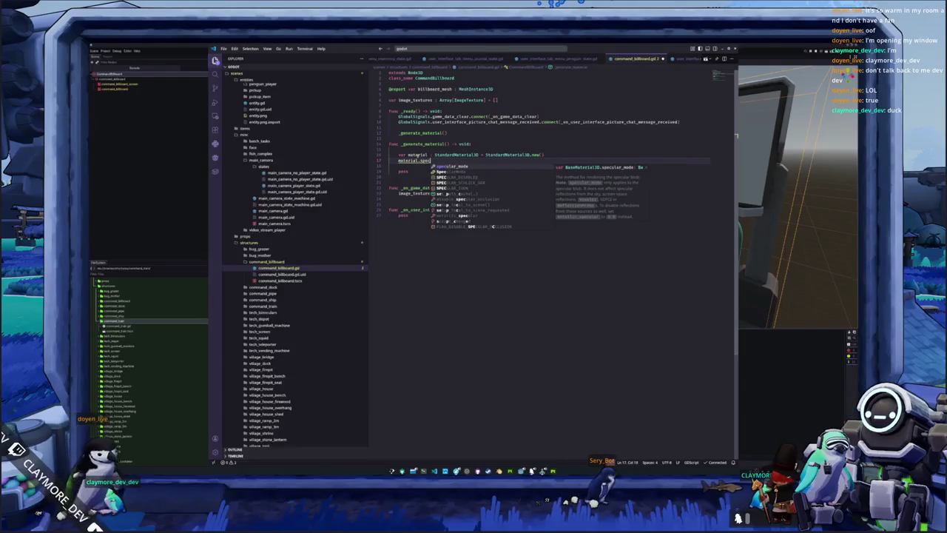
key("Return")
type("=")
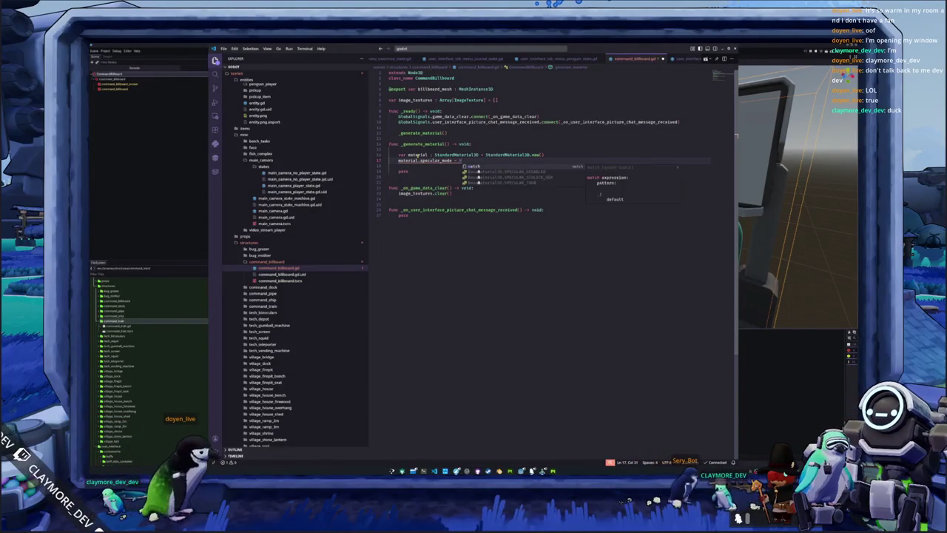
key("Return")
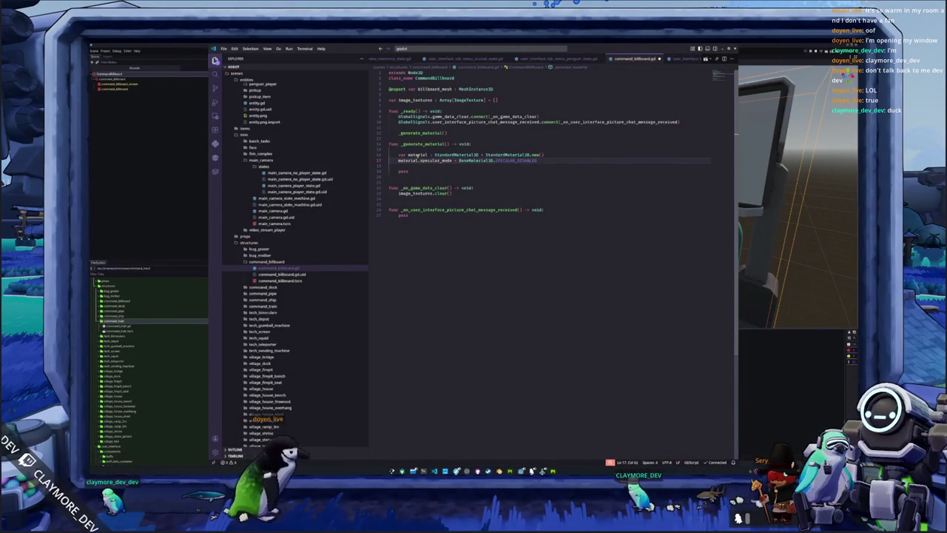
key("Return")
Step: Set material.albedo_color to Color.BLACK and delete the leftover pass line
type("material.al")
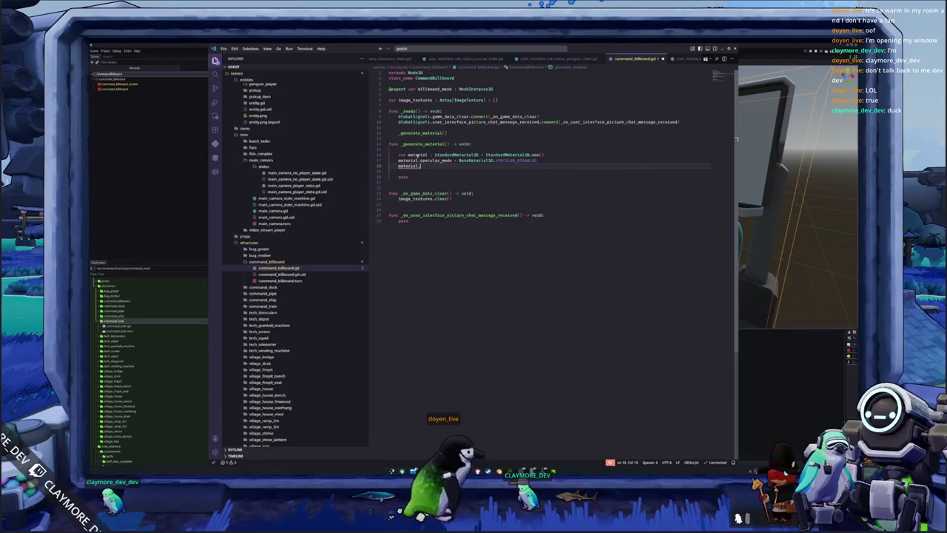
type("bedo")
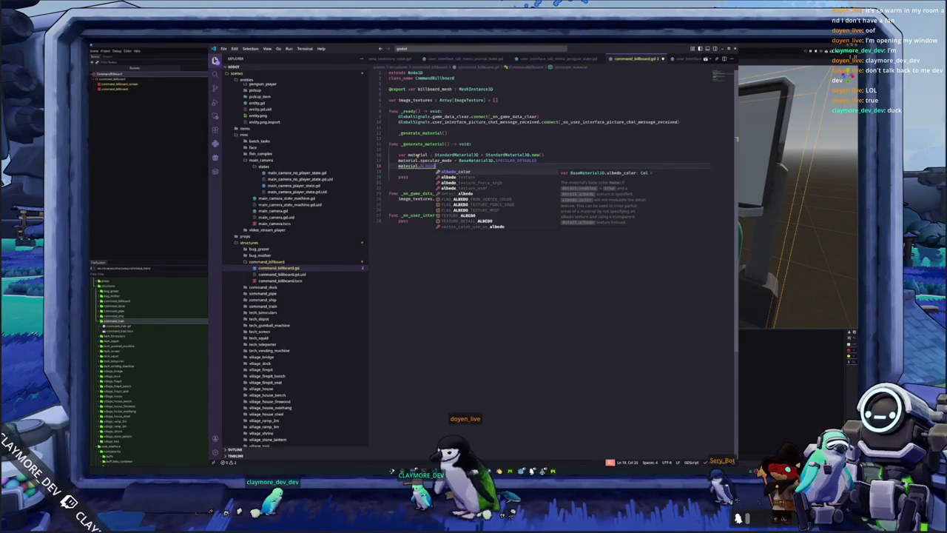
key("Return")
type("= Color.BLACK")
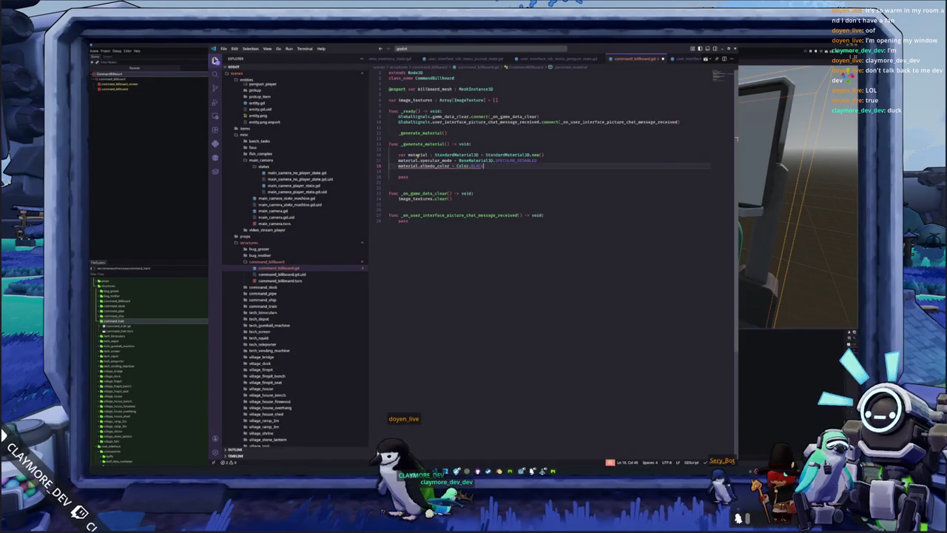
key("ctrl+shift+k")
key("BackSpace")
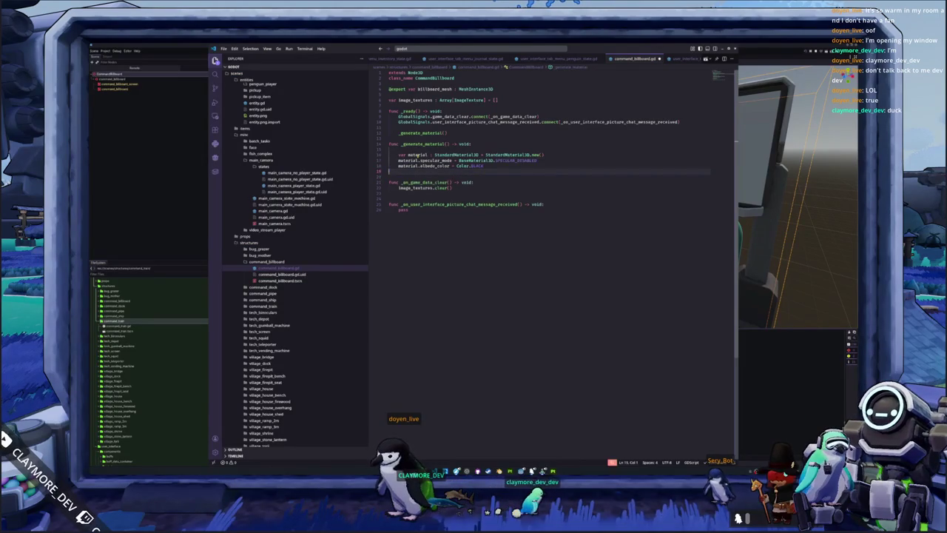
key("Down")
key("Down")
key("Down")
key("Up")
key("Up")
key("Up")
key("Return")
key("Return")
key("Up")
key("Up")
key("Up")
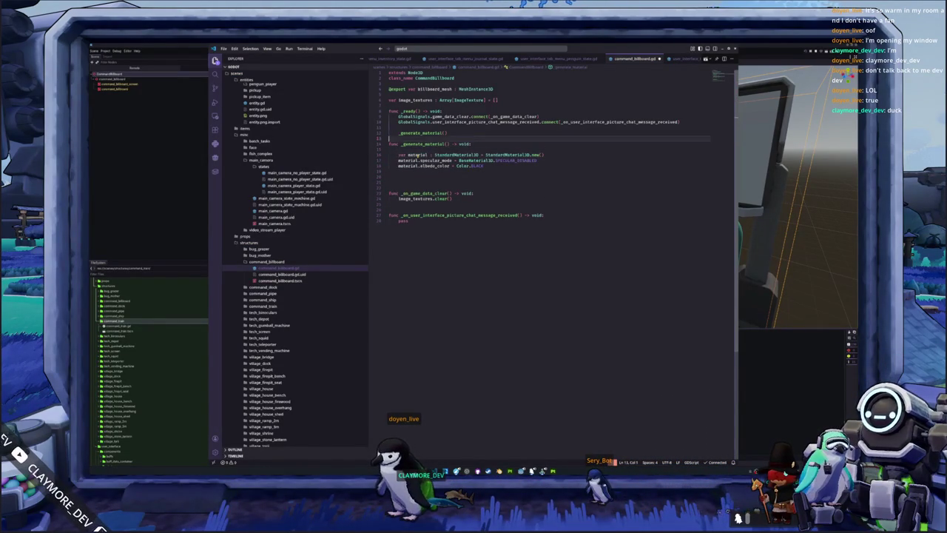
key("Return")
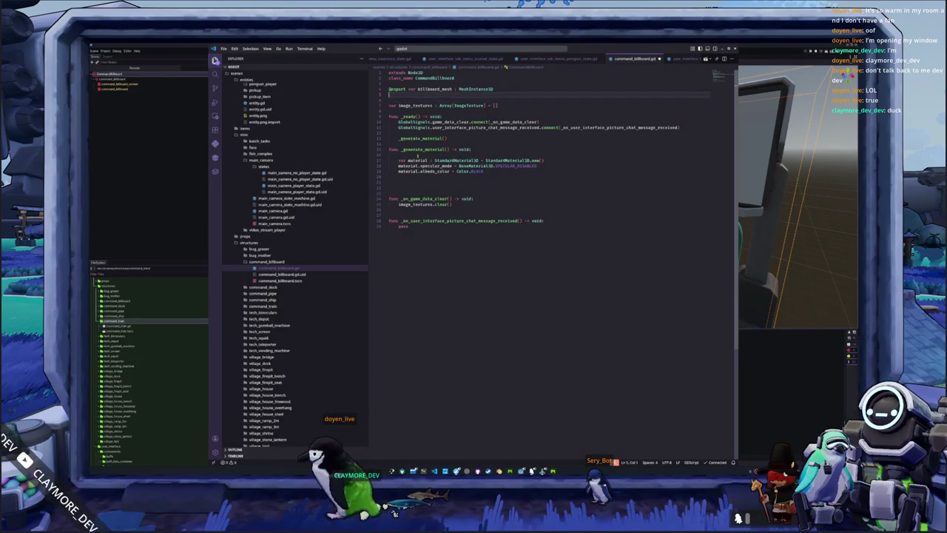
Step: Declare var billboard_material : StandardMaterial3D and store the new material in it
type("var billboard_material")
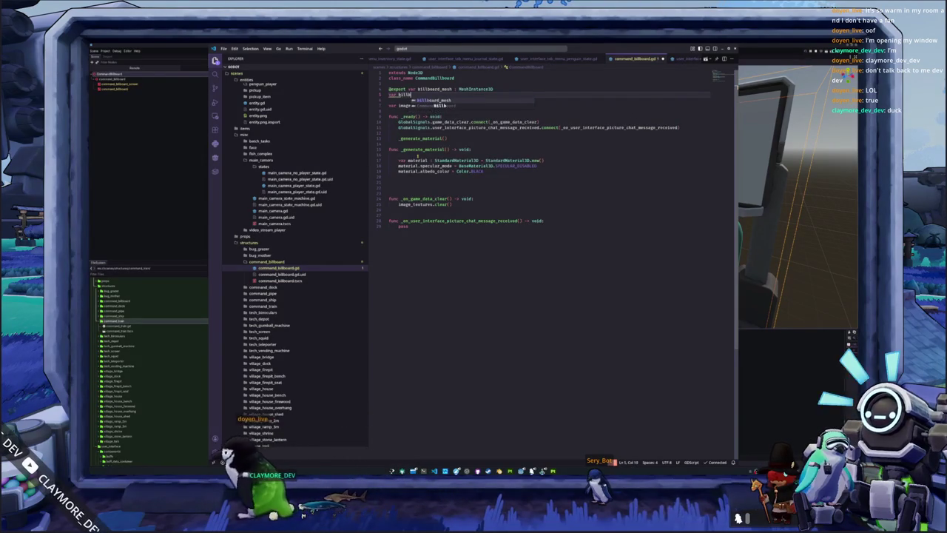
key("BackSpace")
key("BackSpace")
key("BackSpace")
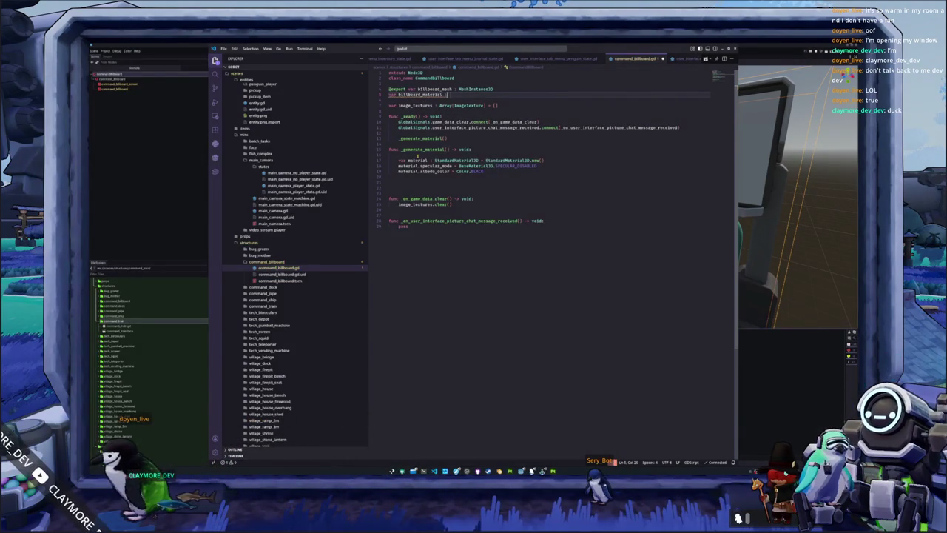
type("StandardMaterial3D")
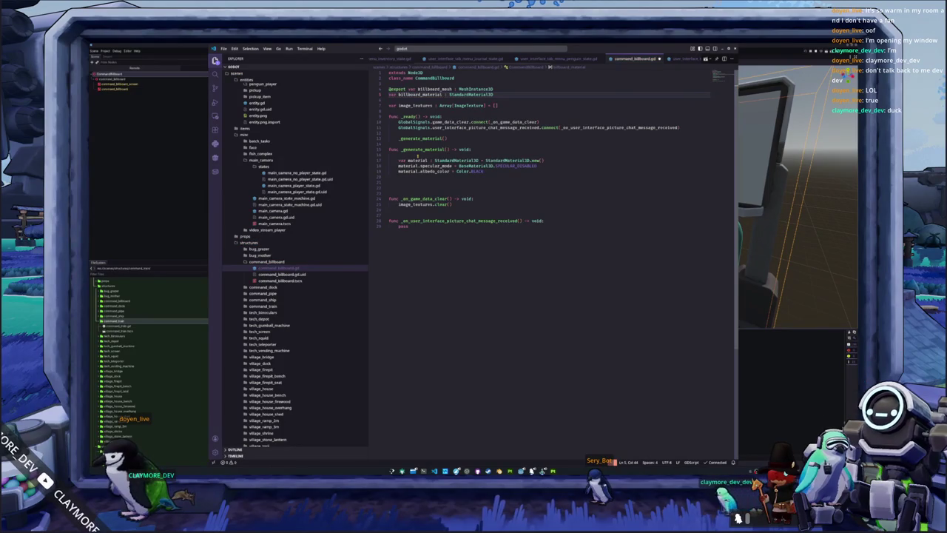
key("Down")
key("Down")
key("Down")
key("Down")
key("Return")
type("billboard_material.")
type(" material")
key("Return")
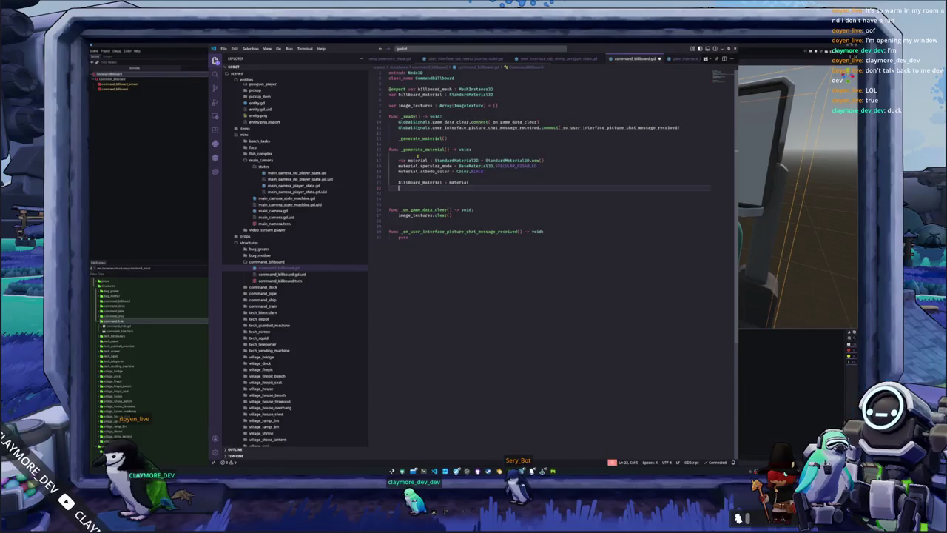
Step: Apply billboard_material as billboard_mesh.material_override
type("billboard_mesh")
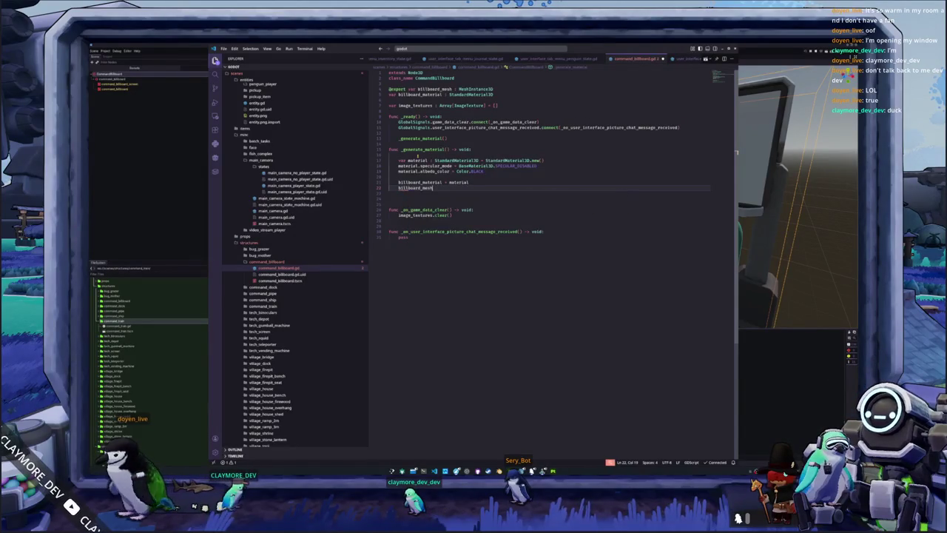
type(".material_o")
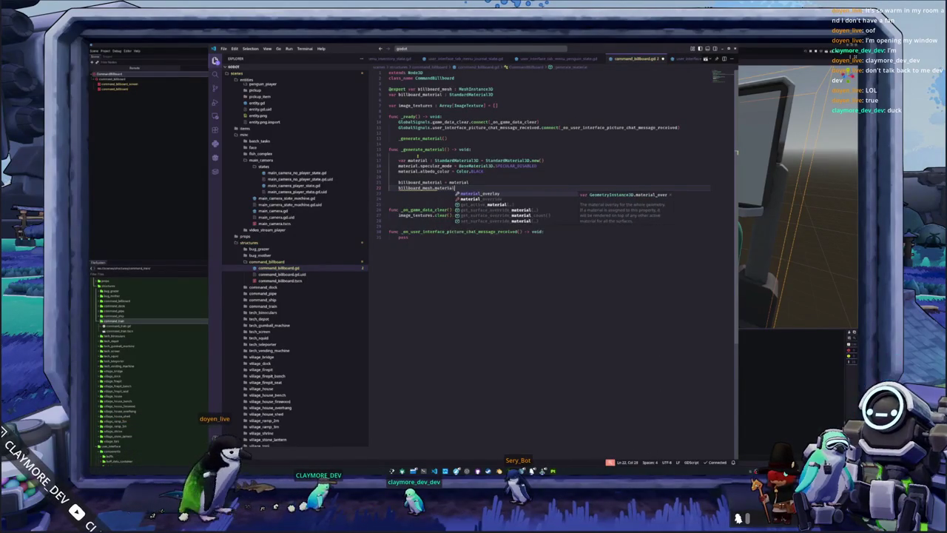
type("verride = ")
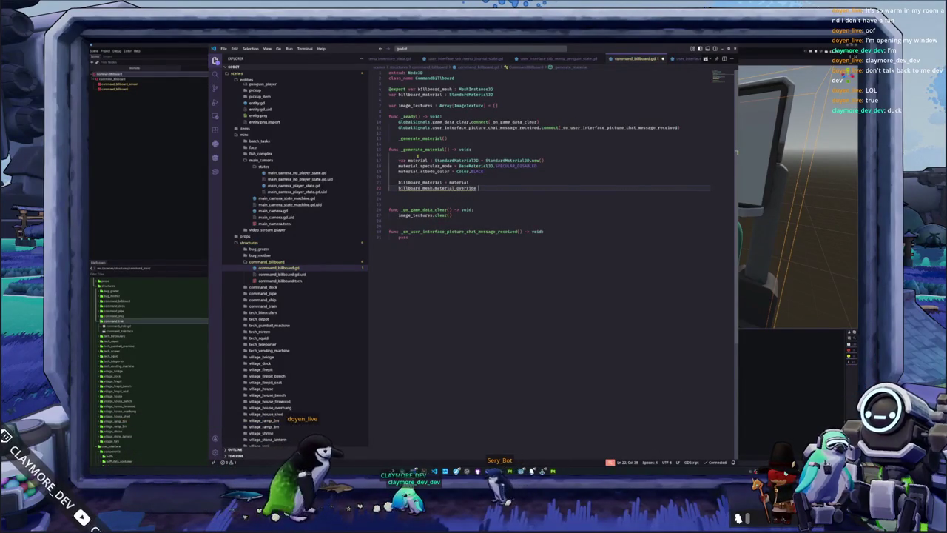
type("bill")
key("Return")
key("Down")
key("Delete")
key("Return")
Step: Call _generate_material() in _on_game_data_clear after clearing image_textures
left_click(453, 210)
key("Return")
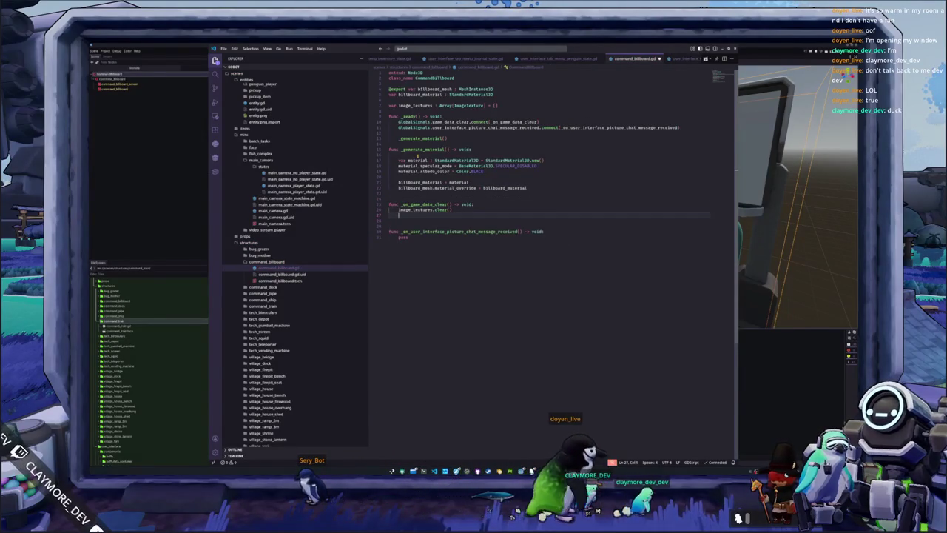
type("_gen")
key("Return")
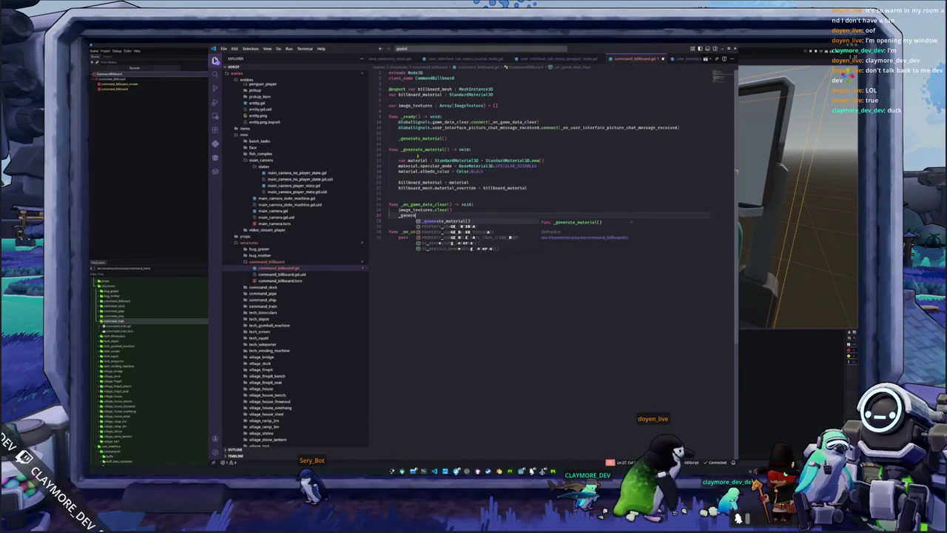
key("Down")
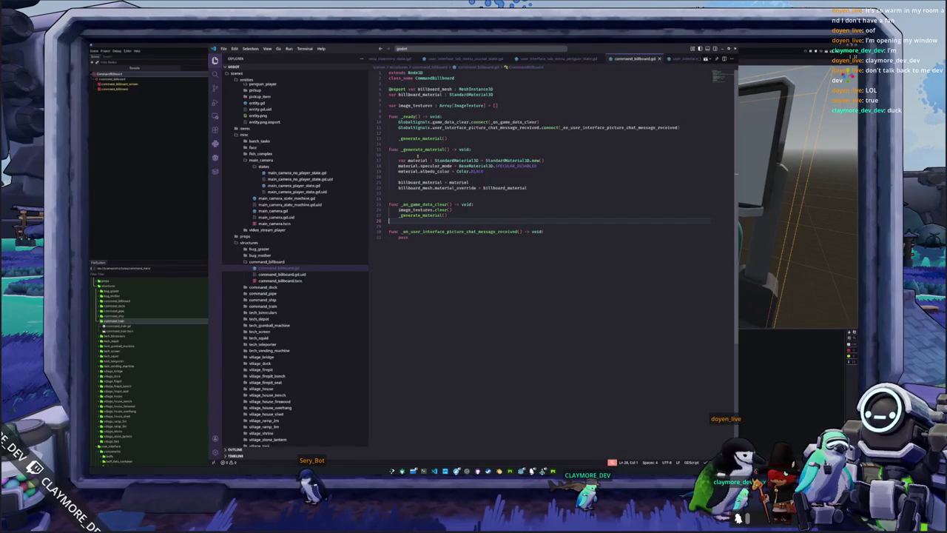
key("Return")
Step: Give the picture-message handler parameters p_steam_id : int and p_message_image_texture : ImageTexture
key("Down")
key("Down")
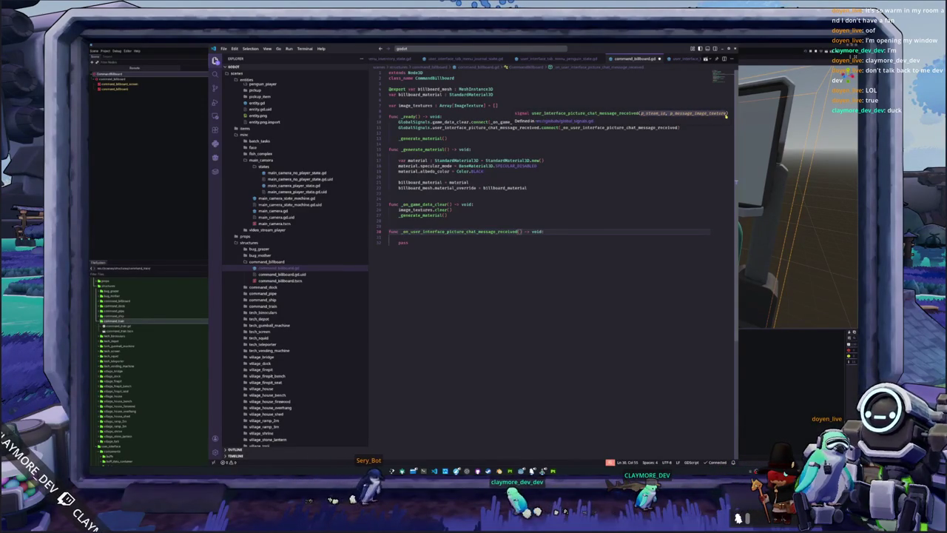
type("p_steam_id, p_message_image_texture")
key("ctrl+Left")
key("ctrl+Left")
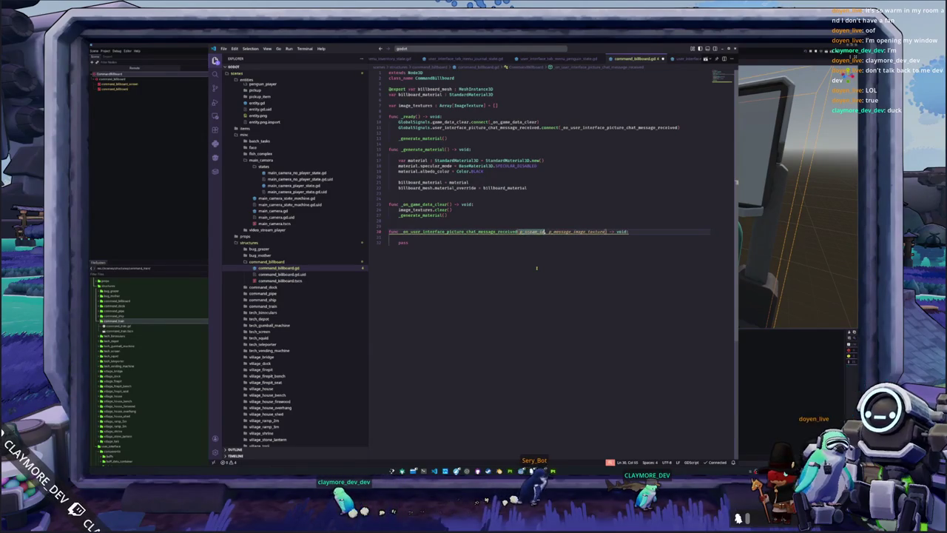
type(": int")
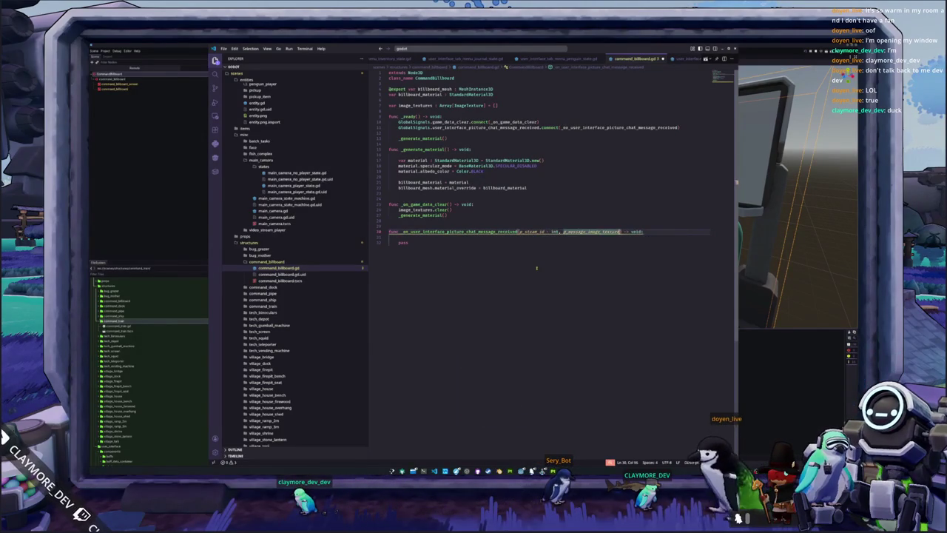
type("ImageTex")
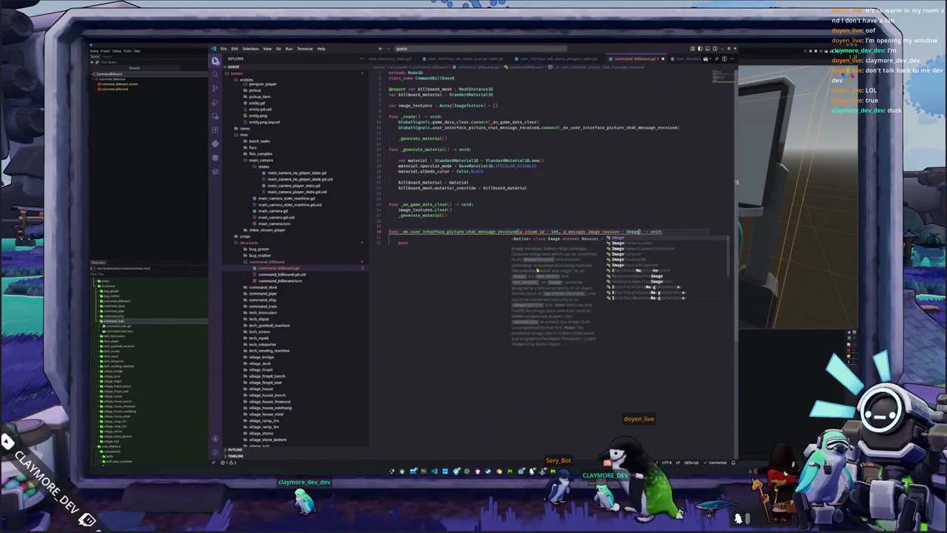
key("Escape")
key("Return")
key("Return")
key("Up")
Step: Append p_message_image_texture to image_textures and rename the unused parameter to _p_steam_id
type("image_te")
type("s.append(p")
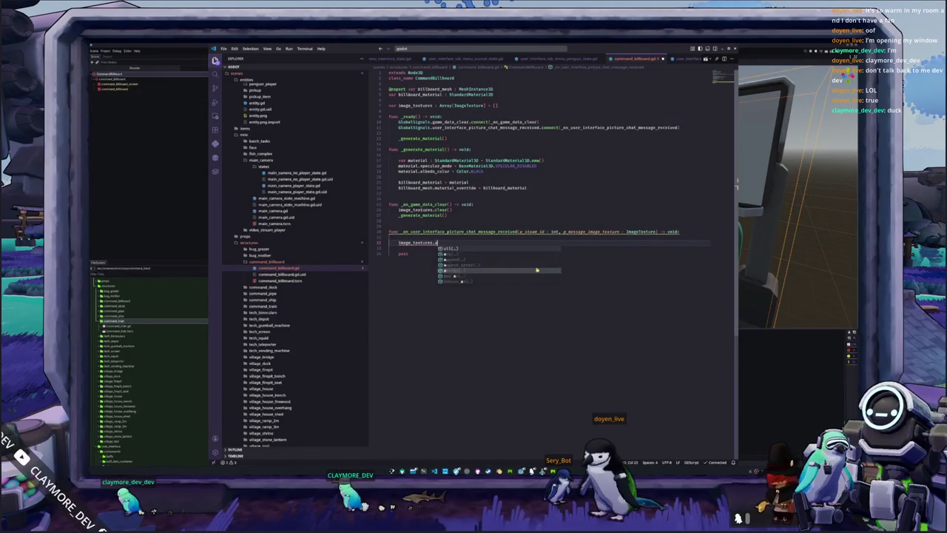
type("_message_image_t")
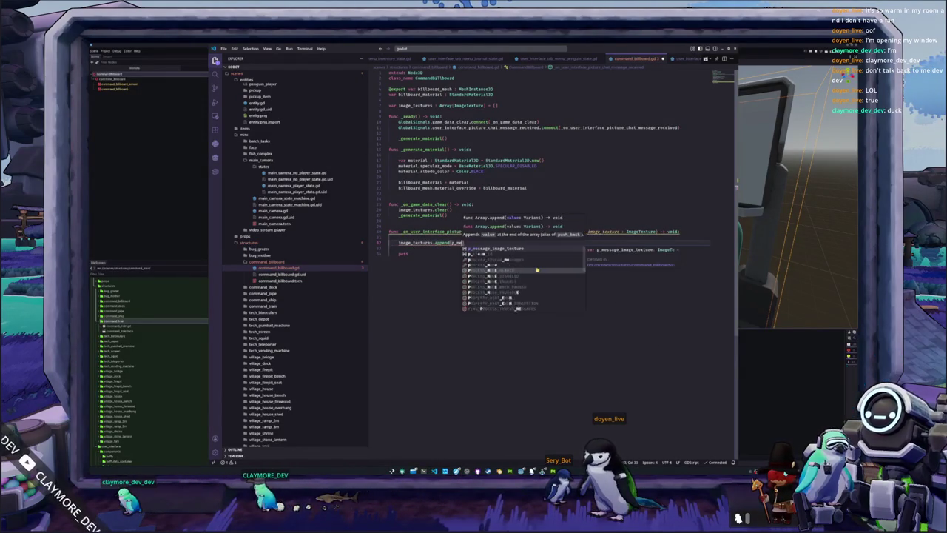
type("exture")
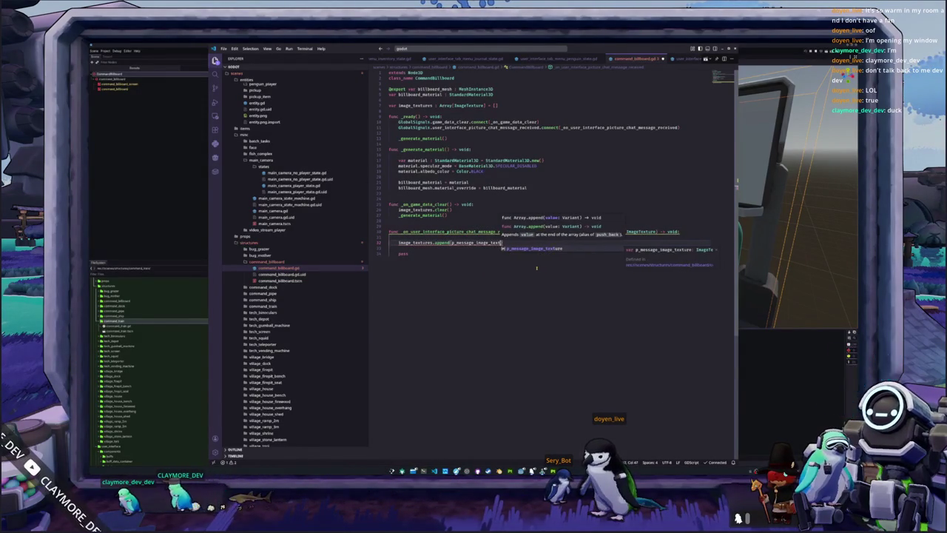
key("Return")
key("Up")
key("ctrl+shift+Return")
key("Tab")
type("prin")
key("ctrl+BackSpace")
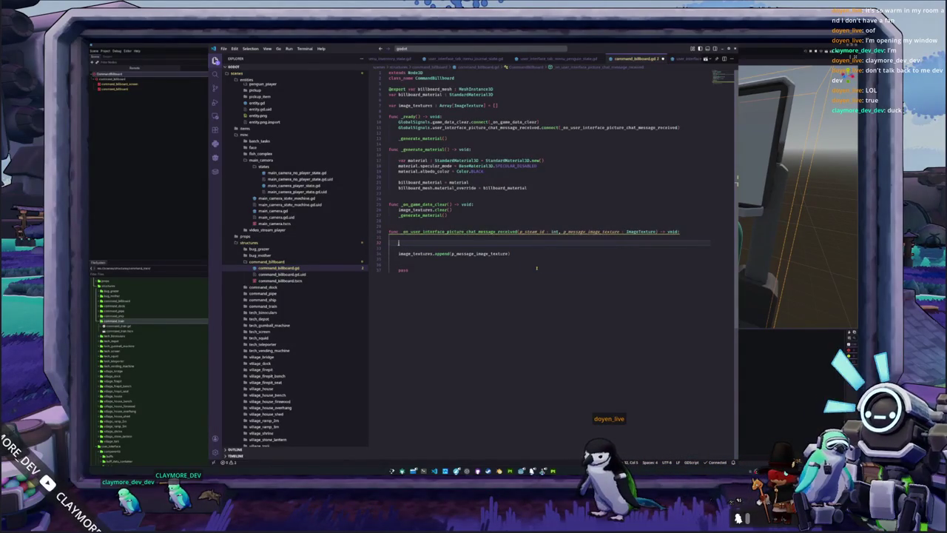
key("Down")
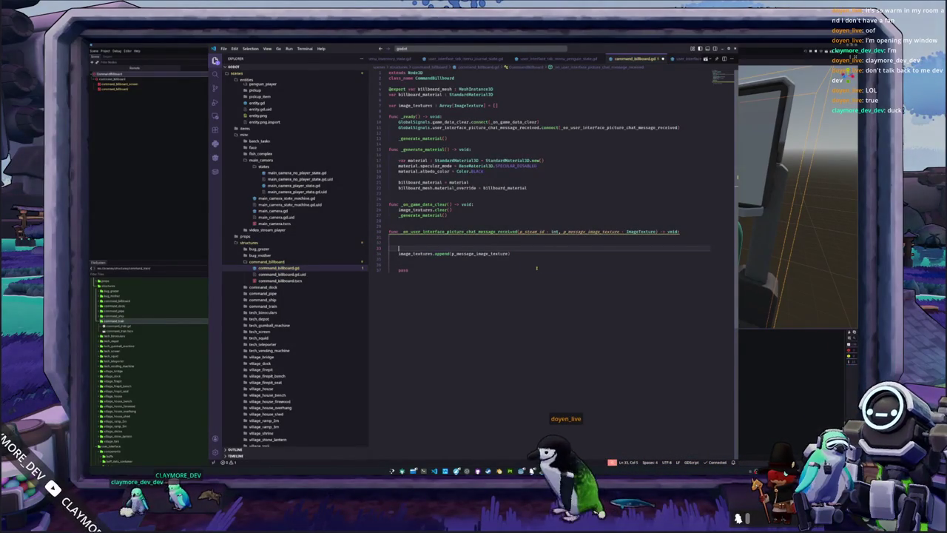
key("Up")
key("Up")
key("Up")
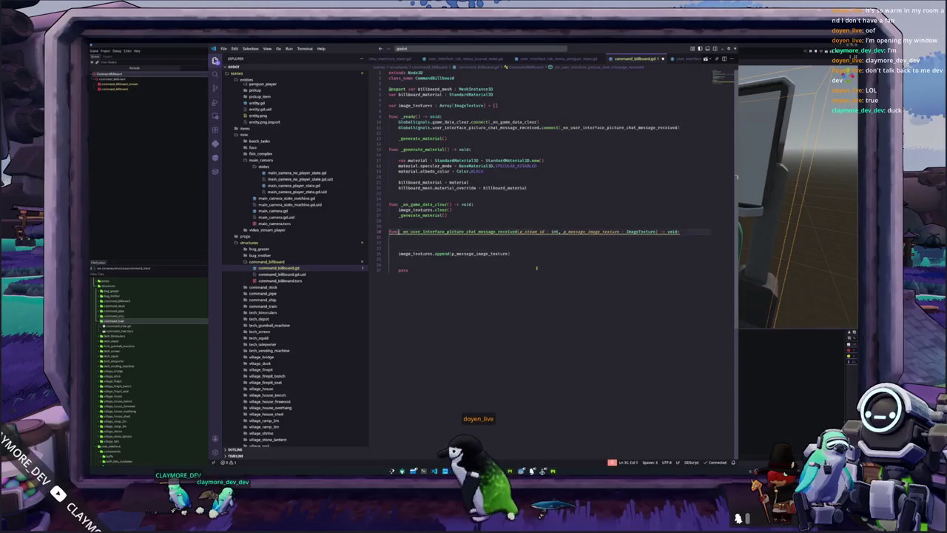
key("ctrl+Left")
key("ctrl+Left")
type("_")
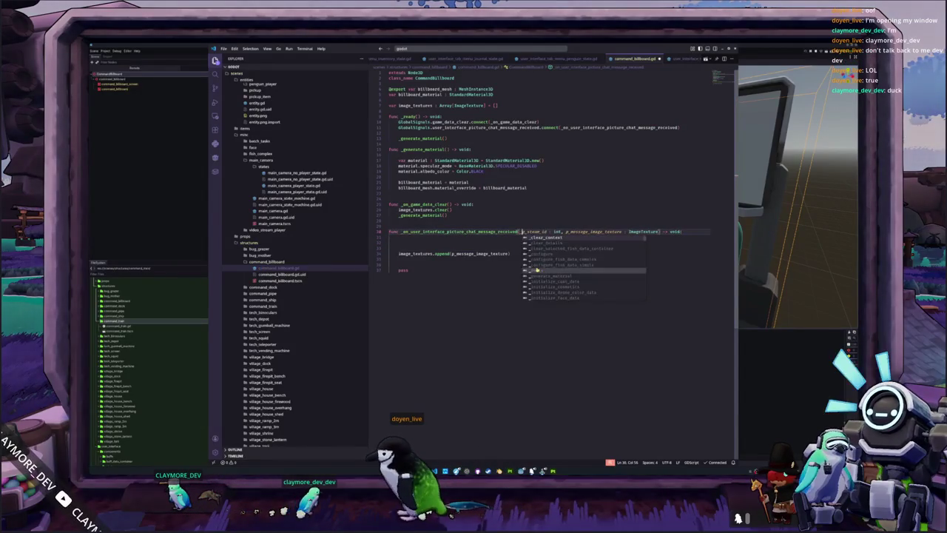
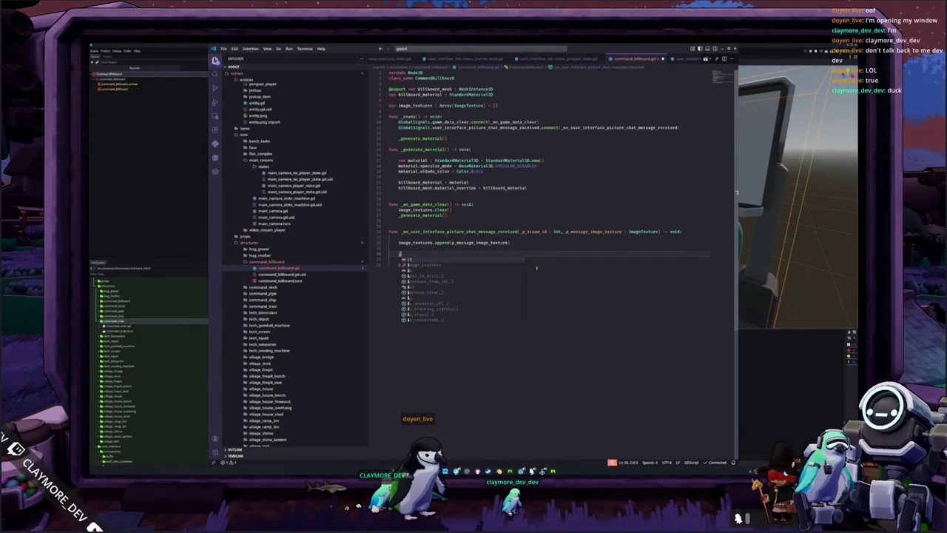
Step: Delete the leftover pass stub and blank lines, and add spacing above _generate_material and _ready
key("Down")
key("Down")
key("End")
key("shift+Up")
key("shift+Up")
key("shift+Home")
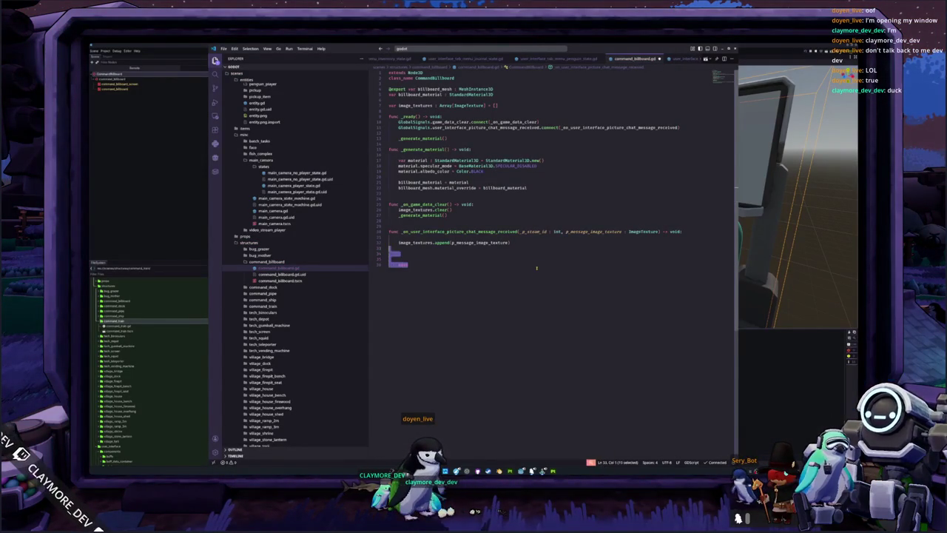
key("Up")
key("Up")
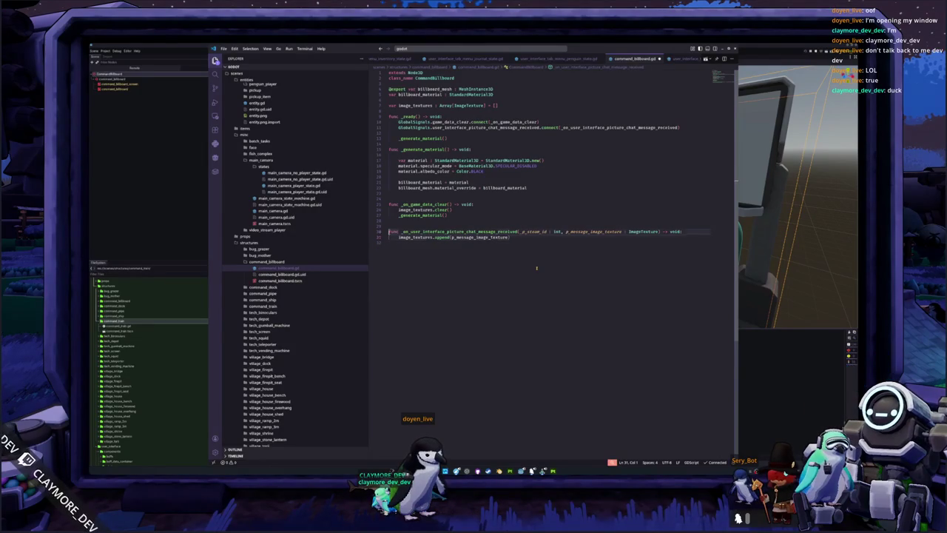
key("Up")
key("Up")
key("Up")
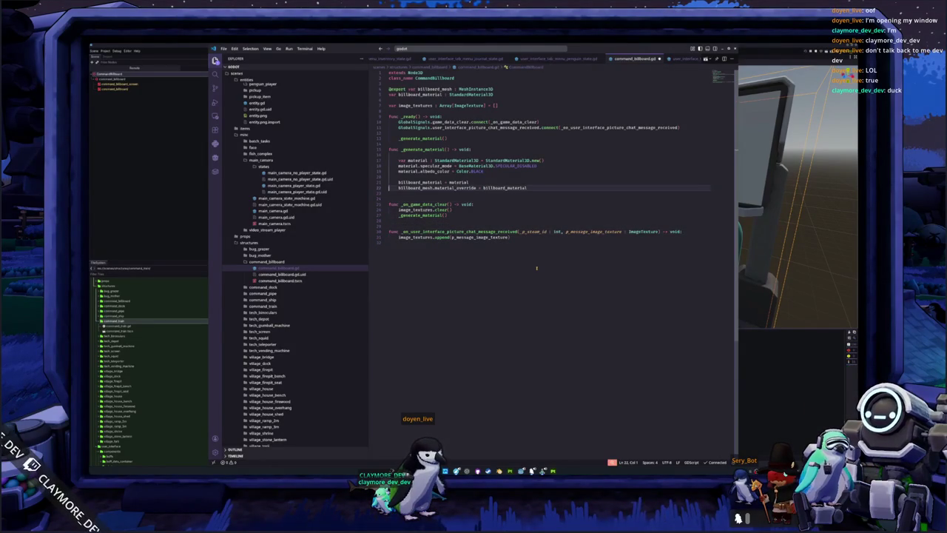
key("Up")
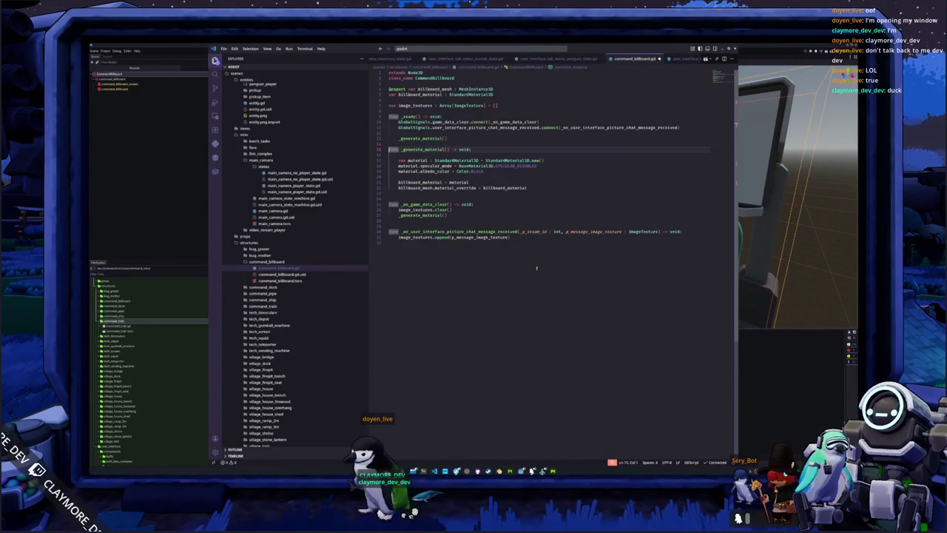
key("Return")
key("Up")
key("Return")
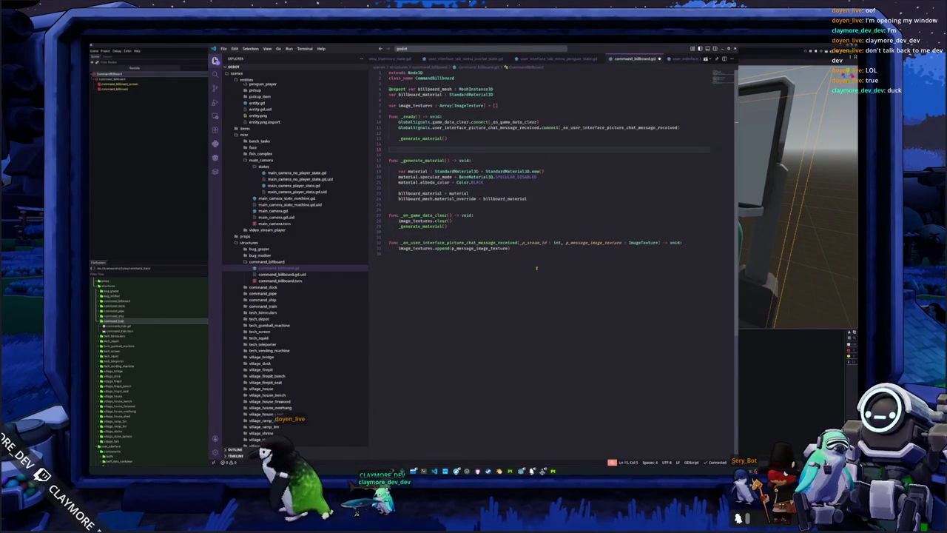
key("Up")
key("Up")
key("Up")
key("Up")
key("Up")
key("Up")
key("Return")
type("onread")
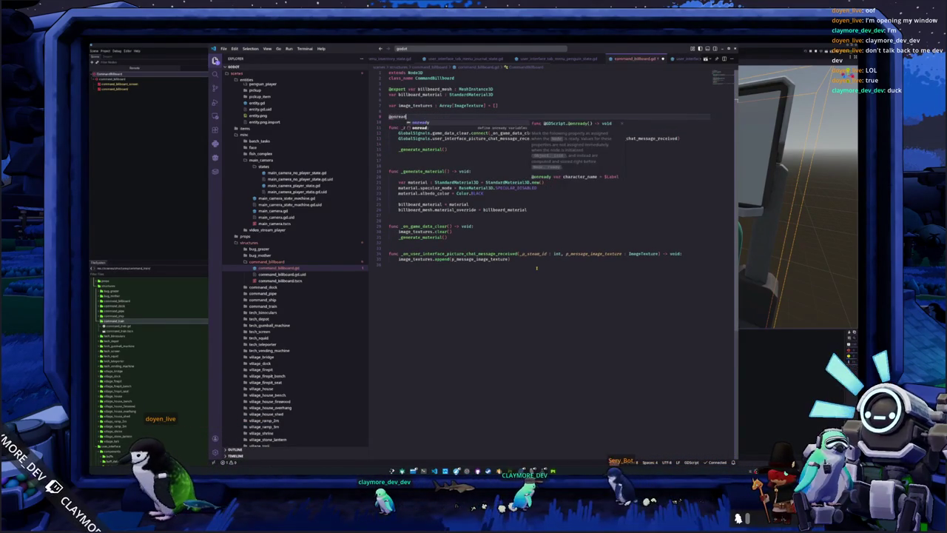
key("Return")
type("var ")
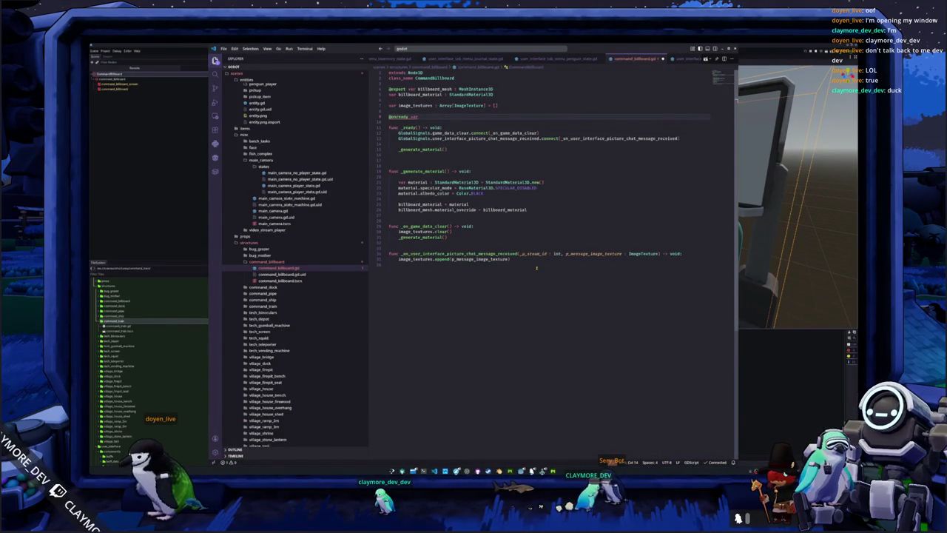
type("swap_timer : ")
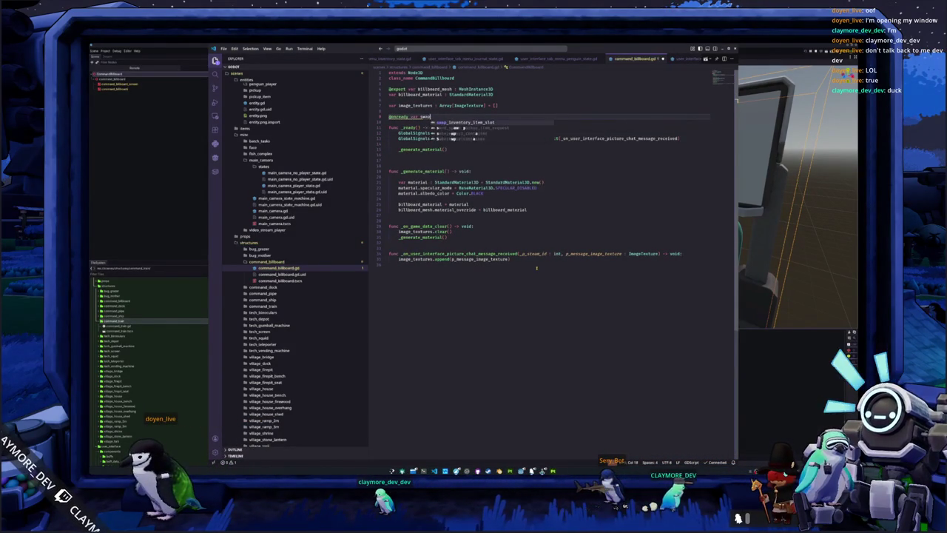
type("Timer = ")
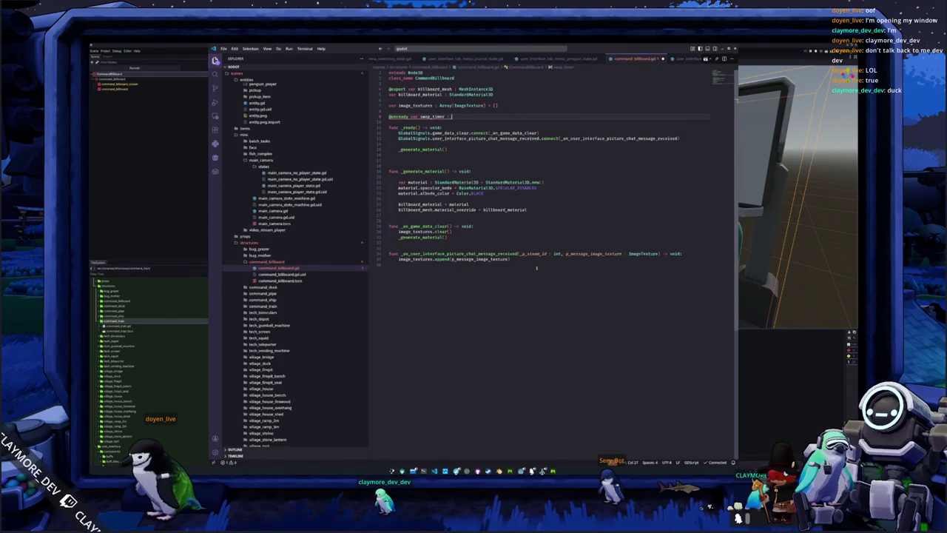
type("Timer.new()")
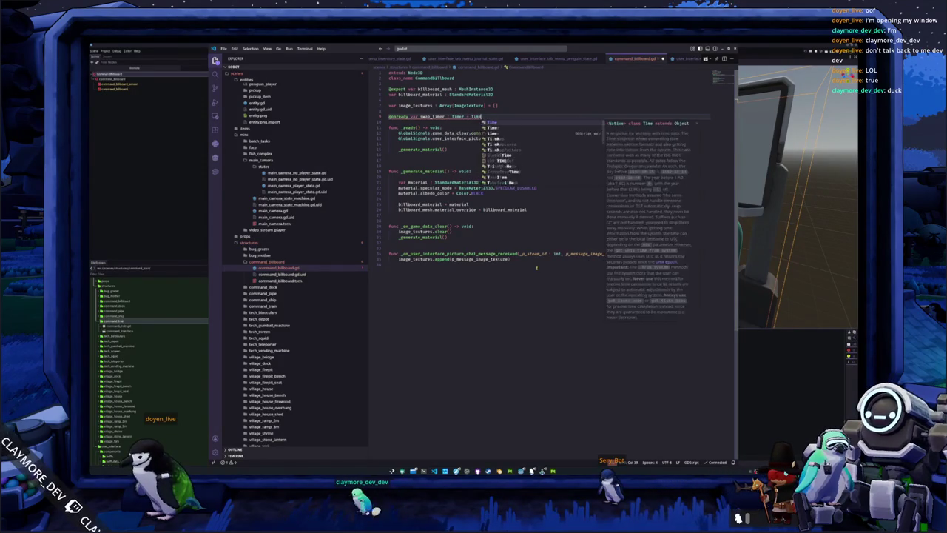
key("Return")
key("Down")
key("End")
key("Return")
type("sel")
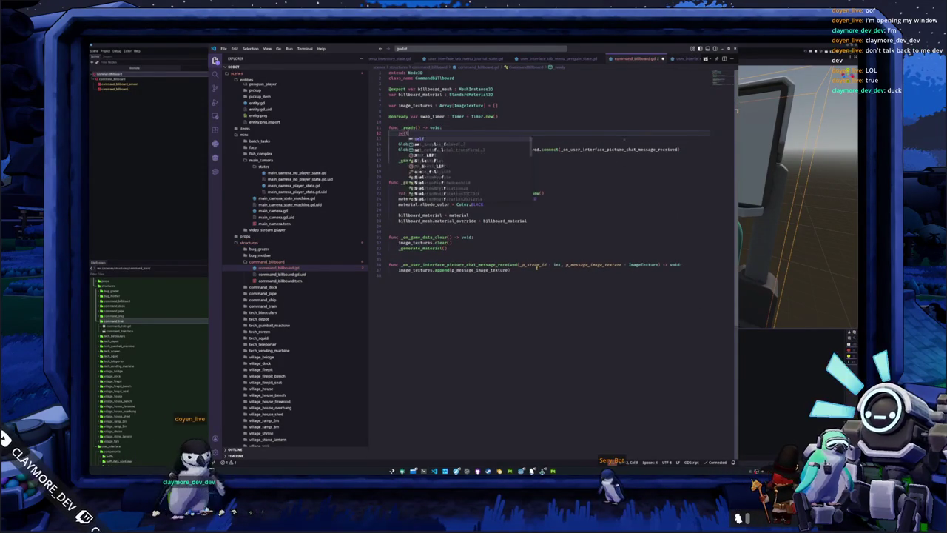
type("f.add_child(")
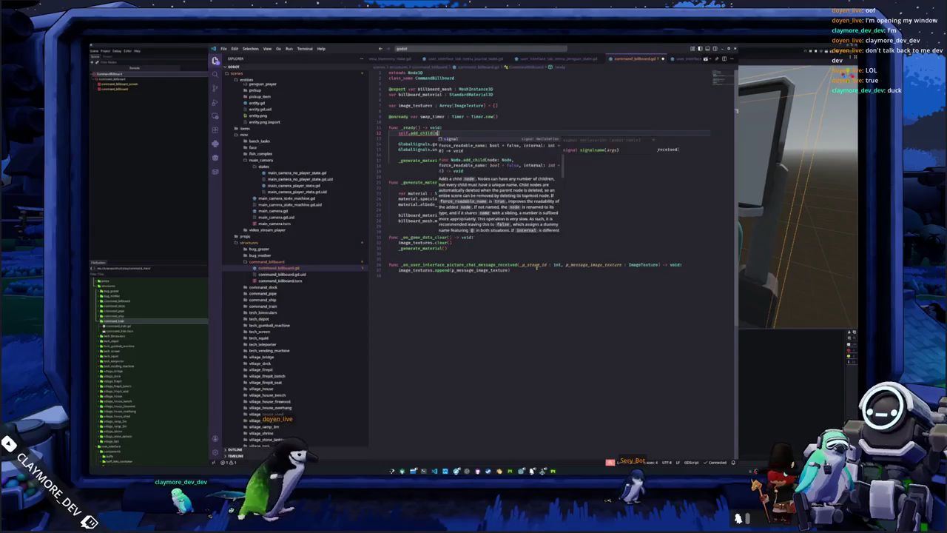
type("swap_timer)")
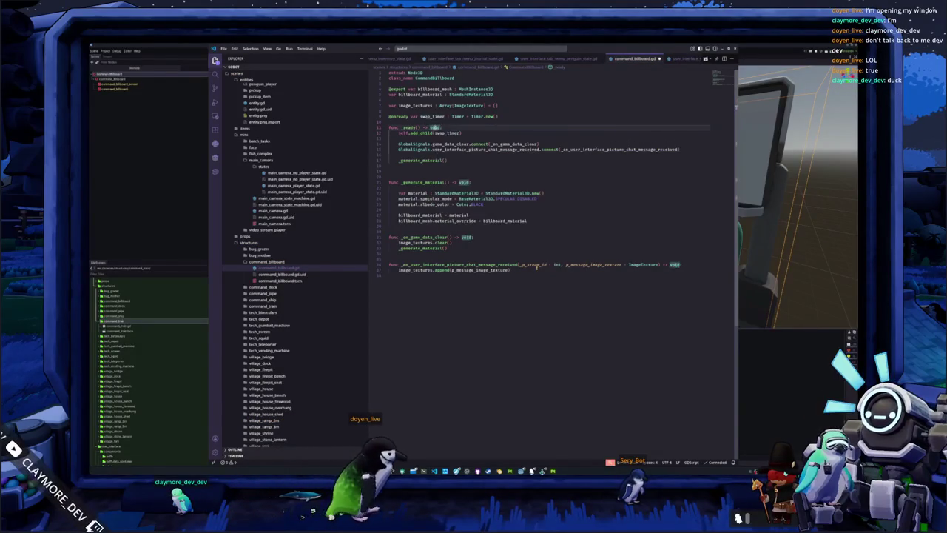
Step: Rename swap_timer to timer at every occurrence
left_click(432, 117)
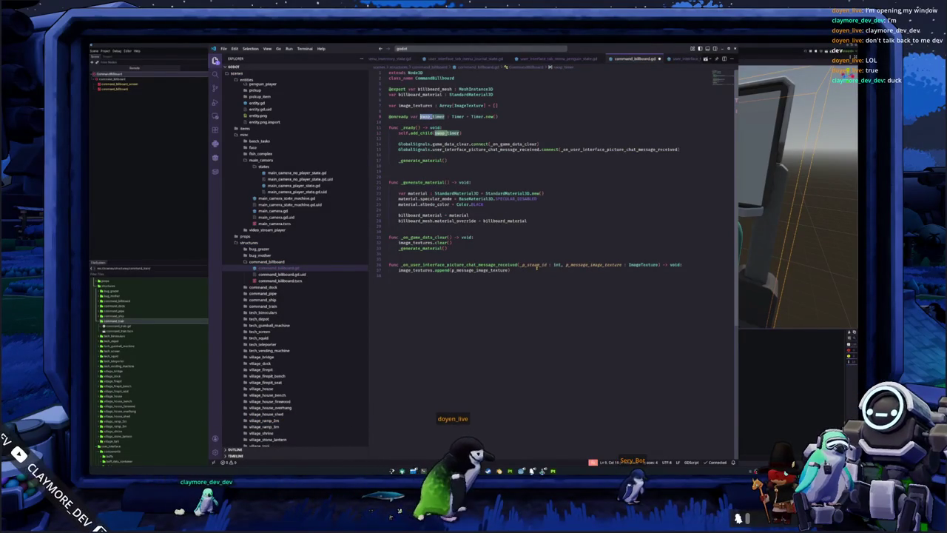
key("ctrl+d")
type("timer")
key("Escape")
Step: Set timer.one_shot = true and timer.autostart = false in _ready
key("End")
key("Return")
type("timer.one_shot = true")
key("Return")
type("timer.autostart = fal")
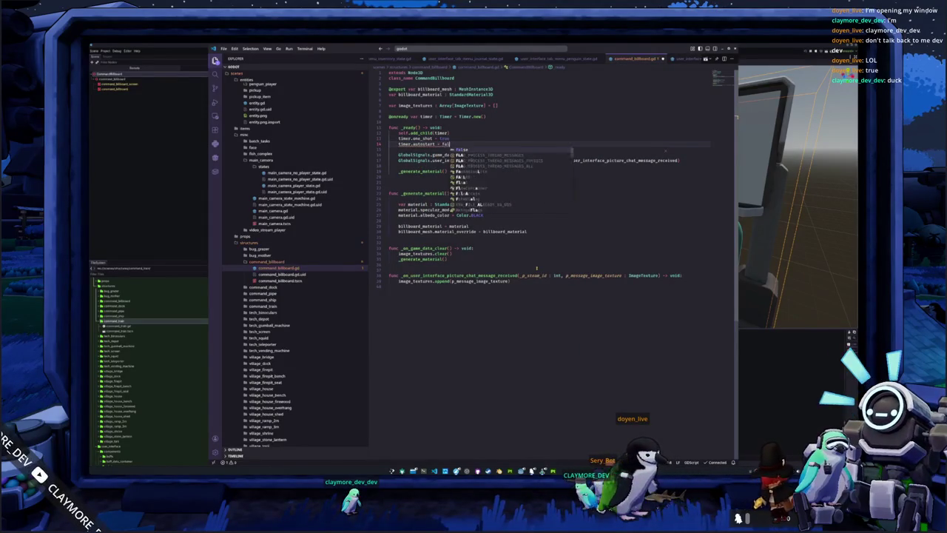
key("Return")
key("Down")
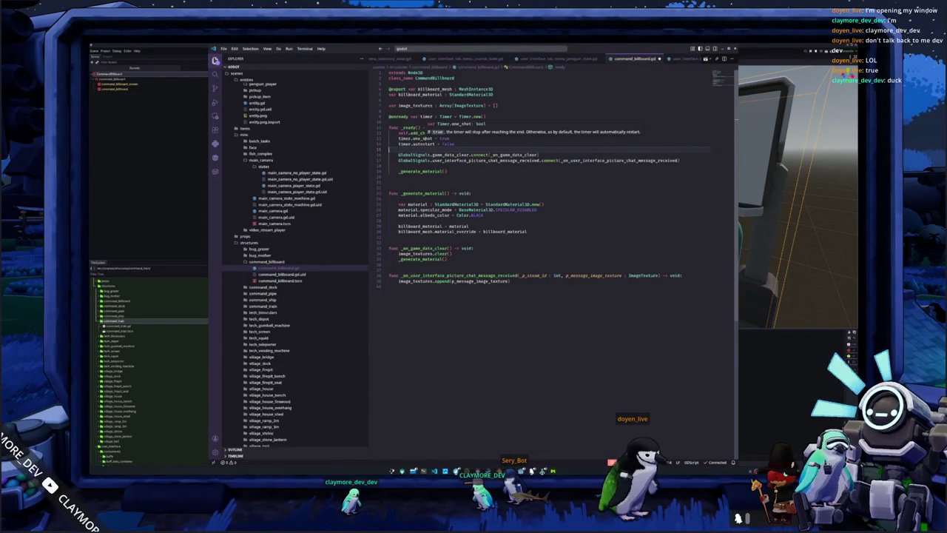
Step: Connect timer.timeout to _on_timer_timeout in _ready
mouse_move(423, 143)
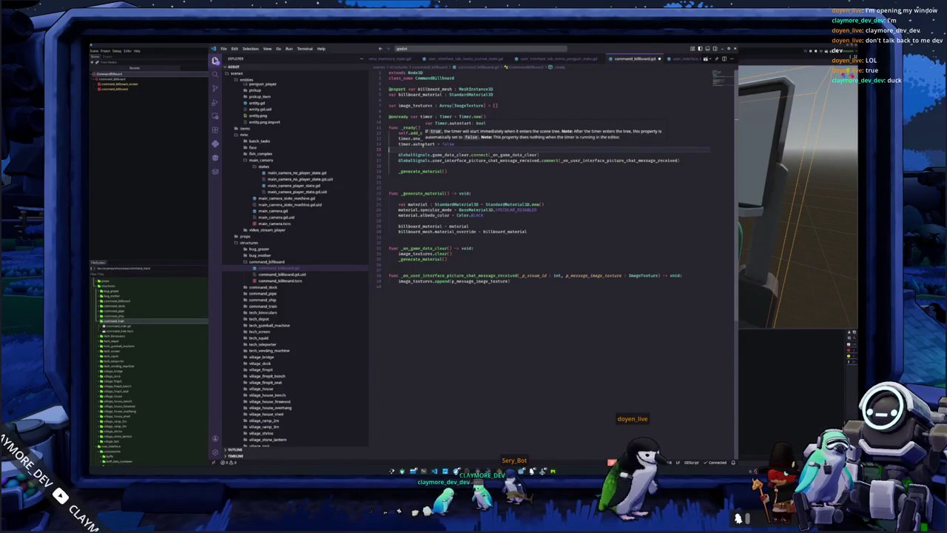
left_click(423, 144)
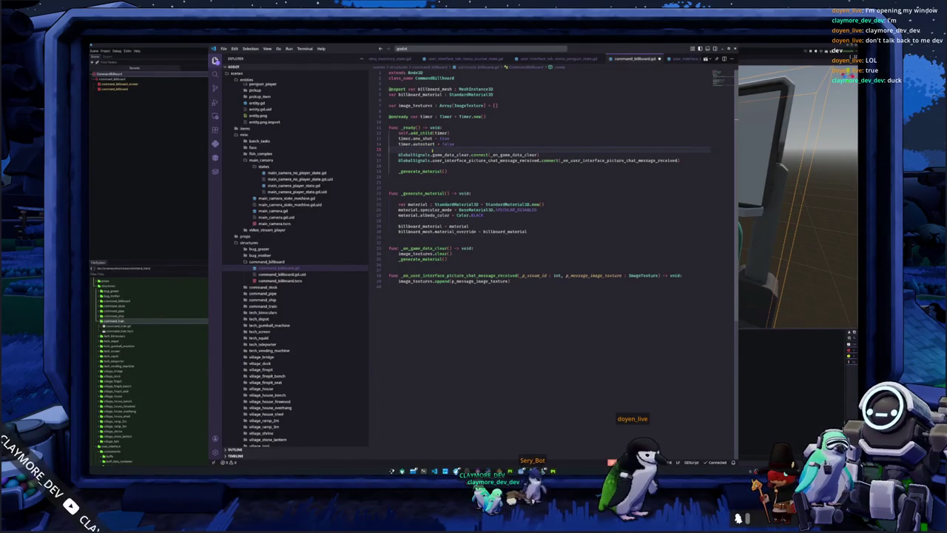
key("Return")
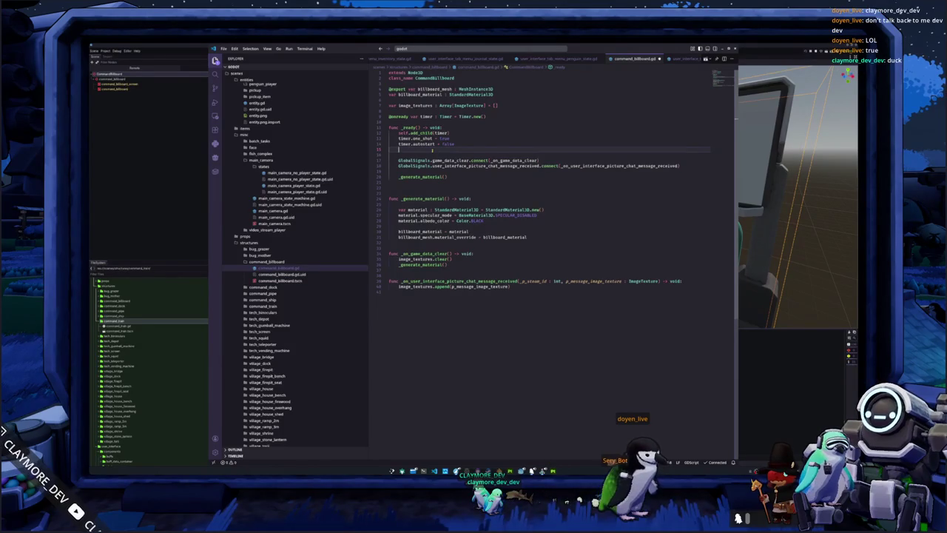
key("Delete")
key("Down")
key("Down")
key("Down")
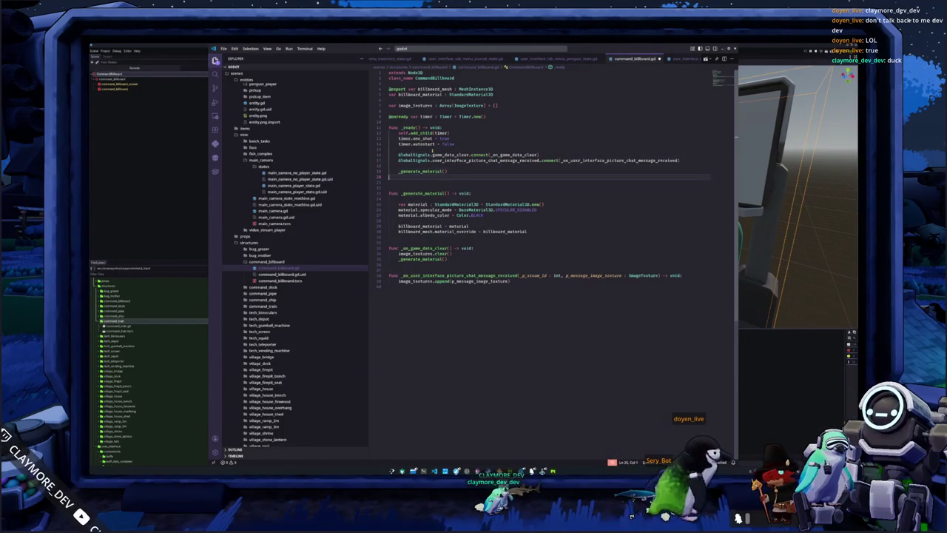
type("_on_swap")
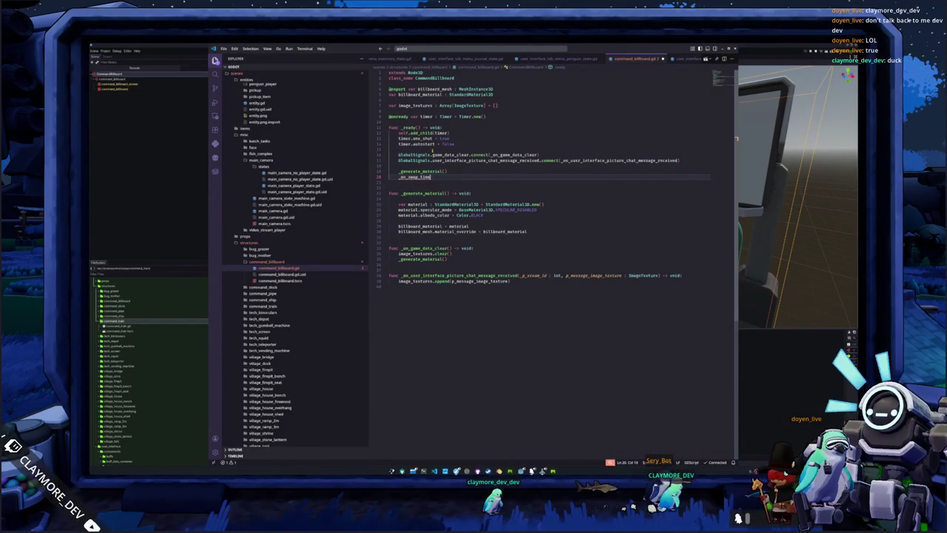
key("BackSpace")
key("BackSpace")
type("timer_timeout(")
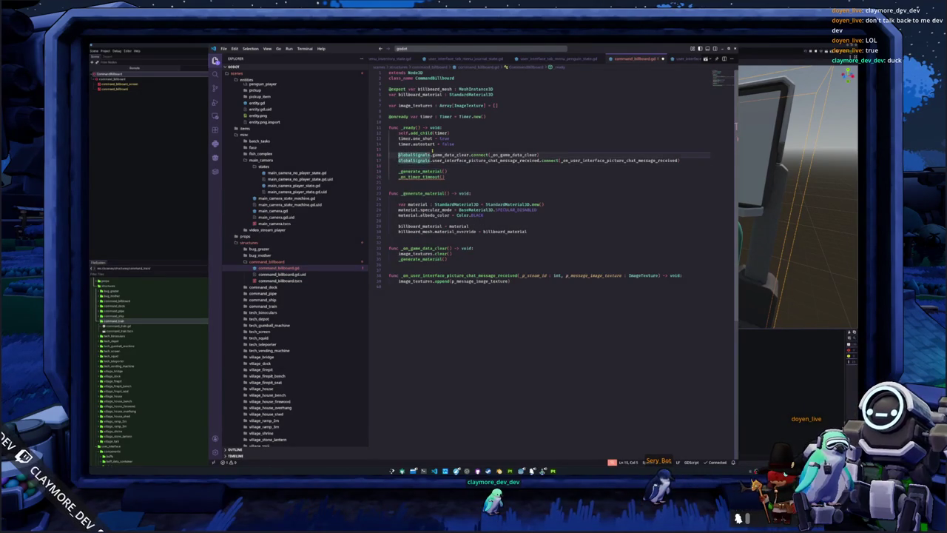
key("Return")
type("timer.timeo")
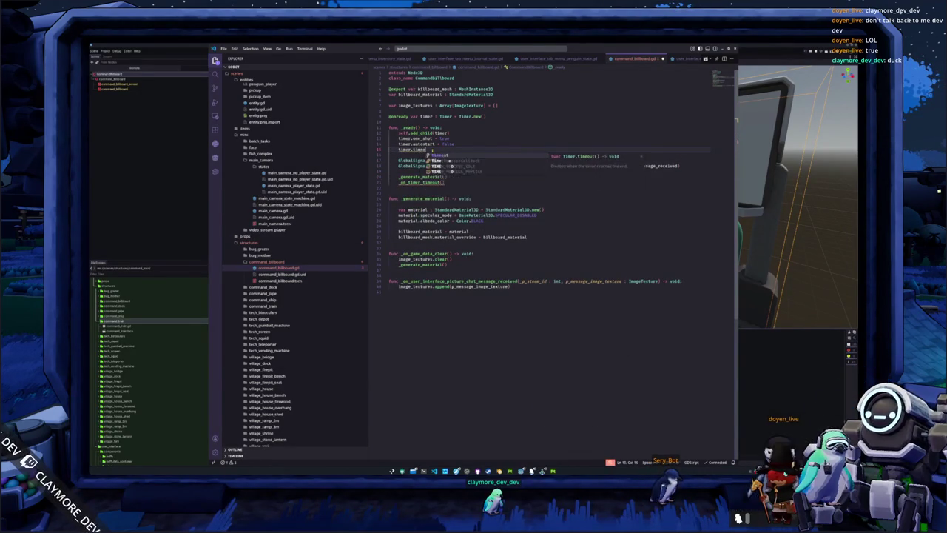
type("ut.connect(_on")
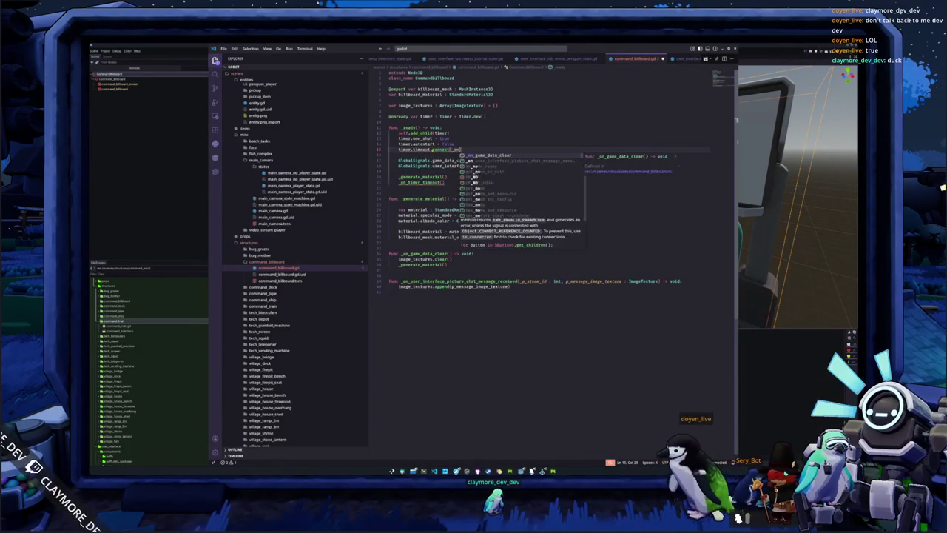
type("_timer_timeout")
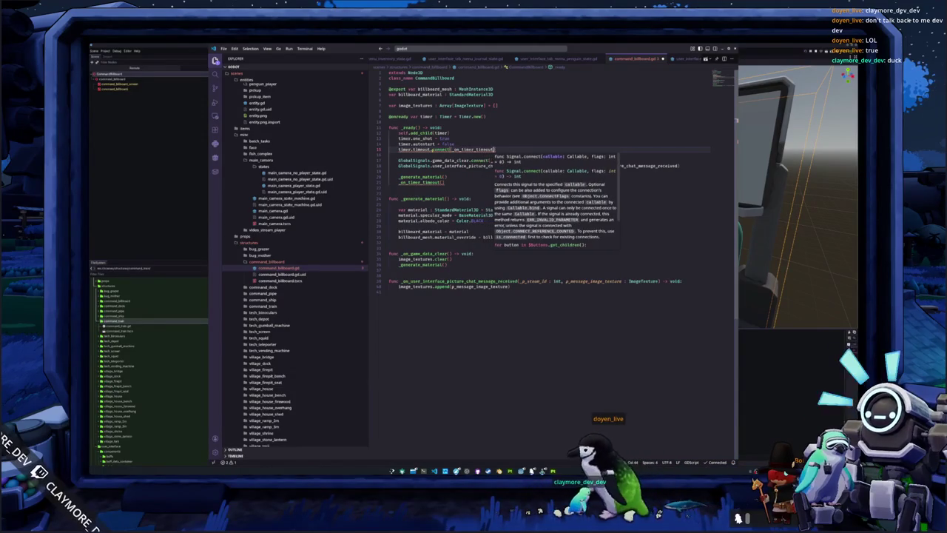
left_click(399, 204)
Step: Declare func _on_timer_timeout() -> void below the material function
key("Down")
key("Down")
key("Down")
key("Return")
type("_on_timer_timeout")
key("Home")
type("func ")
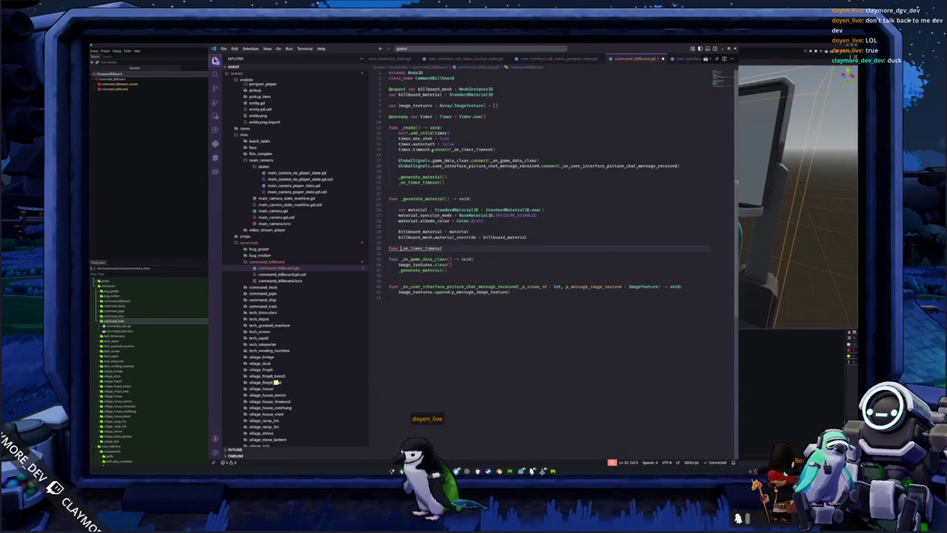
type("void:")
key("Return")
key("Return")
key("Up")
key("Return")
key("Up")
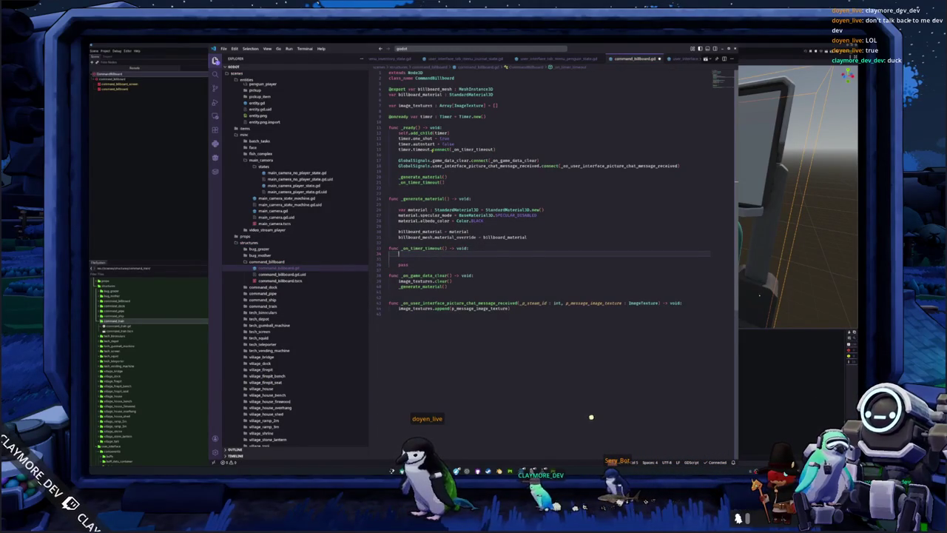
Step: Replace the pass placeholder with timer.start(10.0) extended by randi_range(1,5)
type("timer.start(")
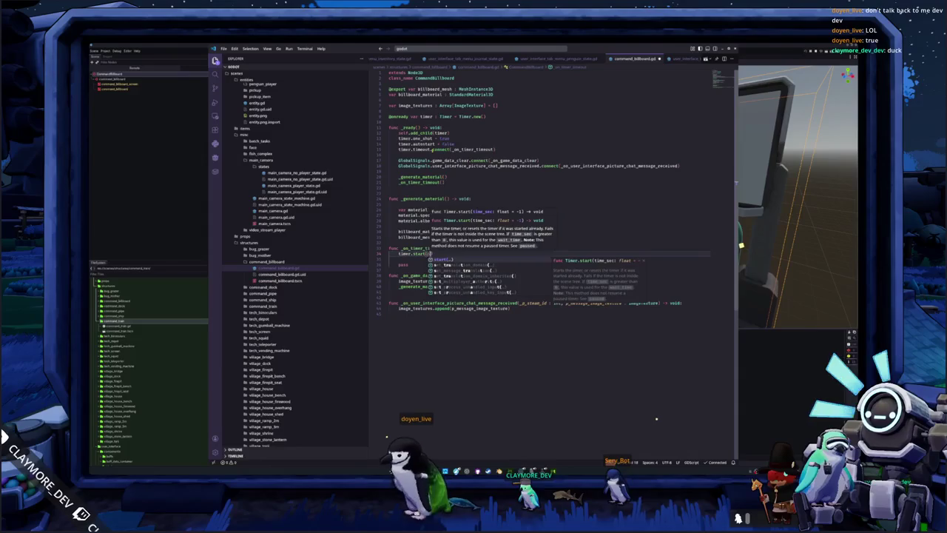
type("1.")
type("0.0)")
key("Down")
key("Down")
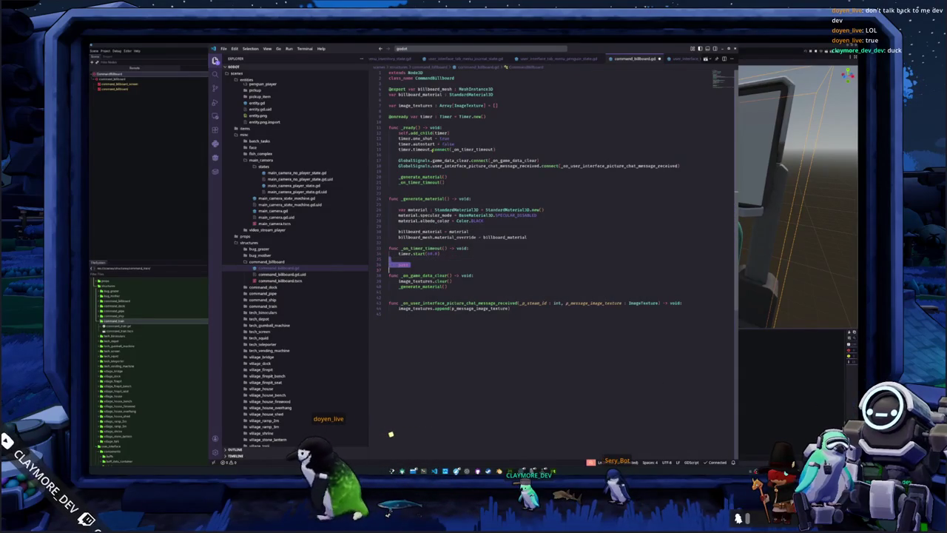
key("ctrl+shift+k")
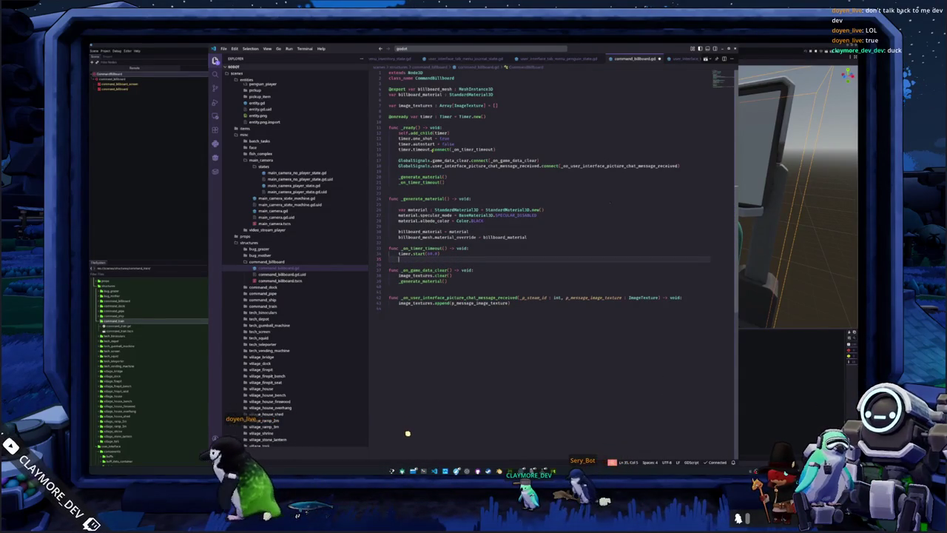
key("Up")
key("End")
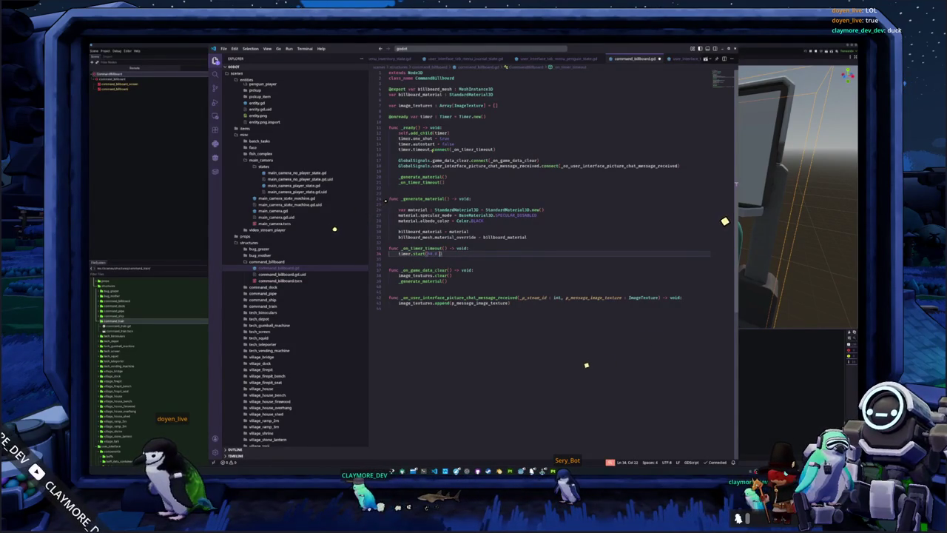
type("* rand")
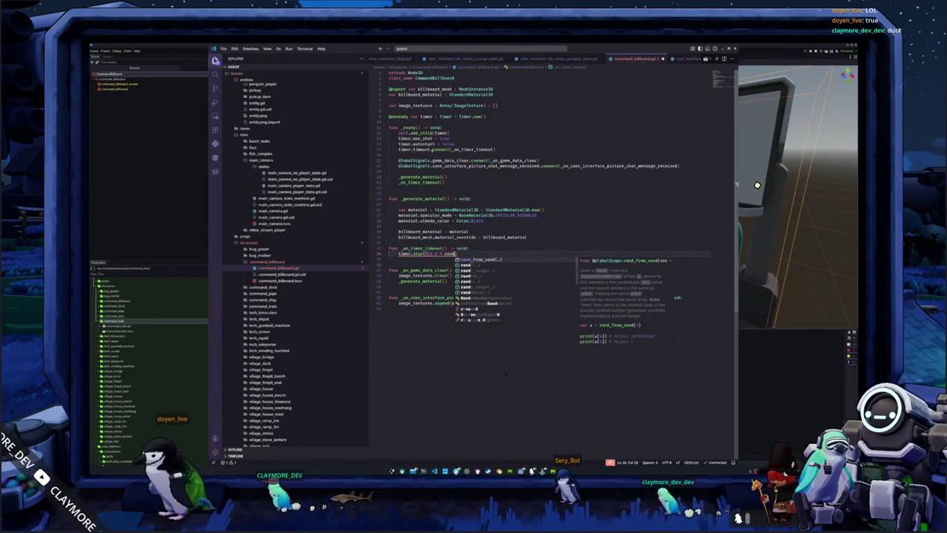
type("i_range")
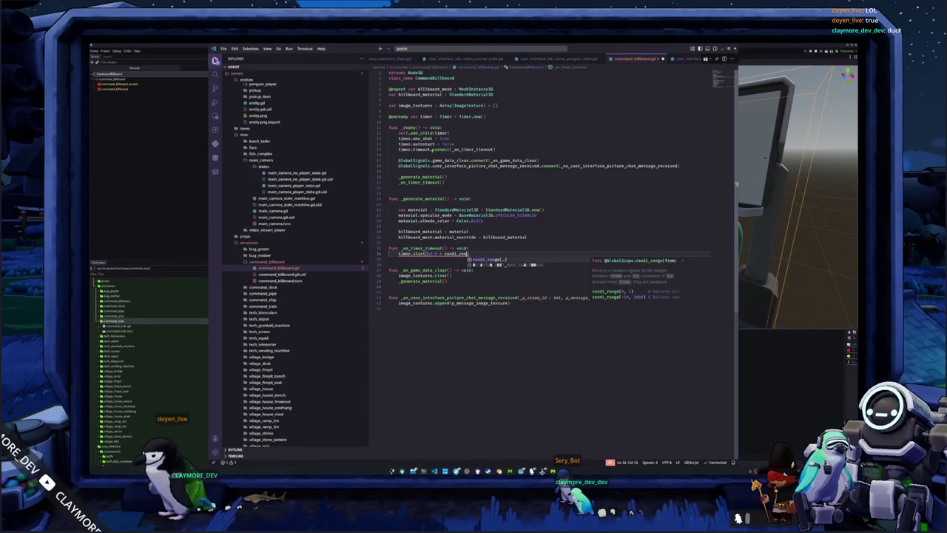
type("(")
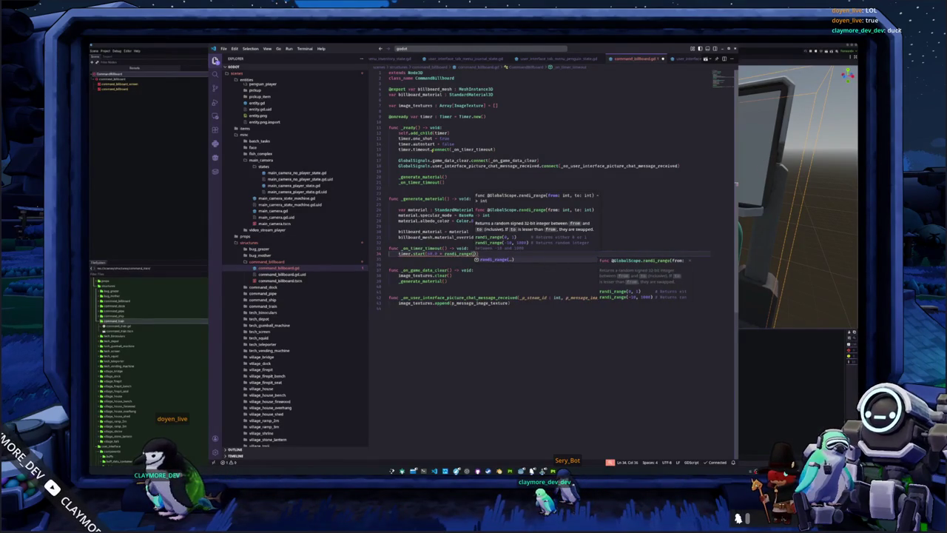
type("1,5")
key("Down")
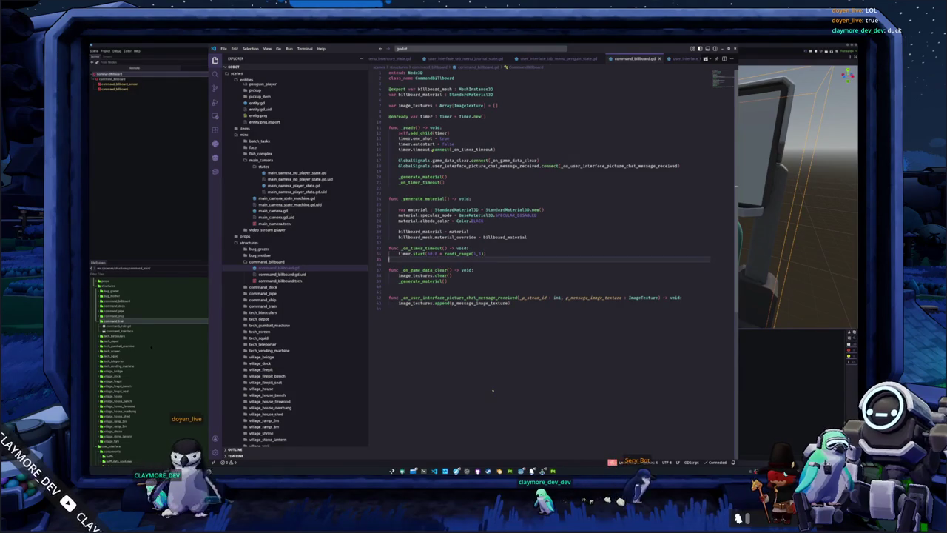
Step: Add var image_texture : ImageTexture = image_textures.pick_random(), without the trailing cast
key("Return")
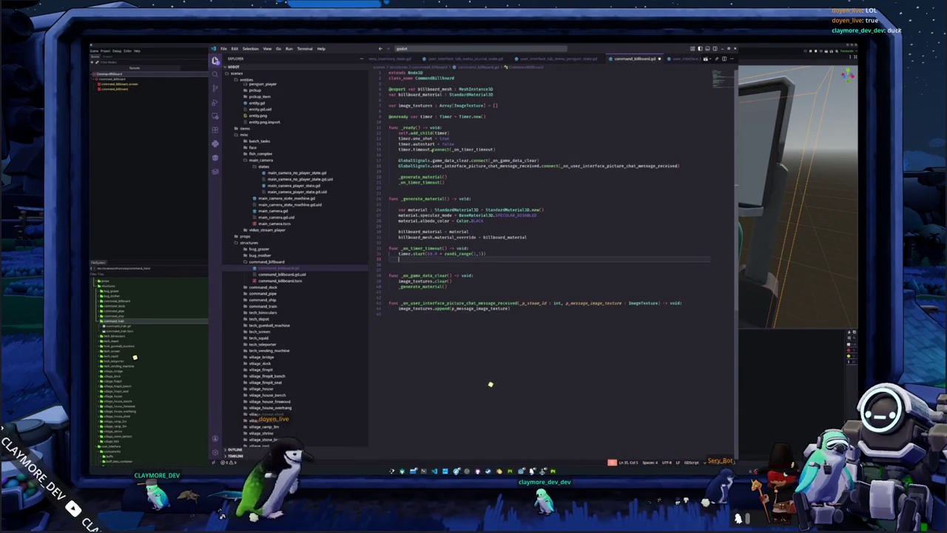
key("Return")
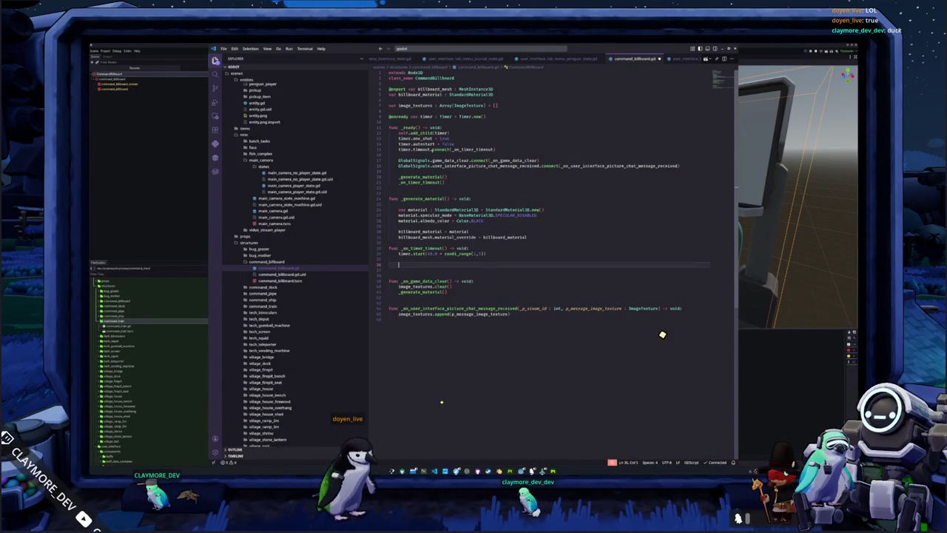
type("var image_tex")
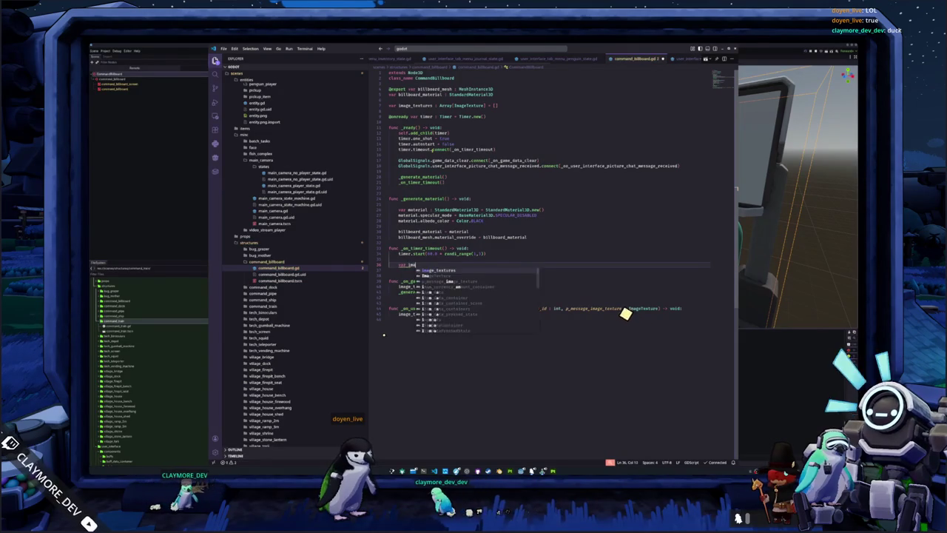
type("ture : ")
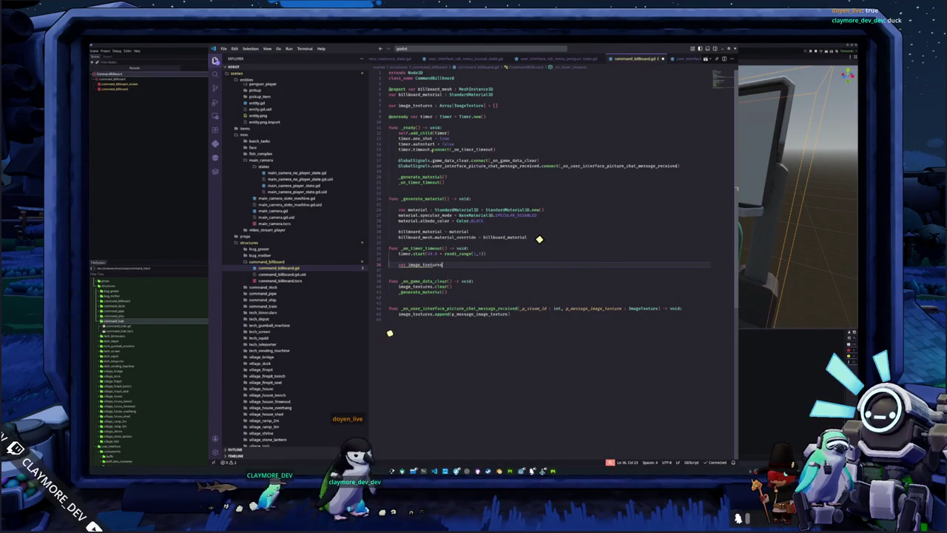
type("ImageTexture = ")
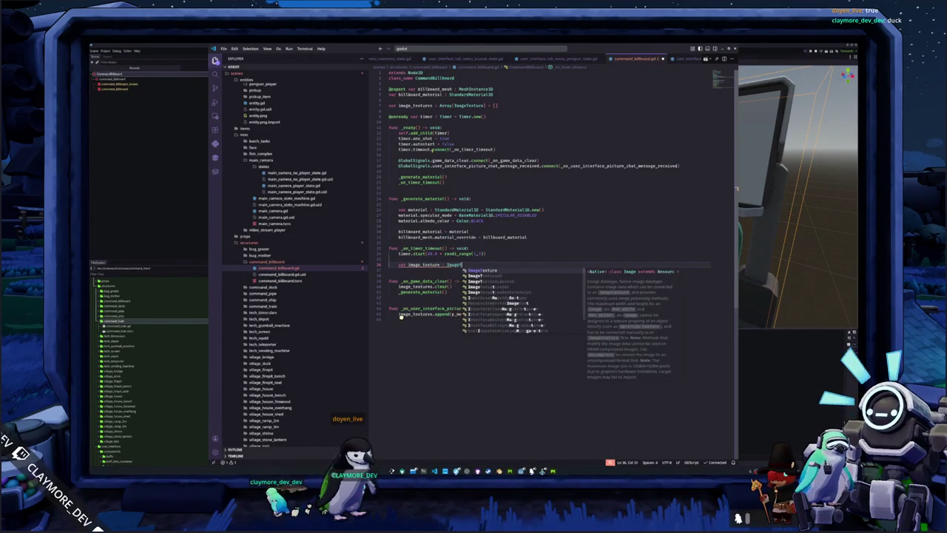
type("image_textures.")
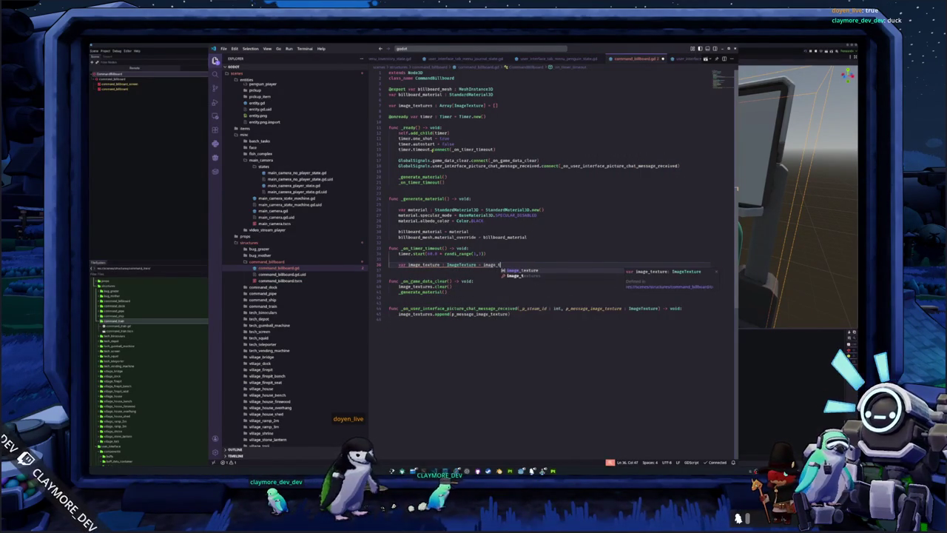
type("pick_random() a")
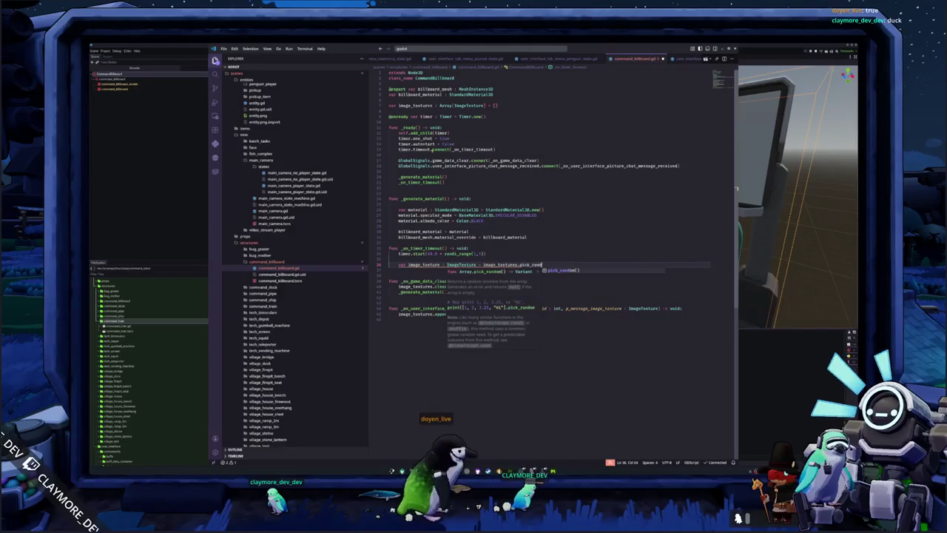
type("s ImageTexture")
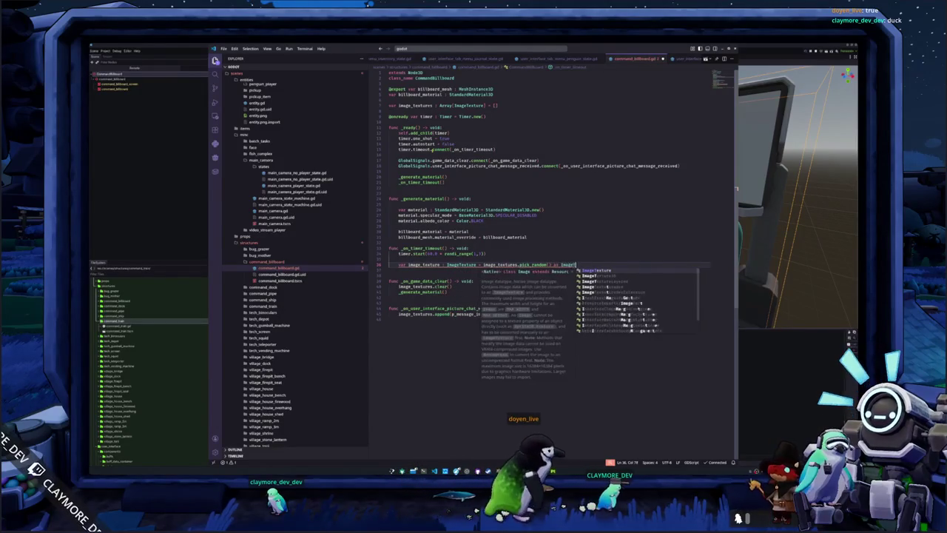
key("Return")
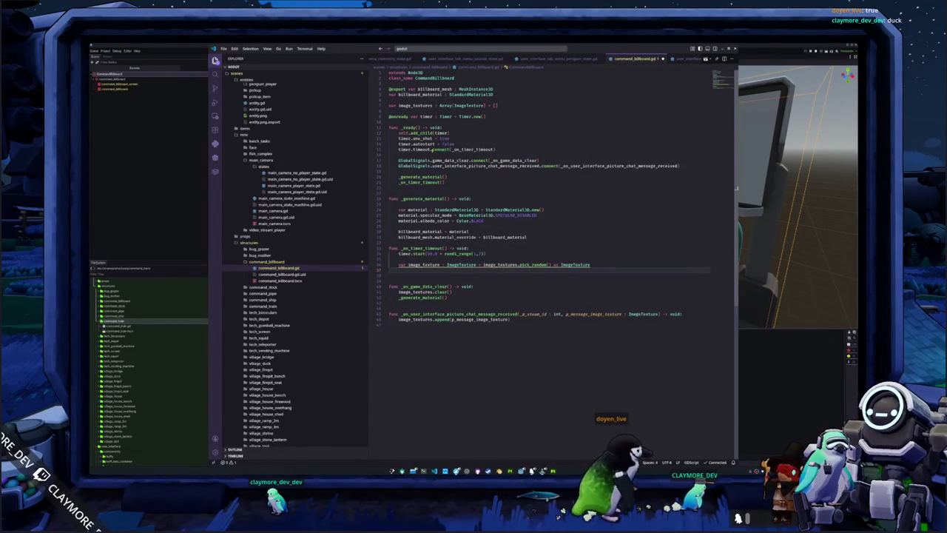
key("Up")
key("shift+ctrl+Left")
key("shift+ctrl+Left")
key("shift+ctrl+Left")
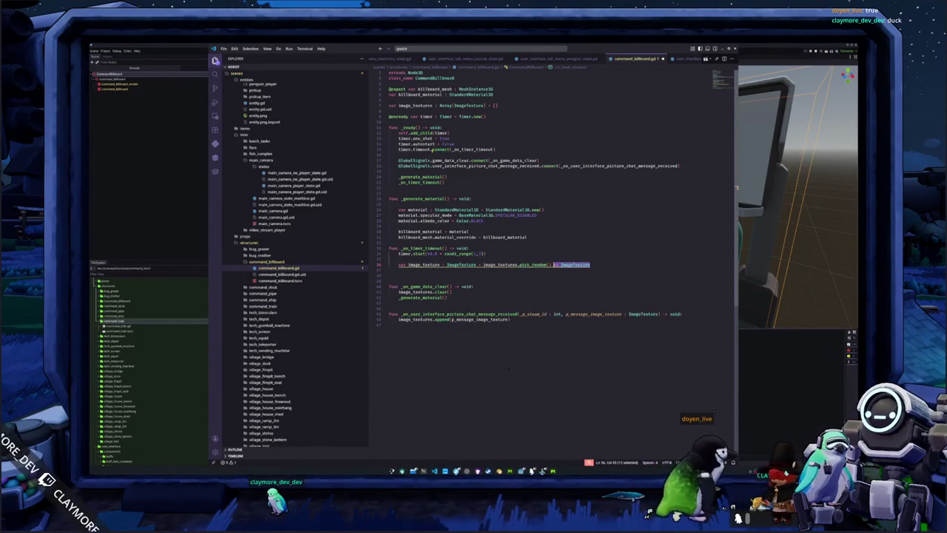
key("BackSpace")
Step: Add an if not is_instance_valid(image_texture): check that returns
key("Return")
type("if image_texture")
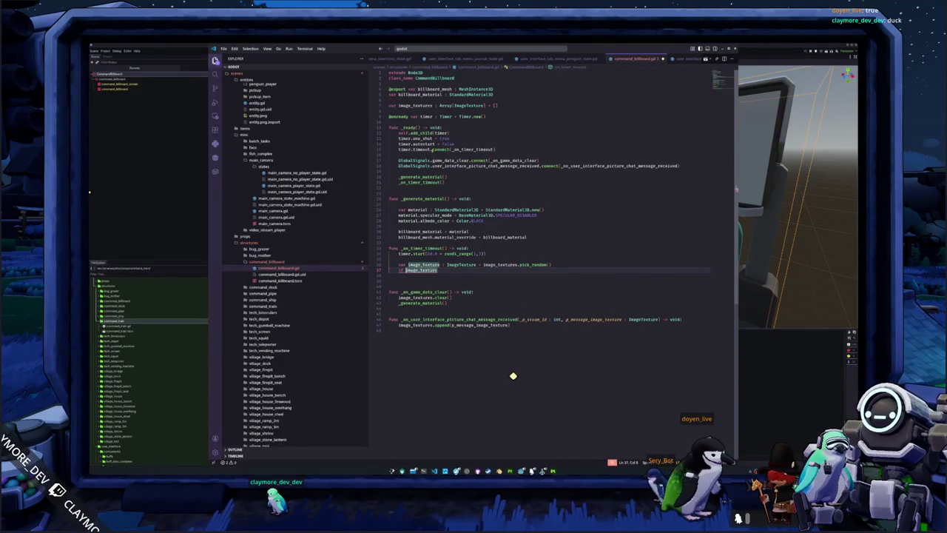
key("ctrl+Left")
type("not is_instance_valid(image_texture")
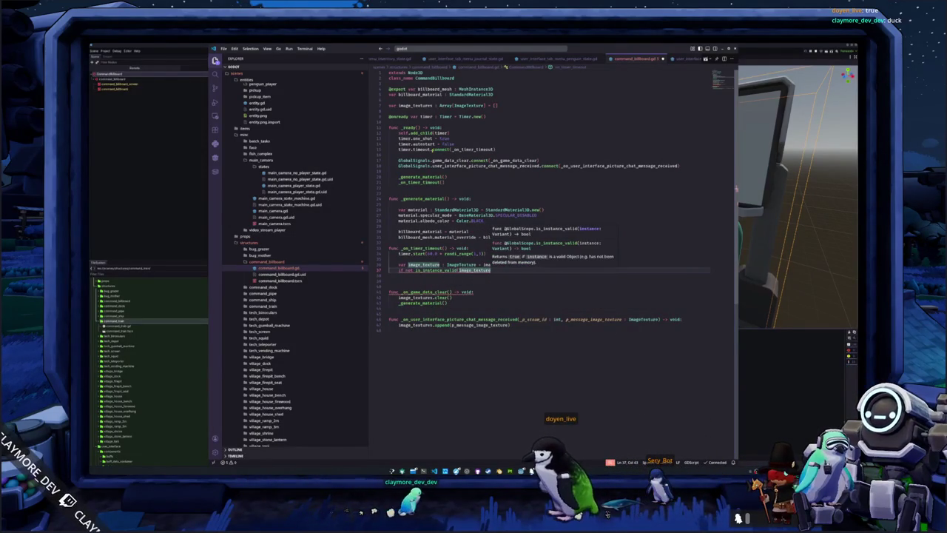
type("):")
key("Return")
type("_generate_material(")
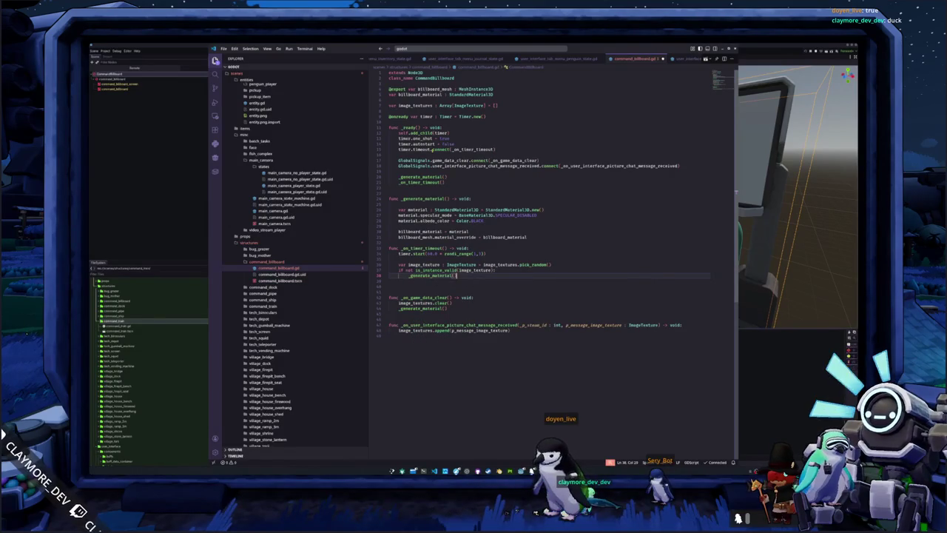
key("Return")
key("Return")
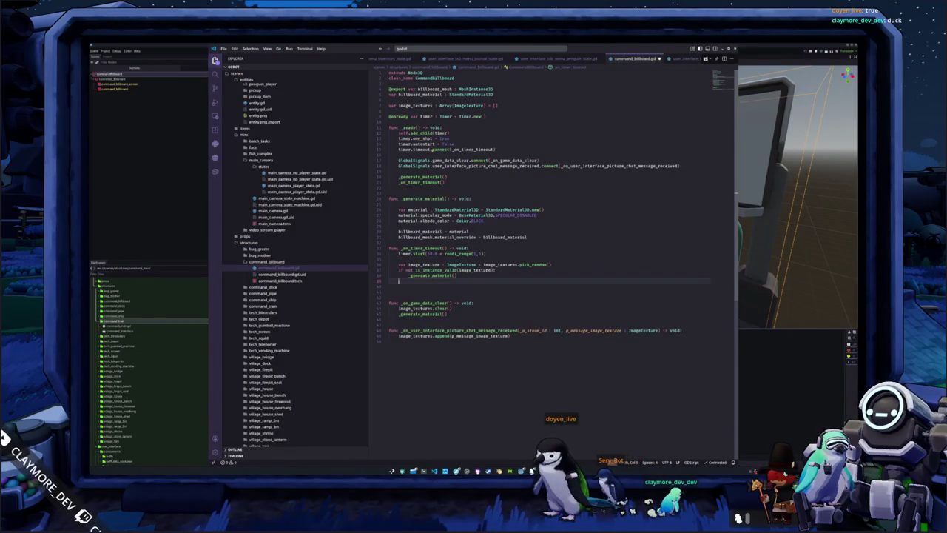
type("a")
key("BackSpace")
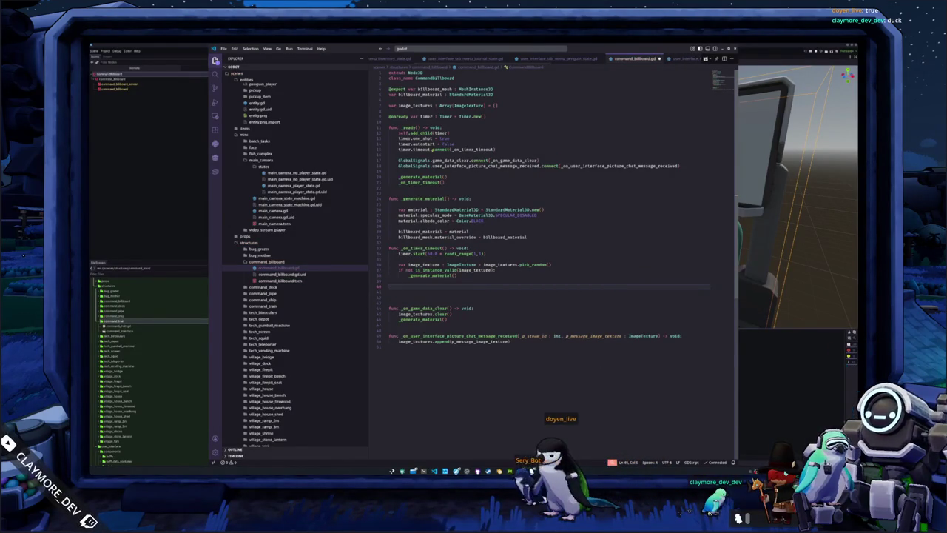
key("BackSpace")
key("BackSpace")
type("return")
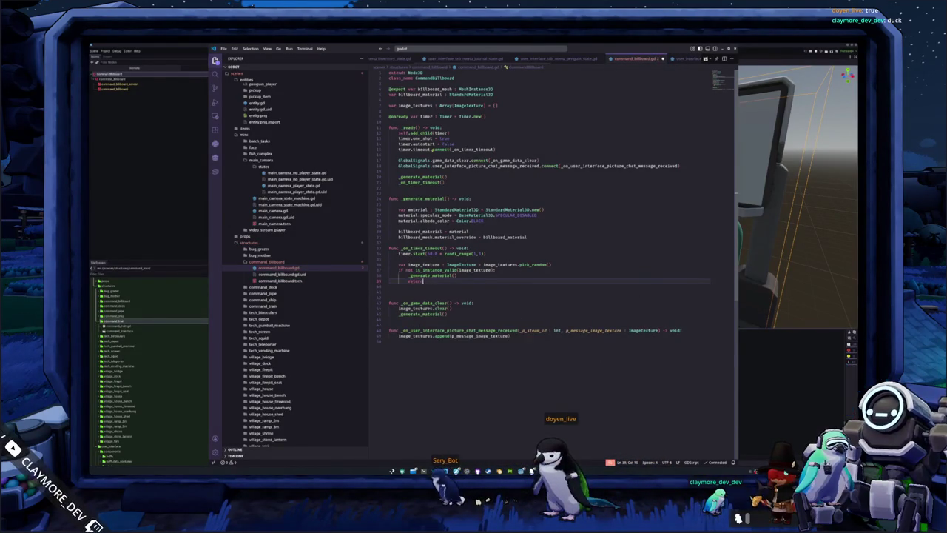
Step: Inside the check, set billboard_material.albedo_texture = null
left_click(450, 275)
key("shift+Home")
key("BackSpace")
type("material")
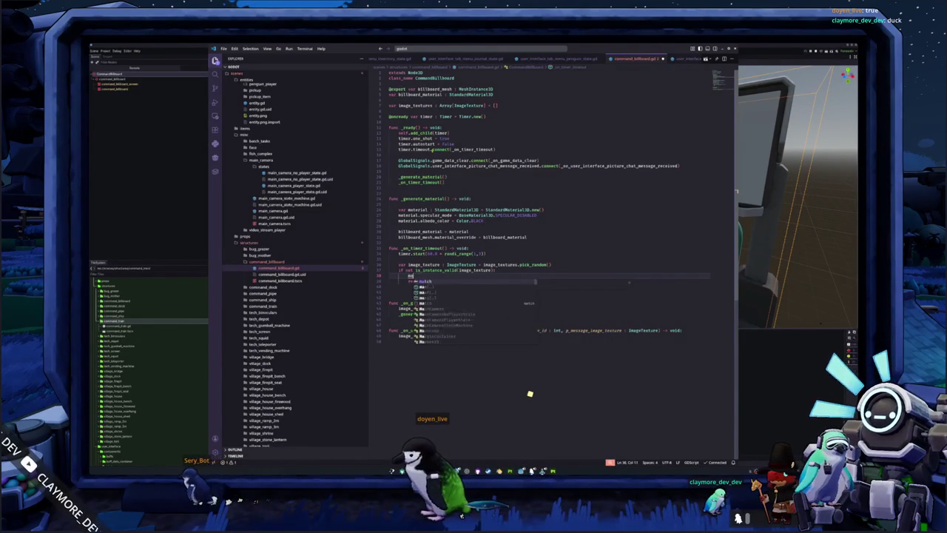
key("Return")
type(".albedo_texture")
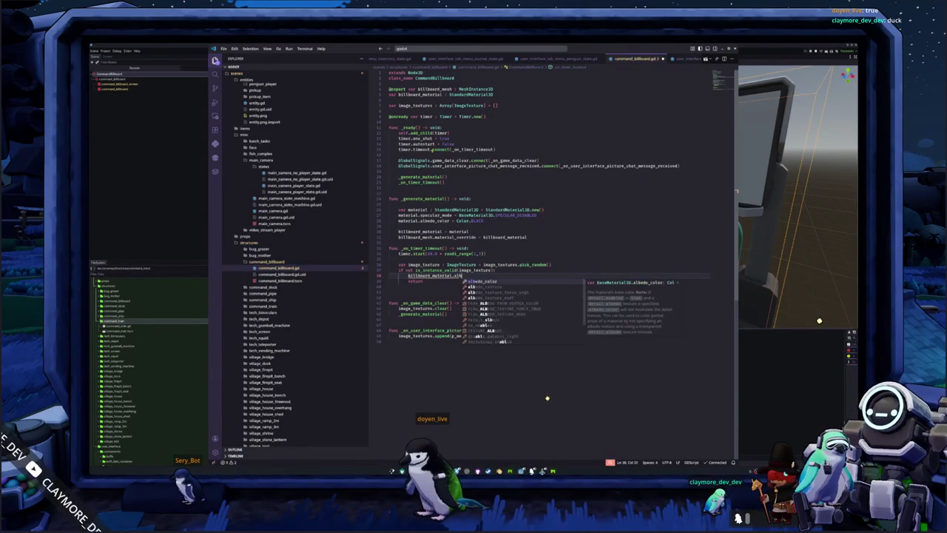
type(" = image_tex")
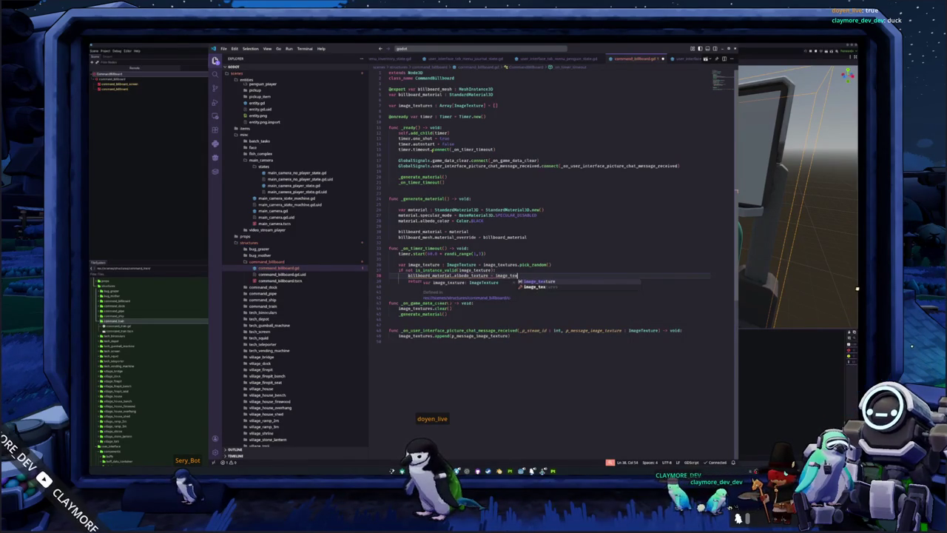
key("BackSpace")
key("BackSpace")
key("BackSpace")
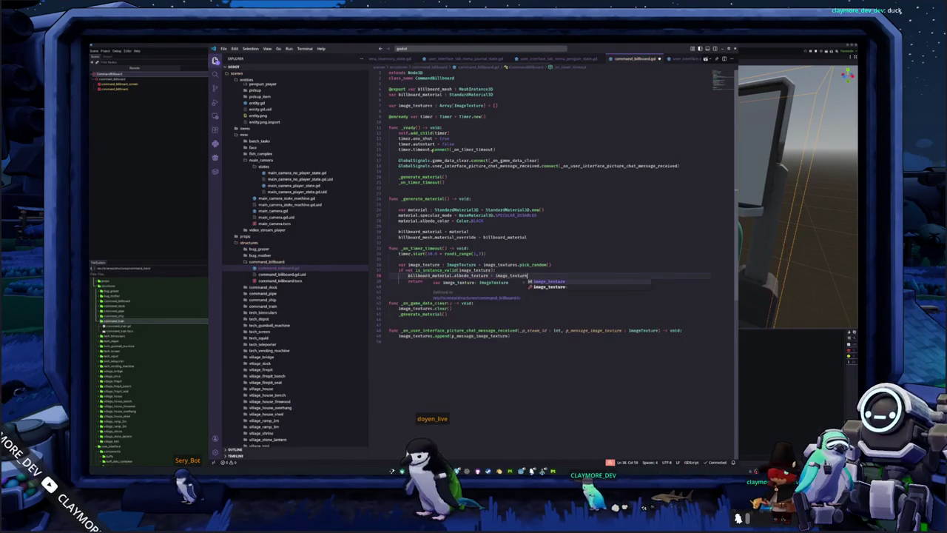
type("null")
Step: Add billboard_material.albedo_color = Color.WHITE below the texture reset
key("Return")
type("no")
key("BackSpace")
key("BackSpace")
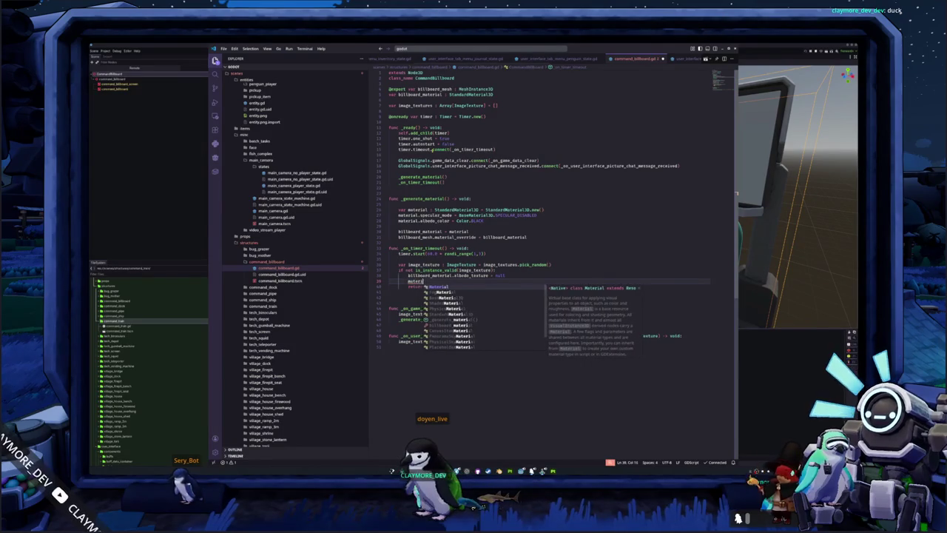
type("re")
key("Return")
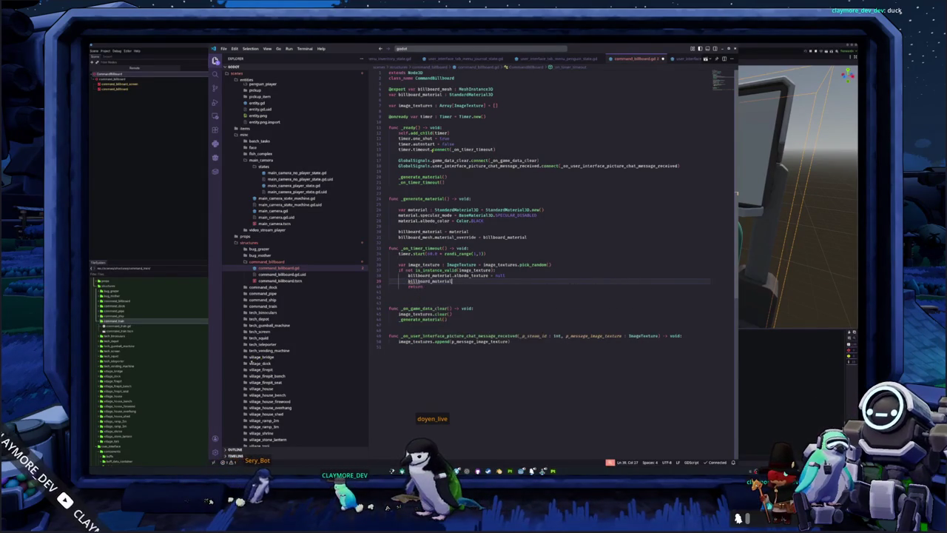
type(".")
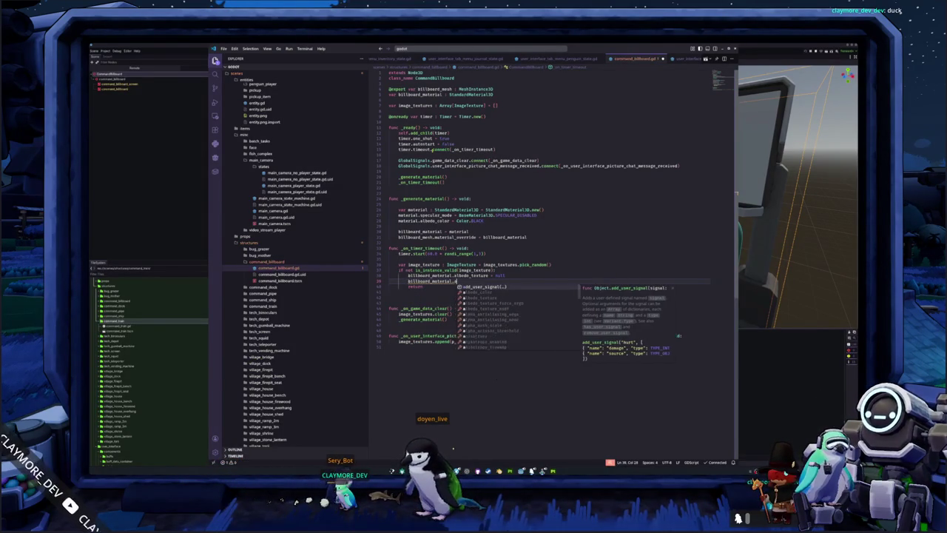
type("albedo_col")
key("Return")
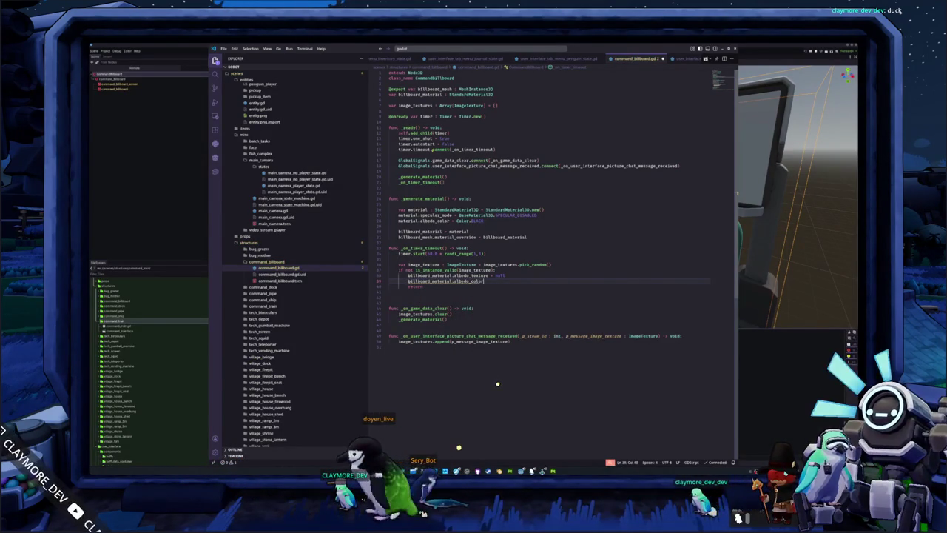
type("Color.WH")
key("Return")
Step: Copy the two reset lines below the if block and dedent them to function level
key("shift+Up")
key("shift+Up")
key("ctrl+c")
key("Down")
key("Down")
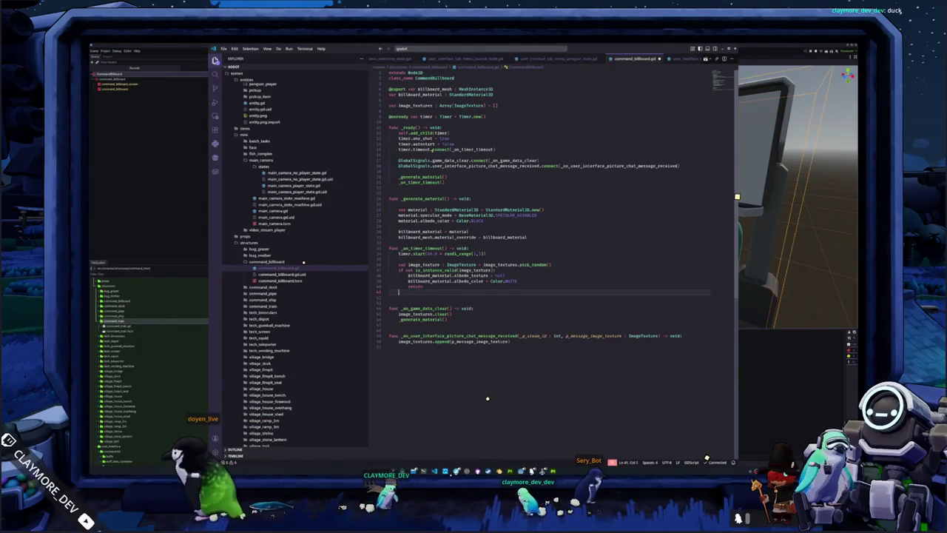
key("Return")
key("ctrl+v")
key("shift+Tab")
key("Up")
key("End")
key("ctrl+shift+Left")
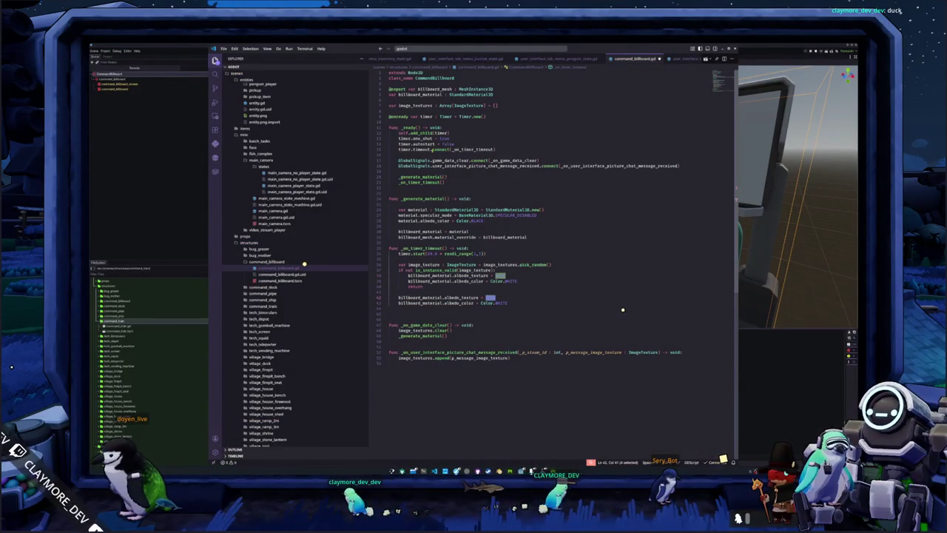
Step: Change the invalid-pick fallback colour to Color.BLACK
key("Up")
key("Up")
key("Up")
key("End")
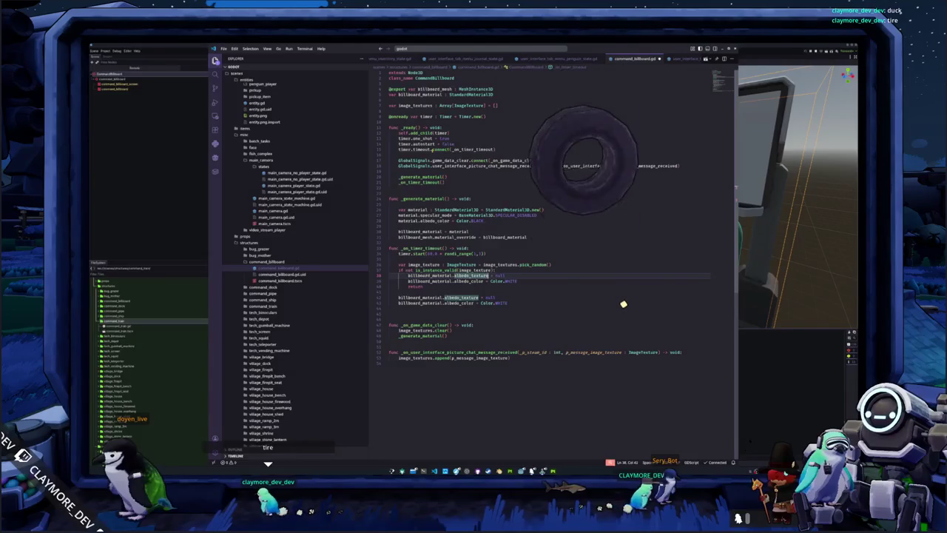
key("ctrl+BackSpace")
type("BLACK")
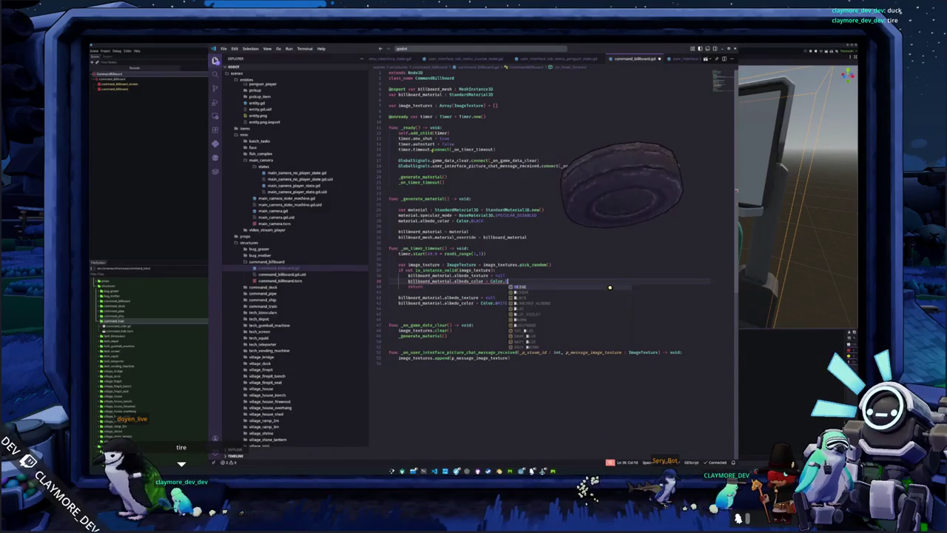
Step: Assign image_texture instead of null in the pasted albedo_texture line
key("Down")
key("Down")
key("Down")
key("Down")
key("End")
key("ctrl+BackSpace")
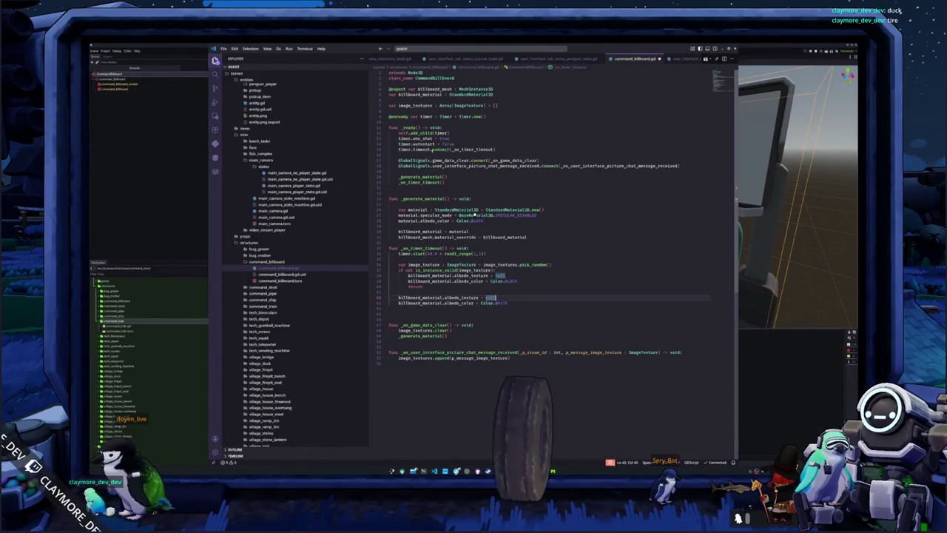
type("image_texture.ta")
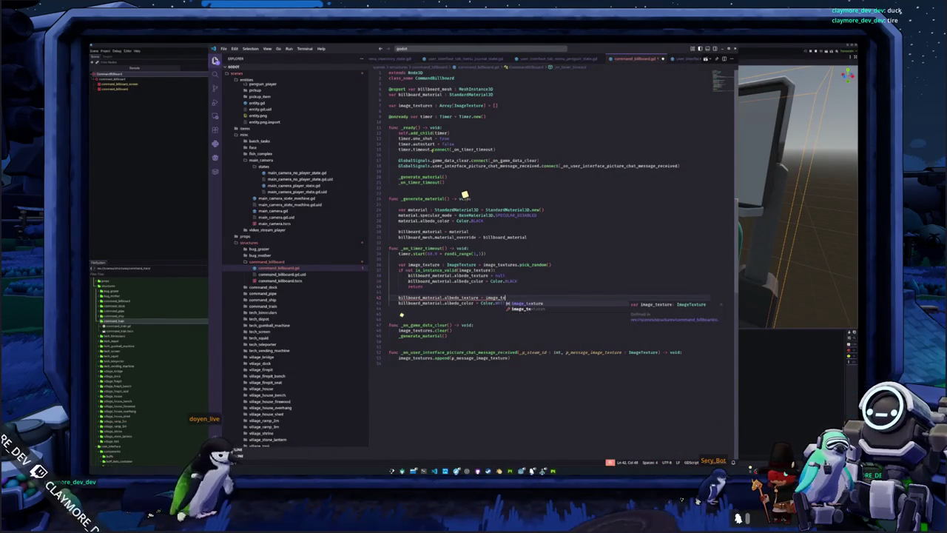
key("BackSpace")
key("BackSpace")
key("BackSpace")
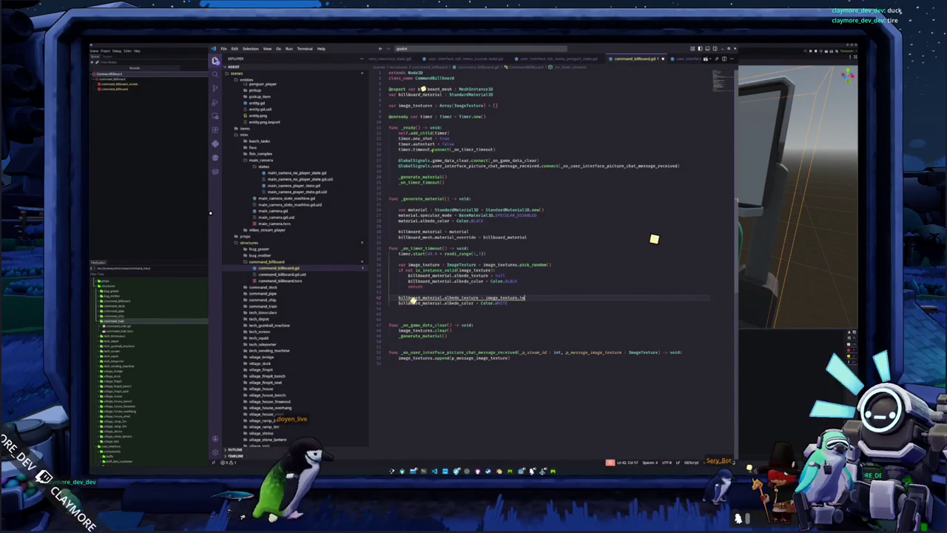
key("ctrl+space")
key("Escape")
Step: Delete the extra blank line and run the game in Godot with F5
key("Down")
key("Home")
key("Down")
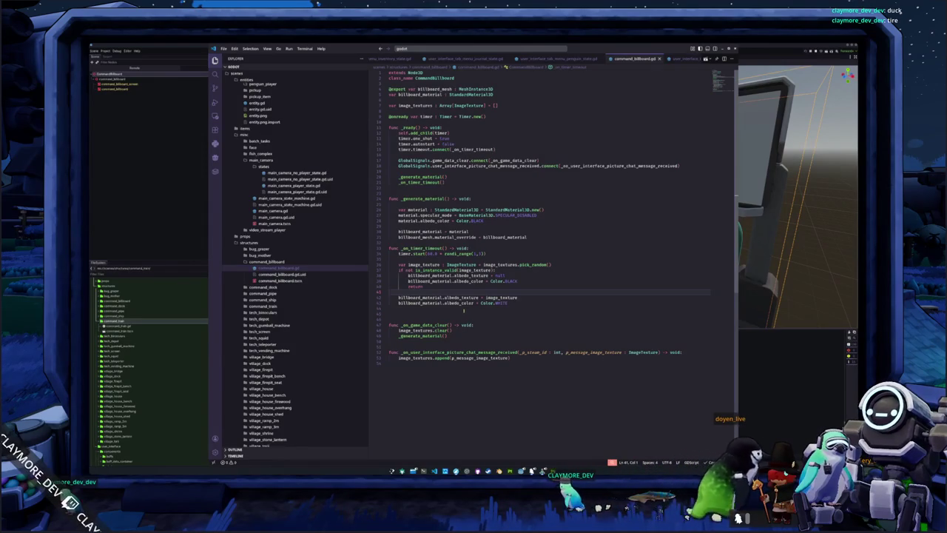
key("Delete")
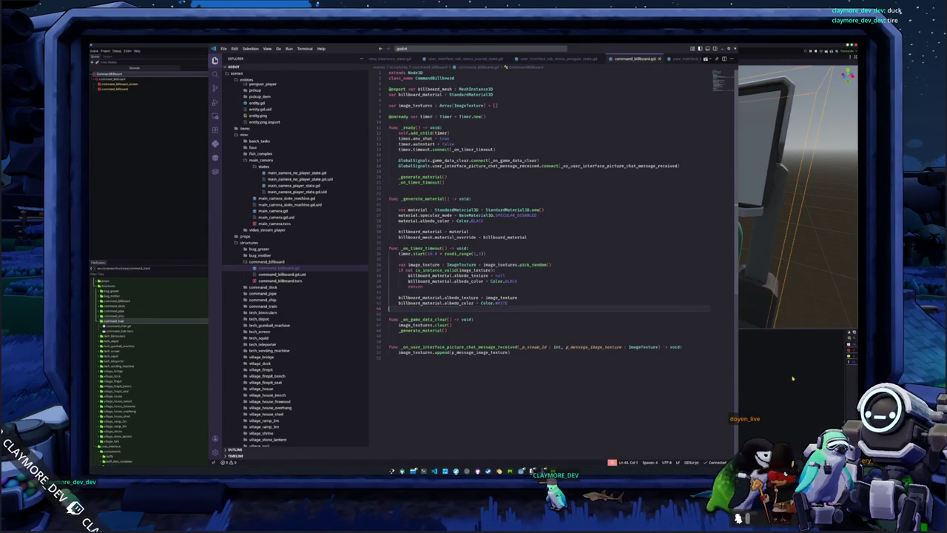
key("alt+Tab")
key("F5")
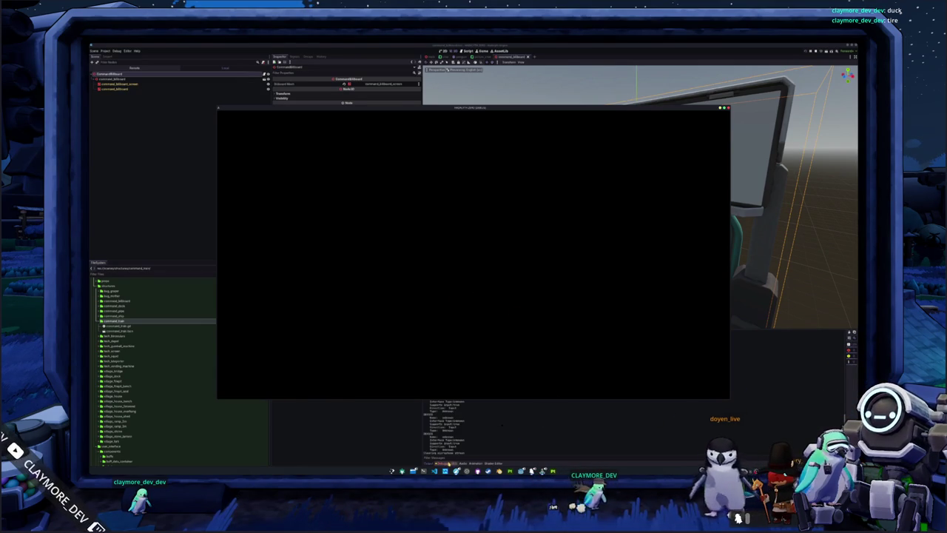
Step: Stop the running game with F8 and switch back to command_billboard.gd in VS Code
key("F8")
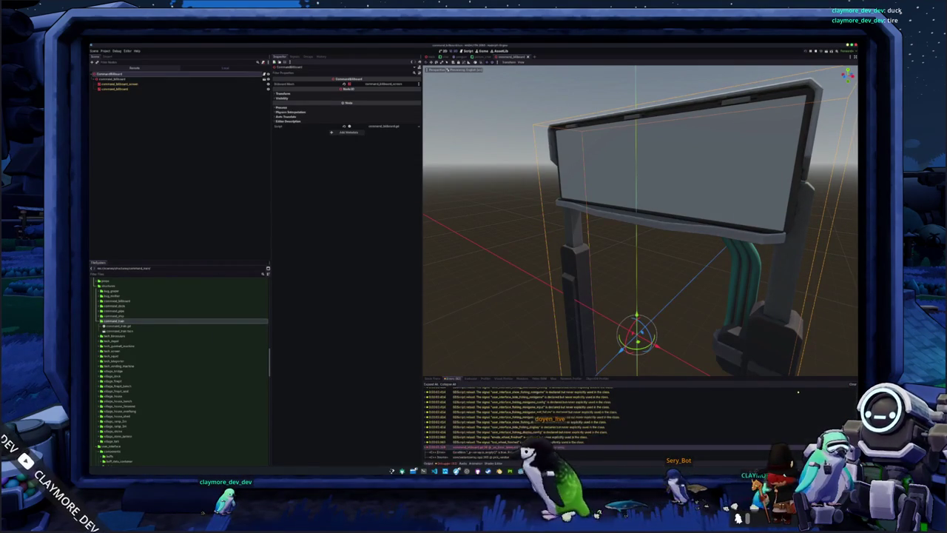
key("alt+Tab")
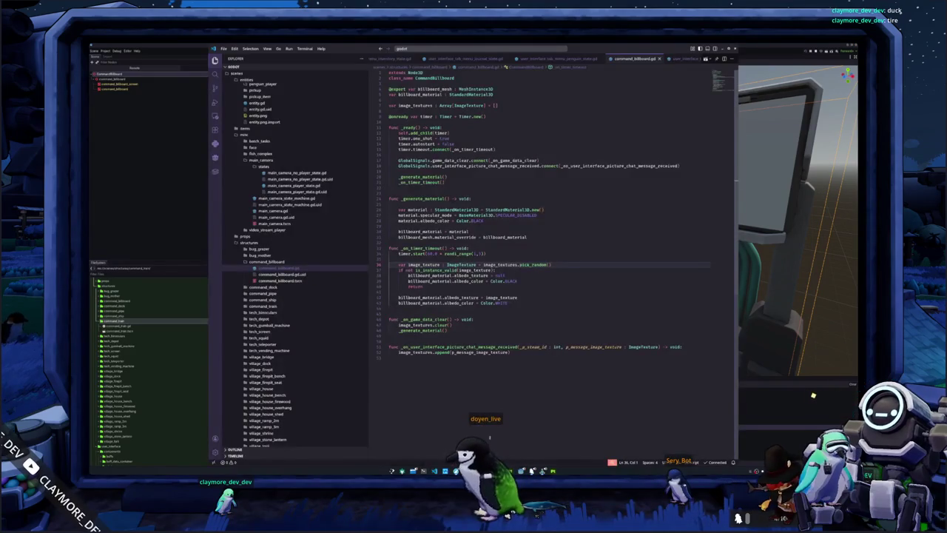
Step: Insert a blank line after timer.start, above the pick_random image line
mouse_move(535, 264)
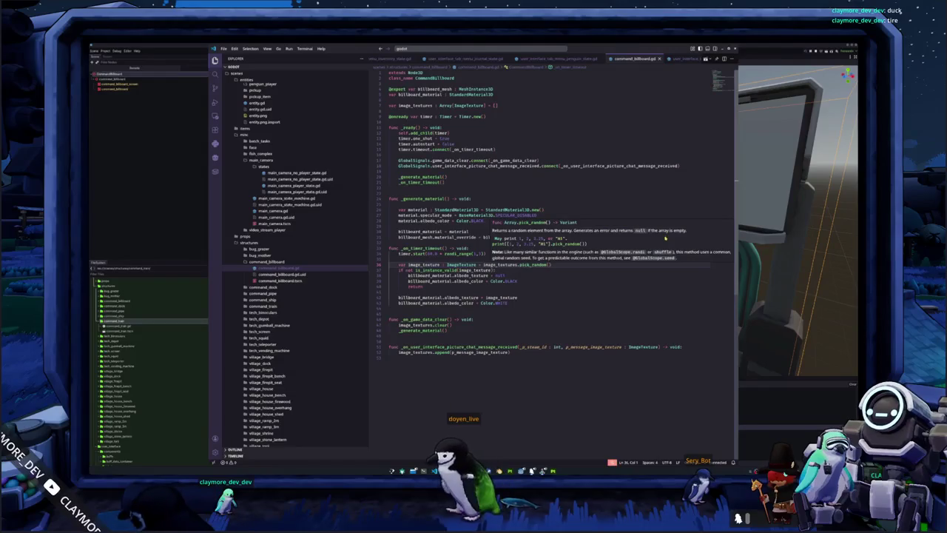
left_click(567, 259)
key("Down")
key("Down")
key("Down")
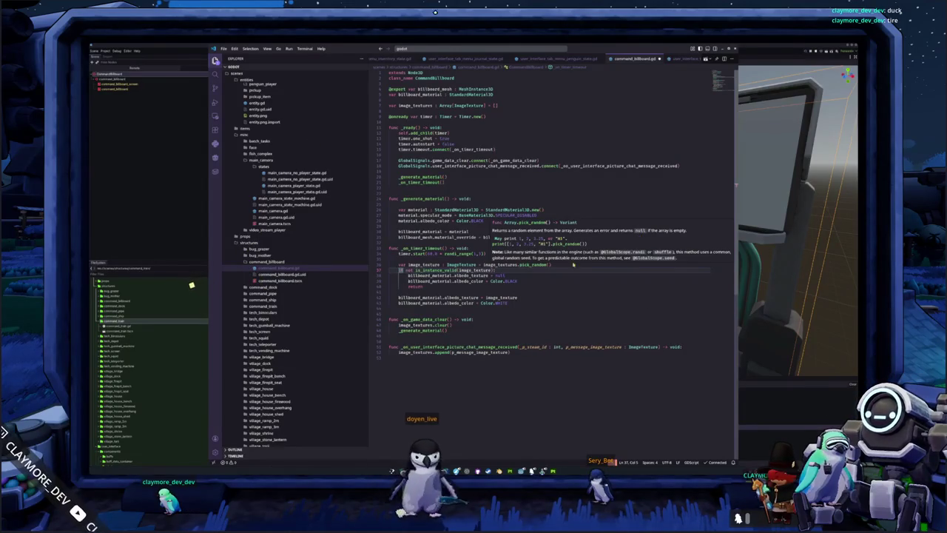
left_click(564, 264)
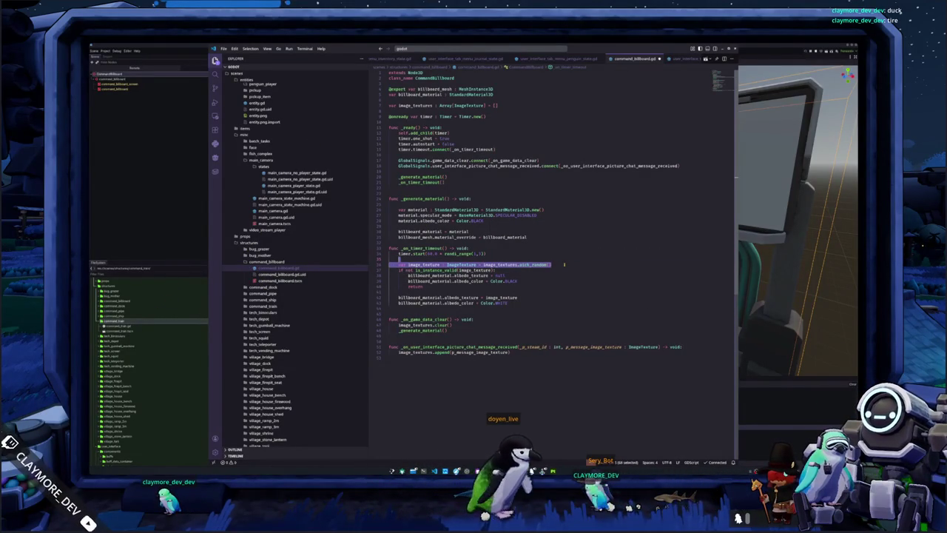
key("Return")
key("Return")
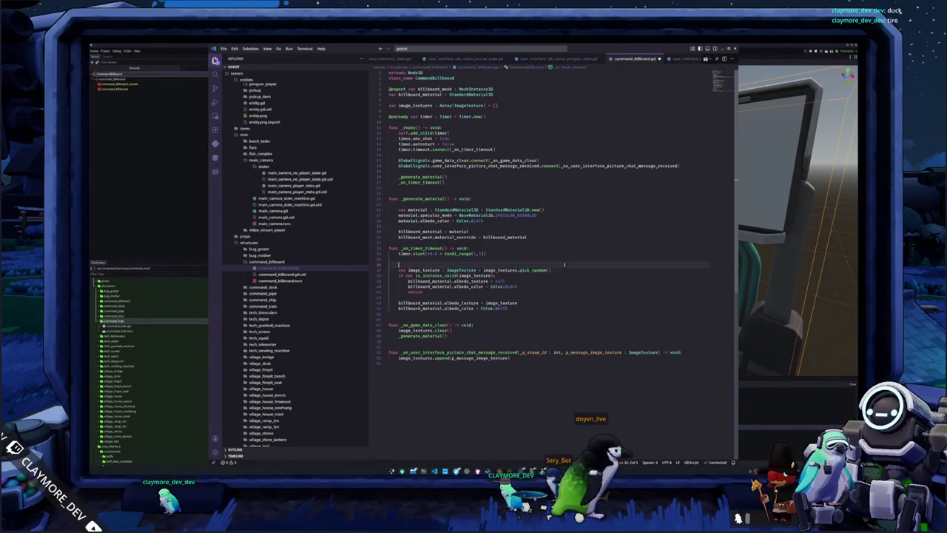
Step: Add an if image_textures.size() == 0: check that calls _clear_material()
type("if image")
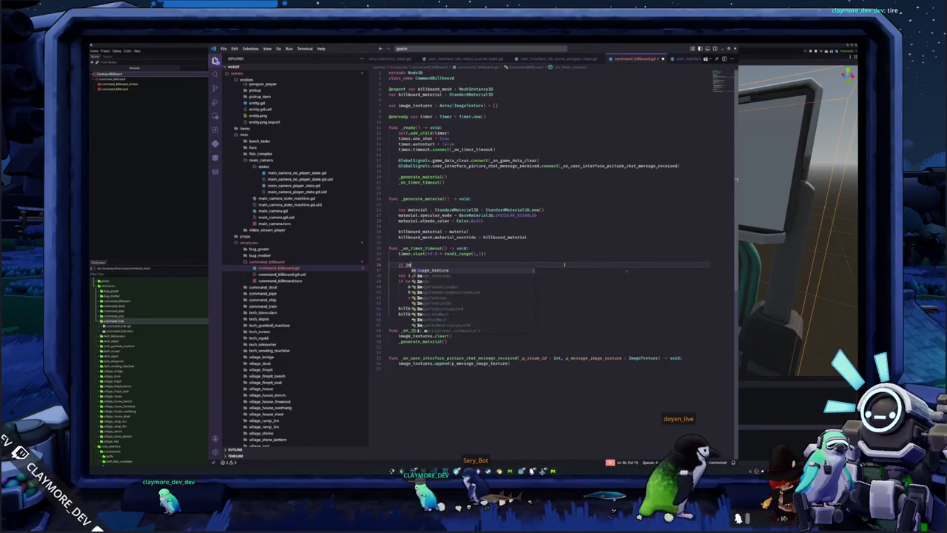
key("Tab")
type(".size() == 0")
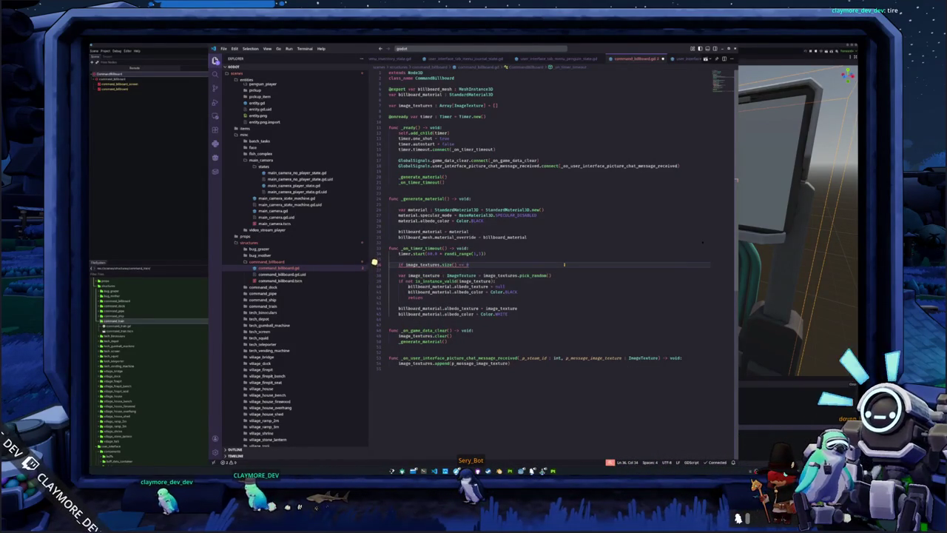
type(":")
key("Return")
type("return")
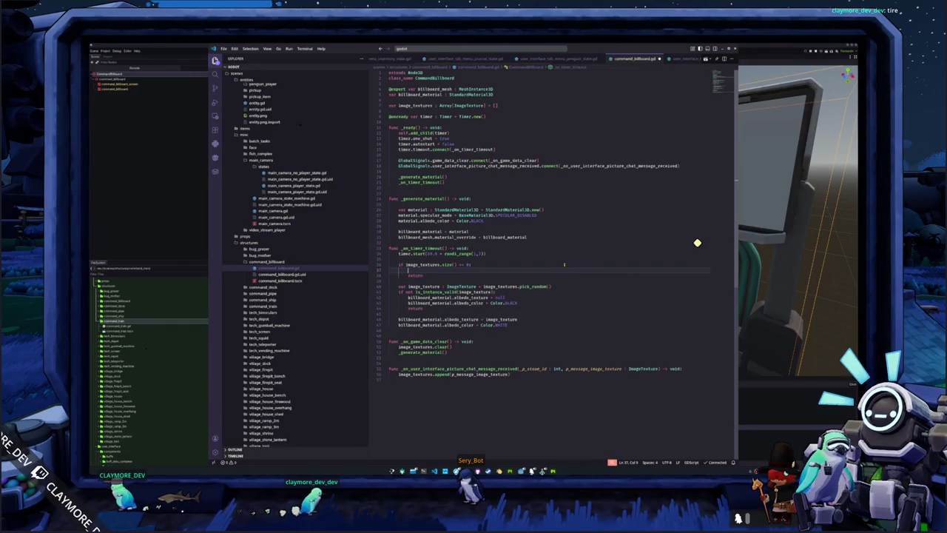
type("_clear_material(")
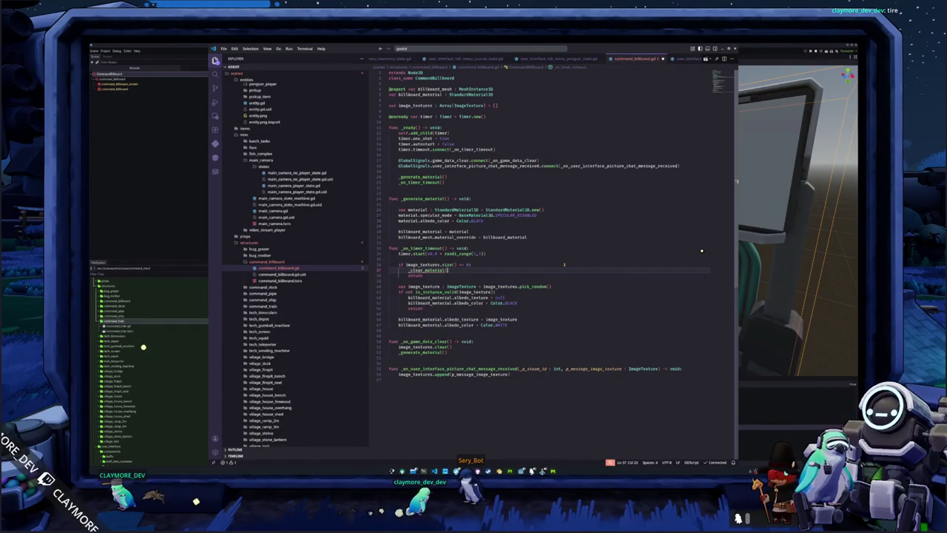
Step: Declare func _clear_material() -> void above the timer callback
key("alt+Up")
key("alt+Up")
key("alt+Up")
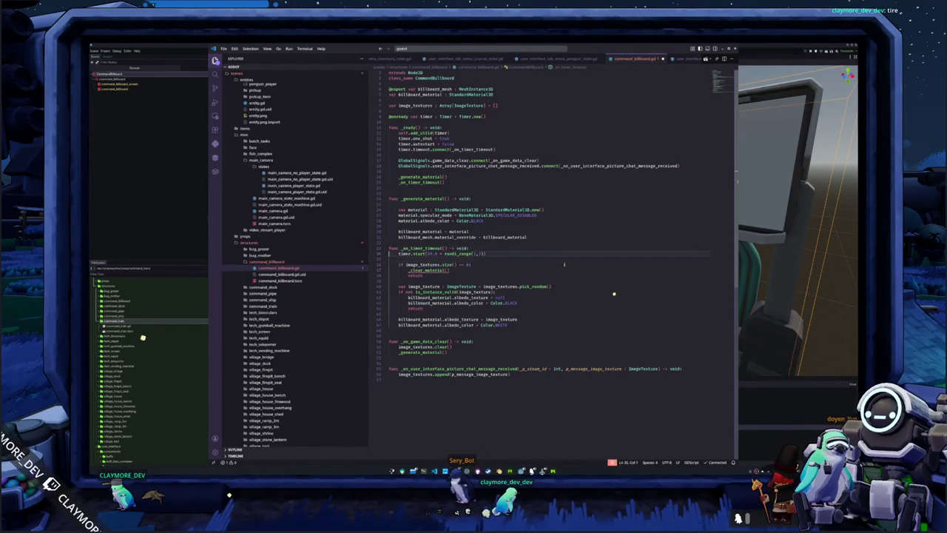
key("shift+Tab")
key("shift+Tab")
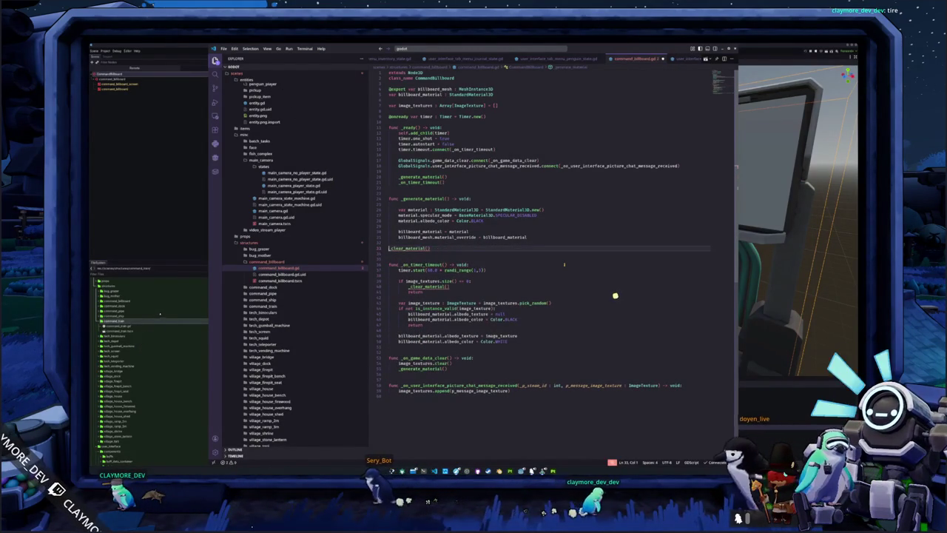
type("func")
key("End")
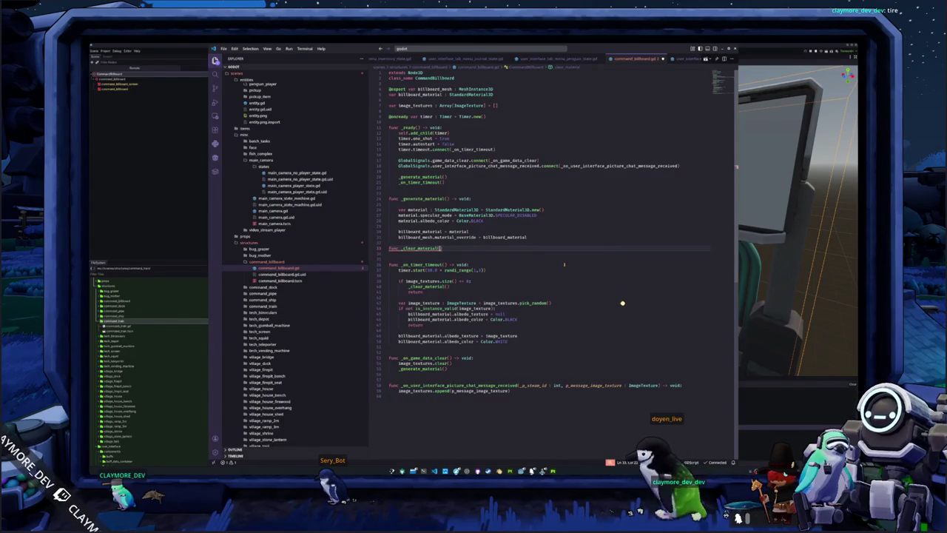
type("void:")
key("Return")
Step: Delete the null-texture and black-colour lines from the invalid-pick branch
key("Down")
key("Down")
key("Down")
key("Down")
key("Down")
key("Down")
key("shift+Down")
key("shift+Down")
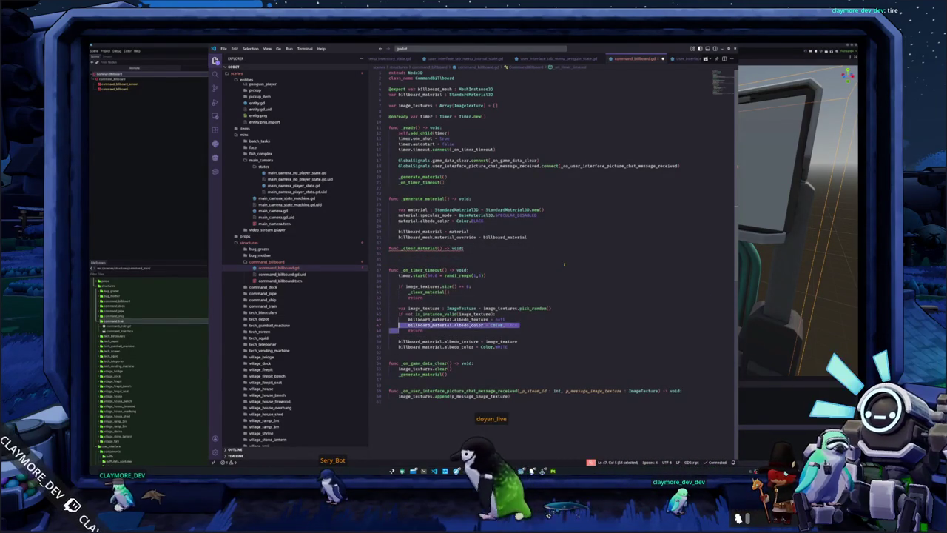
key("Delete")
key("Up")
key("Up")
key("Up")
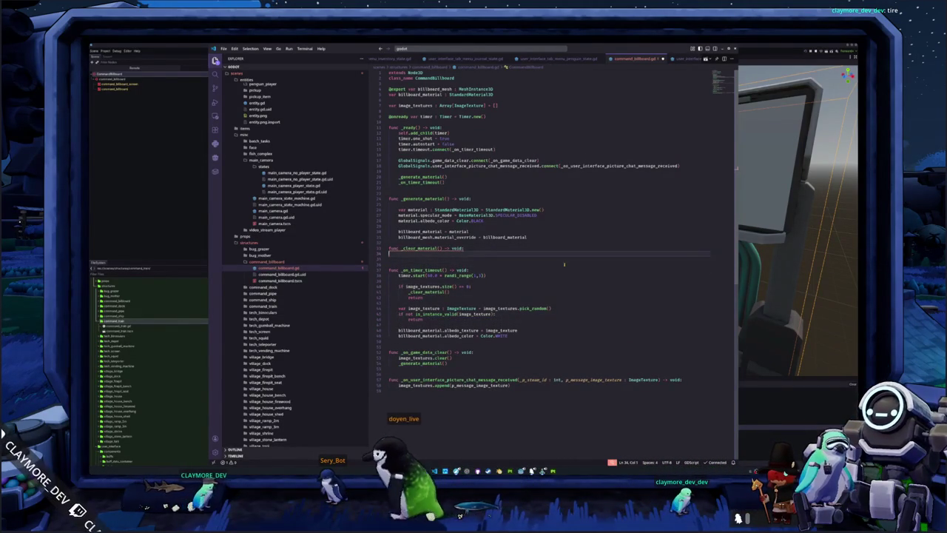
Step: Paste the albedo reset lines (null texture, black colour) into _clear_material and fix indentation
key("ctrl+v")
key("Delete")
key("Down")
key("Delete")
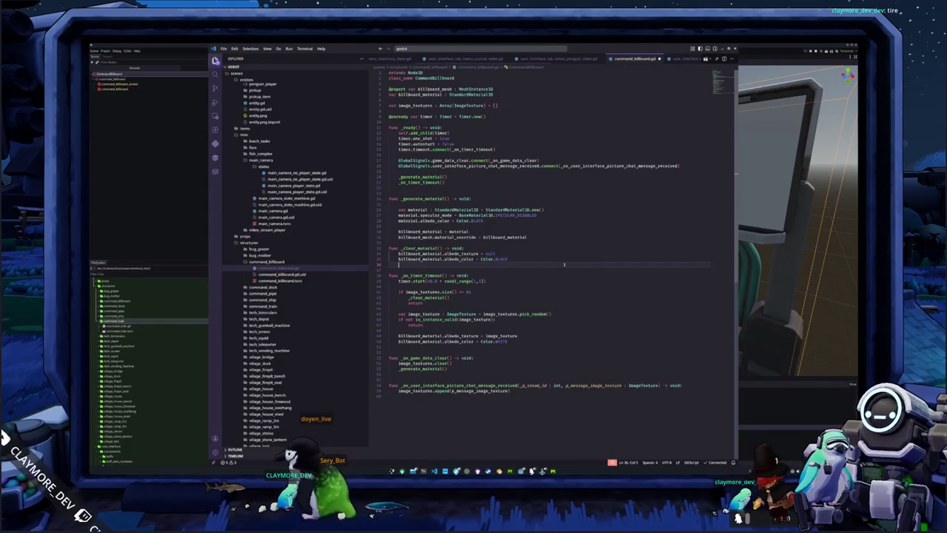
key("Down")
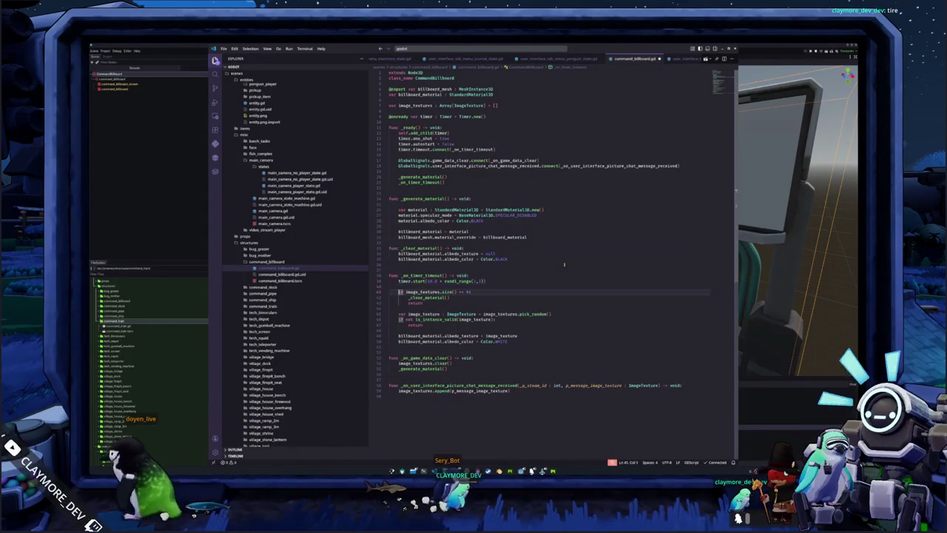
key("Down")
key("Down")
key("Down")
key("Down")
key("Down")
key("Down")
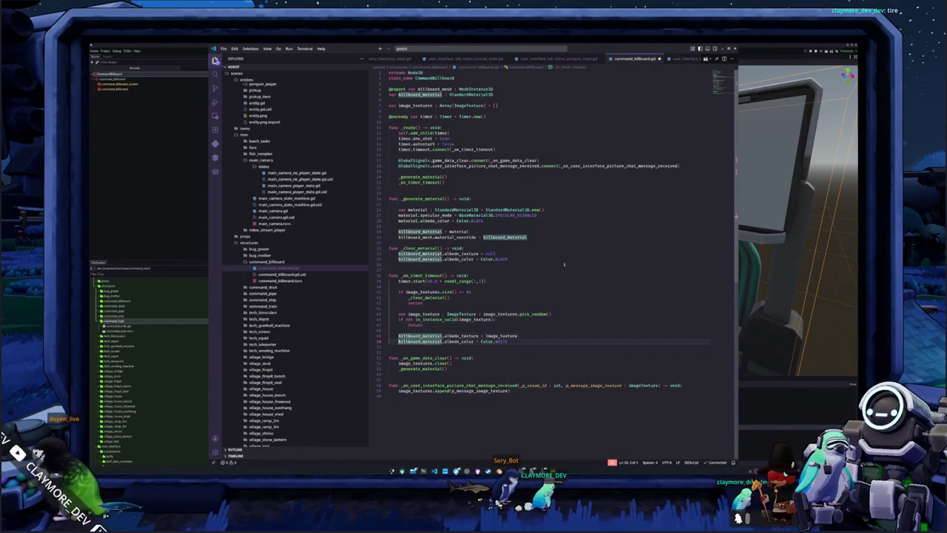
Step: Call _clear_material() on data clear and before the invalid-texture return, then run the game
key("shift+Down")
type("_clear_")
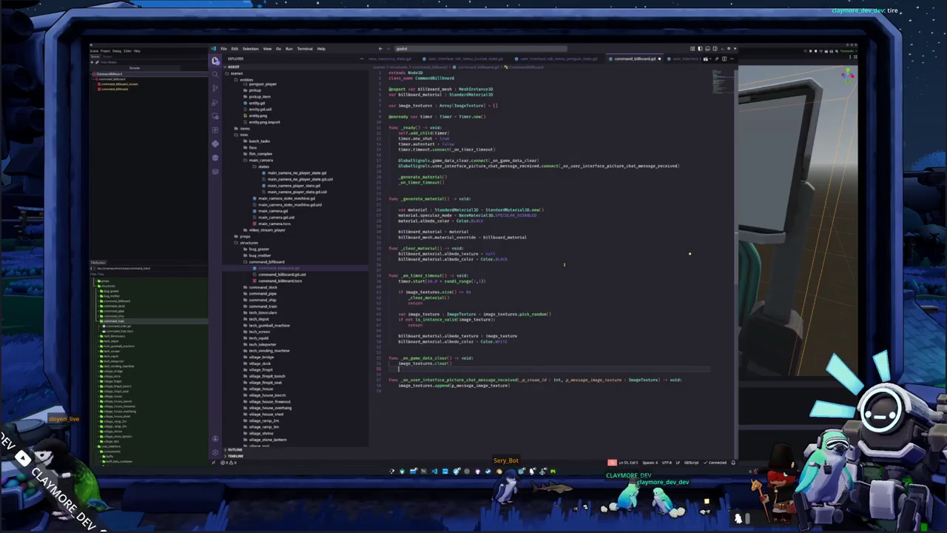
key("Return")
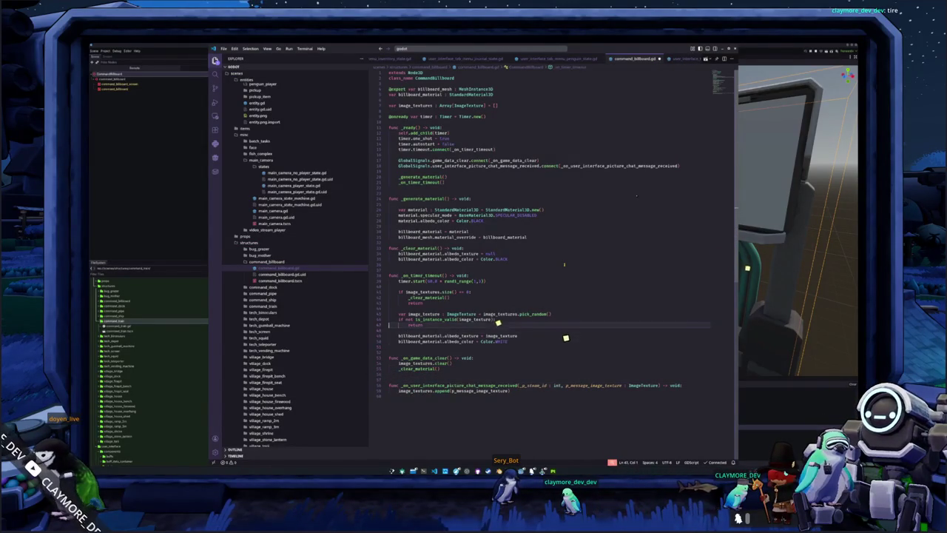
key("Return")
type("_clear_material(")
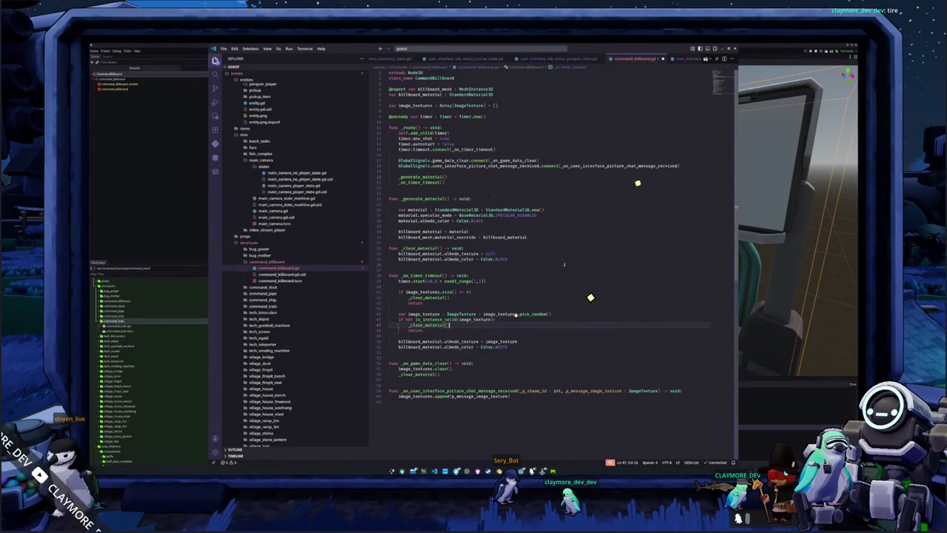
key("Return")
key("Return")
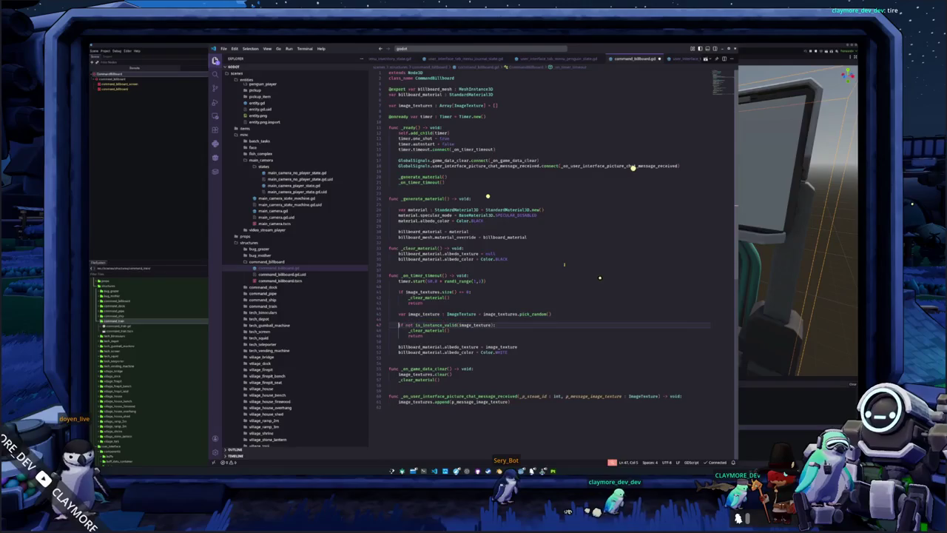
key("Down")
key("Down")
key("Down")
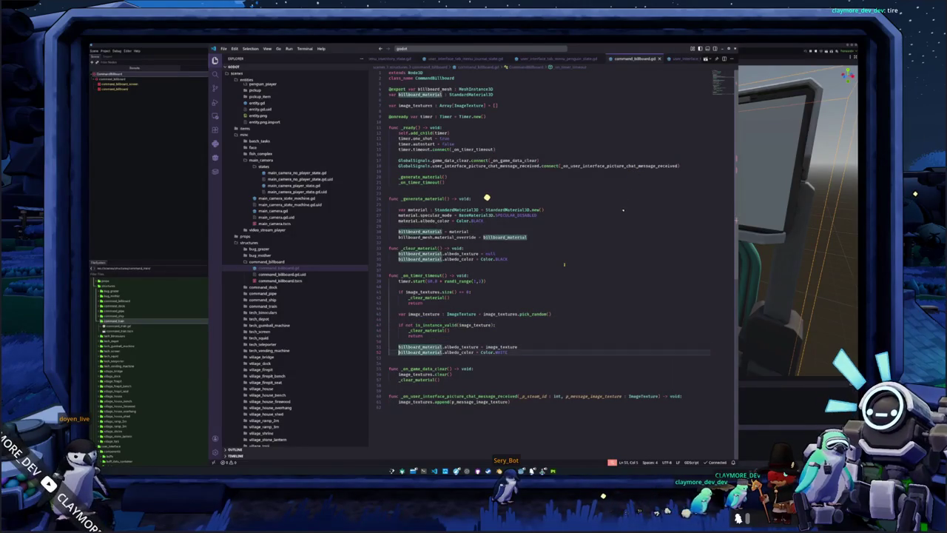
key("F5")
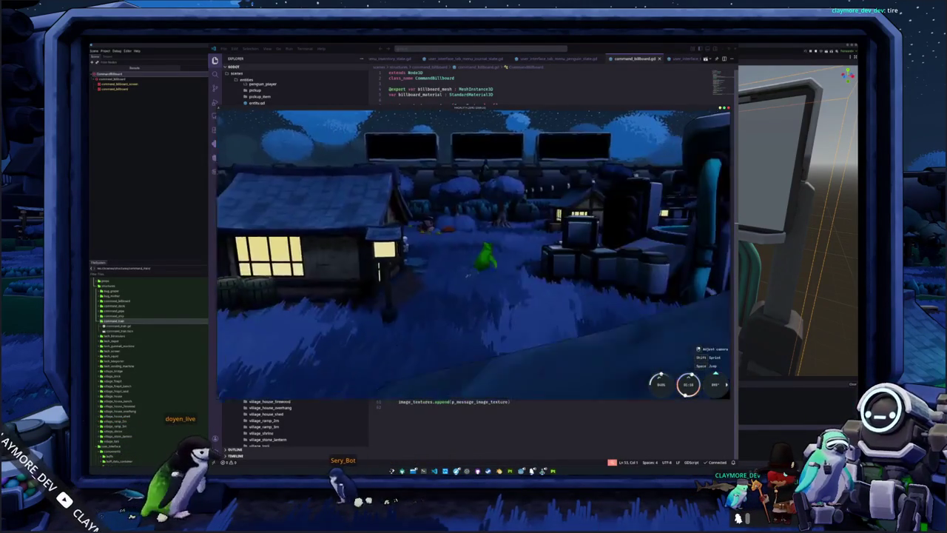
Step: In the running game, open Picture Chat, scribble on the canvas and send it
key("i")
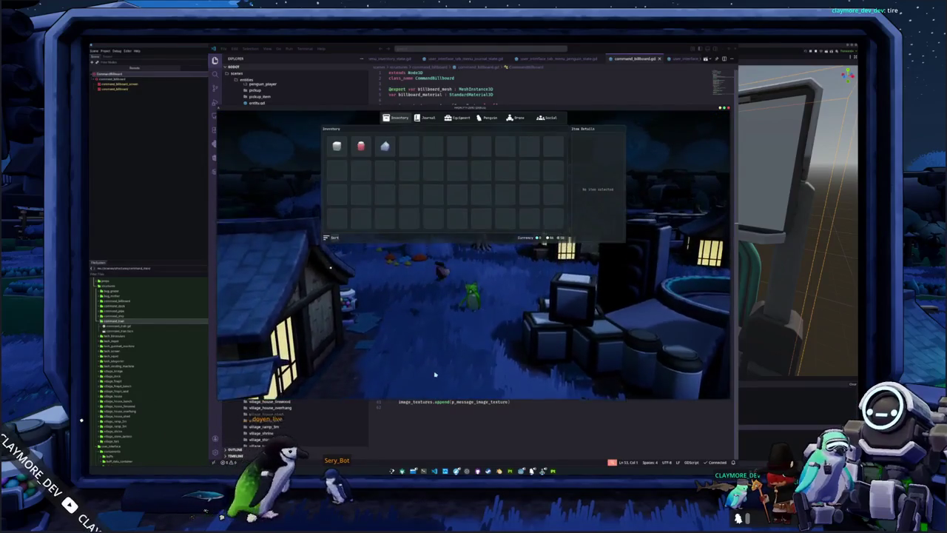
key("i")
left_click(313, 391)
mouse_move(422, 264)
left_mouse_down()
mouse_move(567, 239)
mouse_move(429, 264)
left_mouse_up()
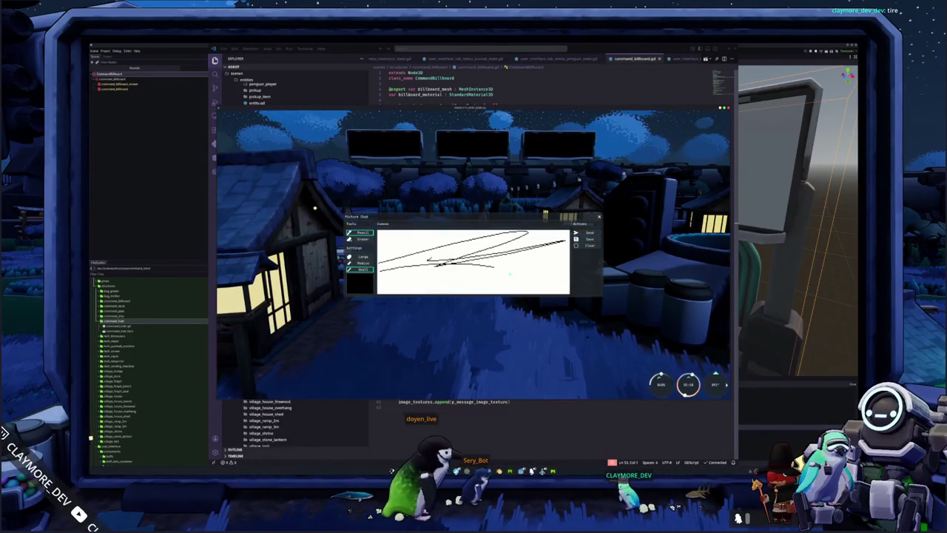
left_click(582, 233)
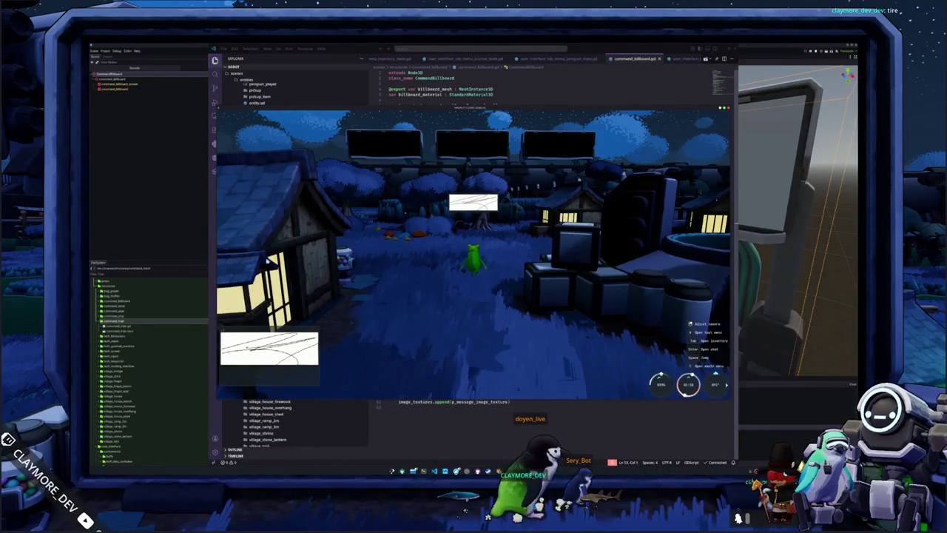
Step: In the Remote tree, expand Main and the CommandBillboard nodes and inspect two billboards' Timers
left_click(152, 172)
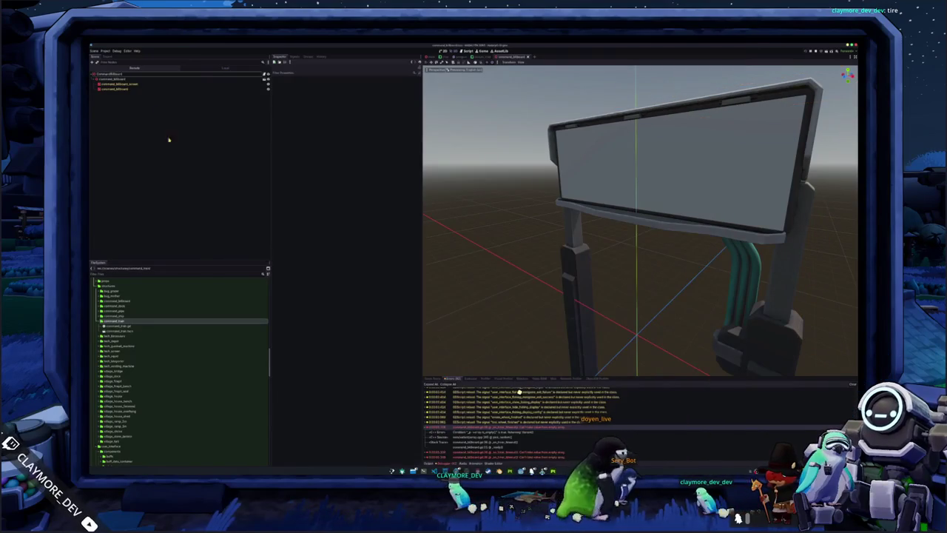
left_click(147, 69)
left_click(93, 135)
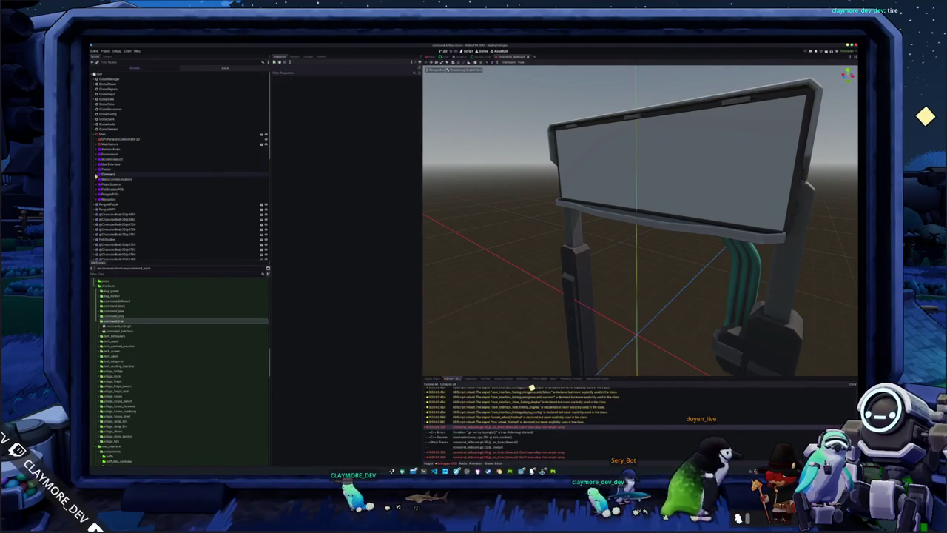
left_click(96, 174)
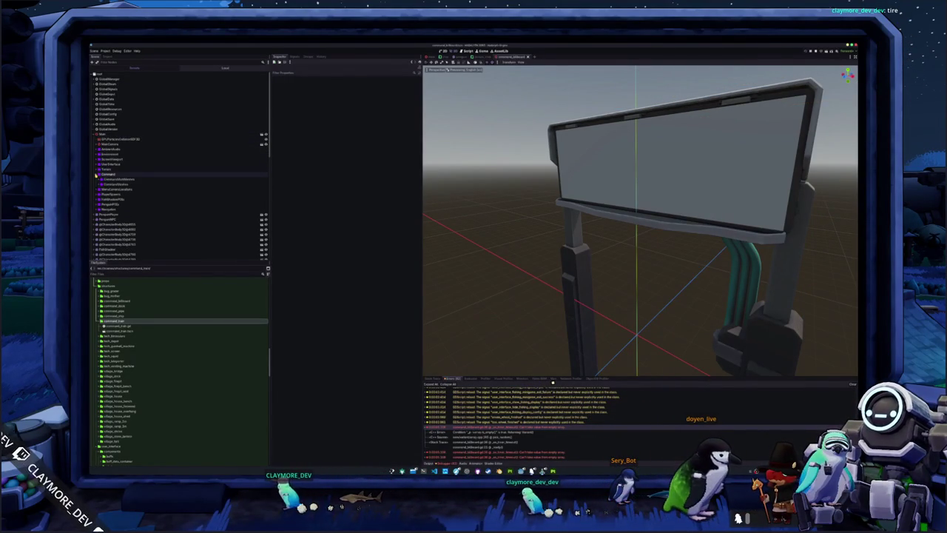
left_click(98, 184)
left_click(98, 205)
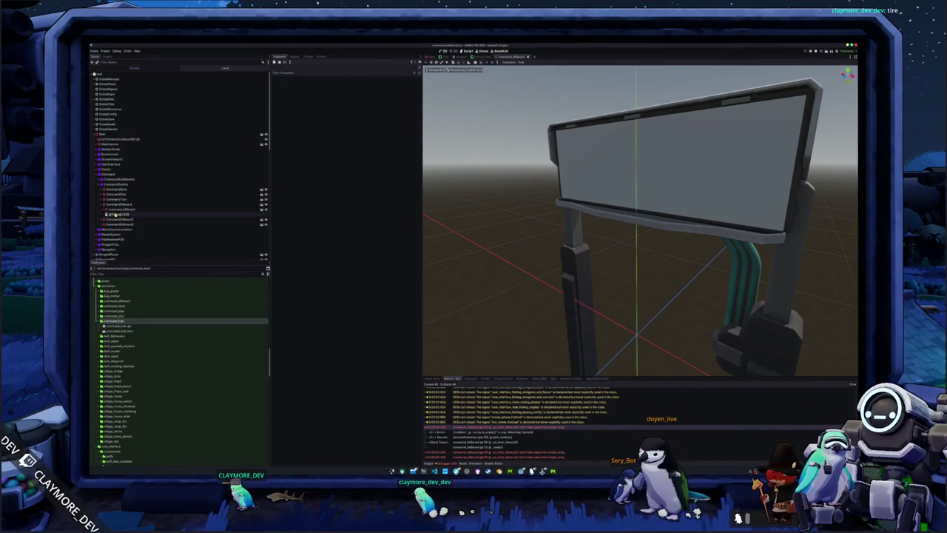
left_click(117, 214)
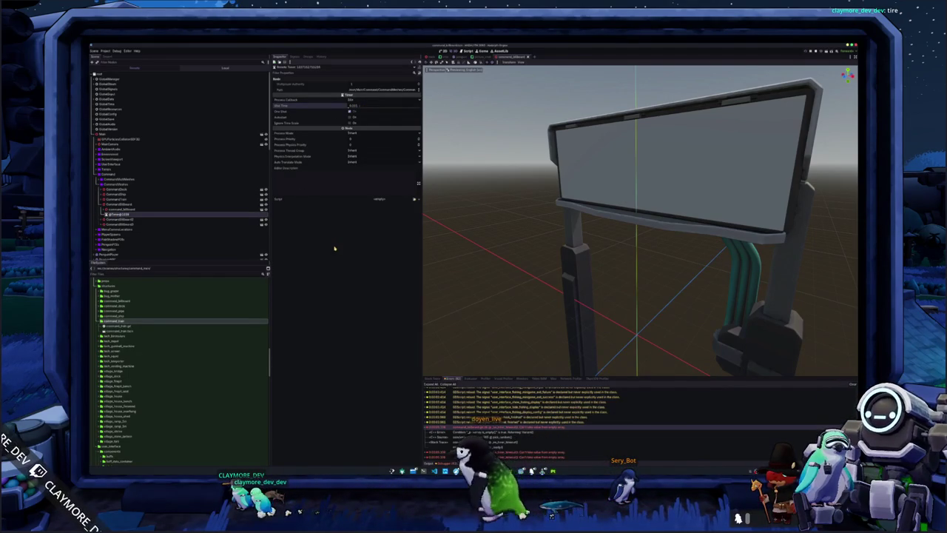
key("alt+Tab")
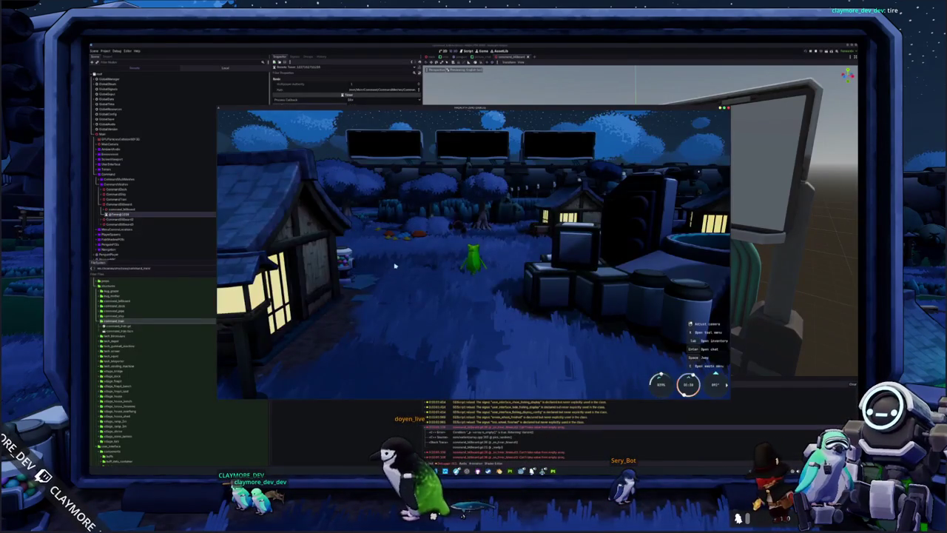
key("alt+Tab")
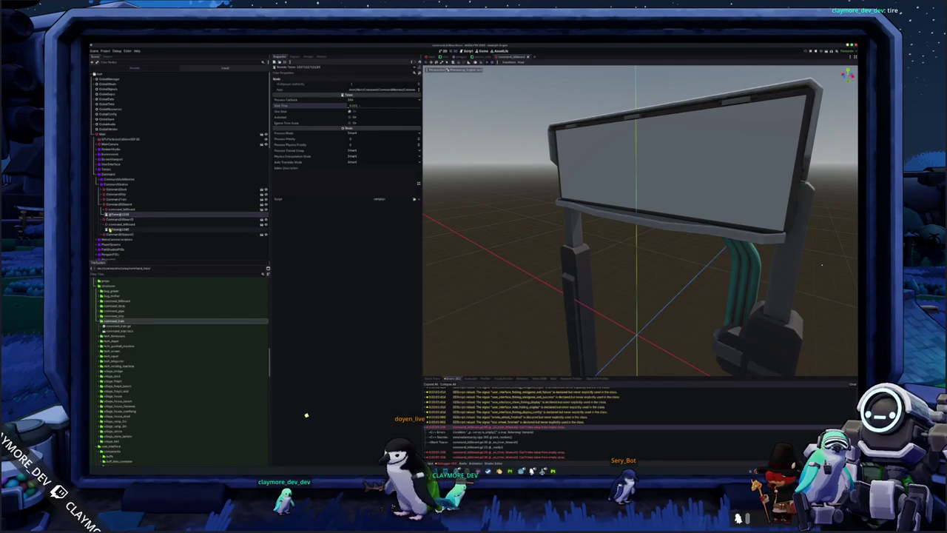
left_click(109, 230)
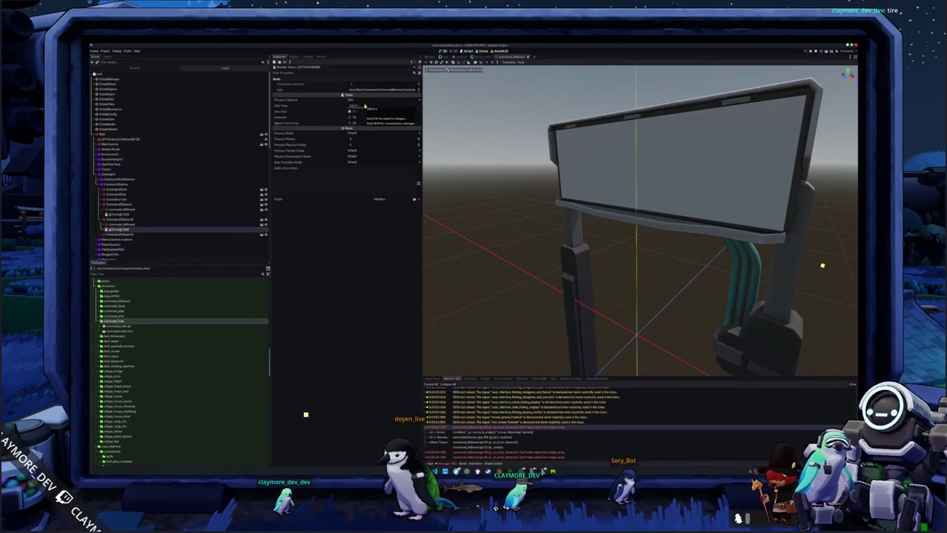
key("alt+Tab")
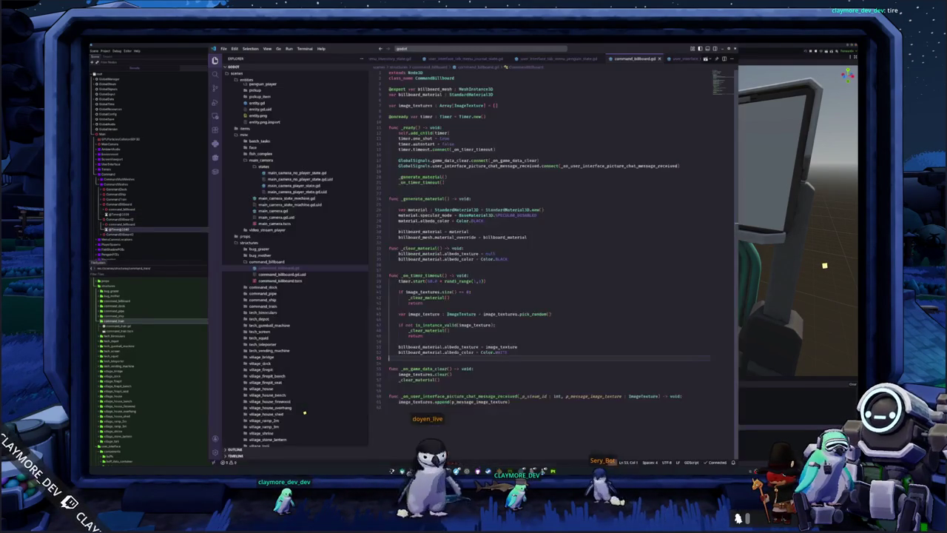
Step: Check the documentation for the timer.start call in command_billboard.gd
left_click(390, 283)
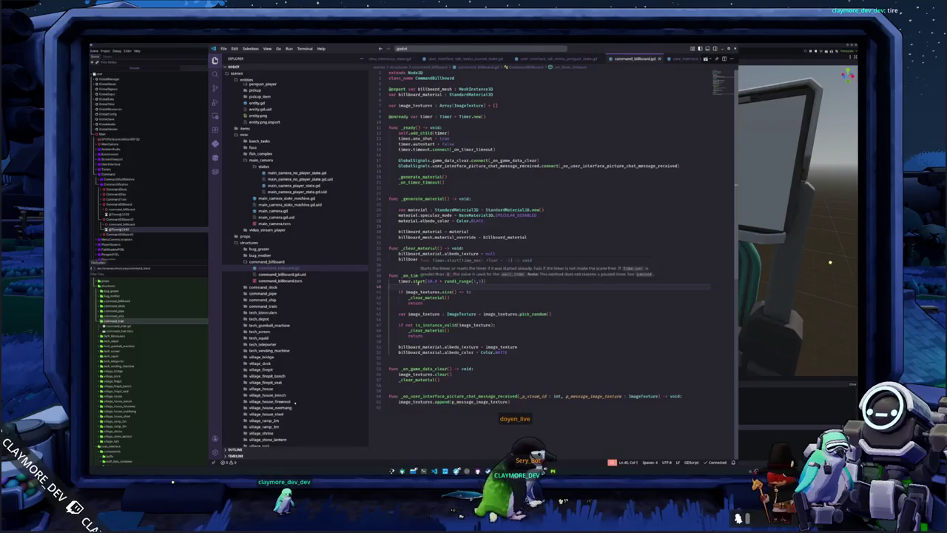
double_click(418, 282)
mouse_move(419, 281)
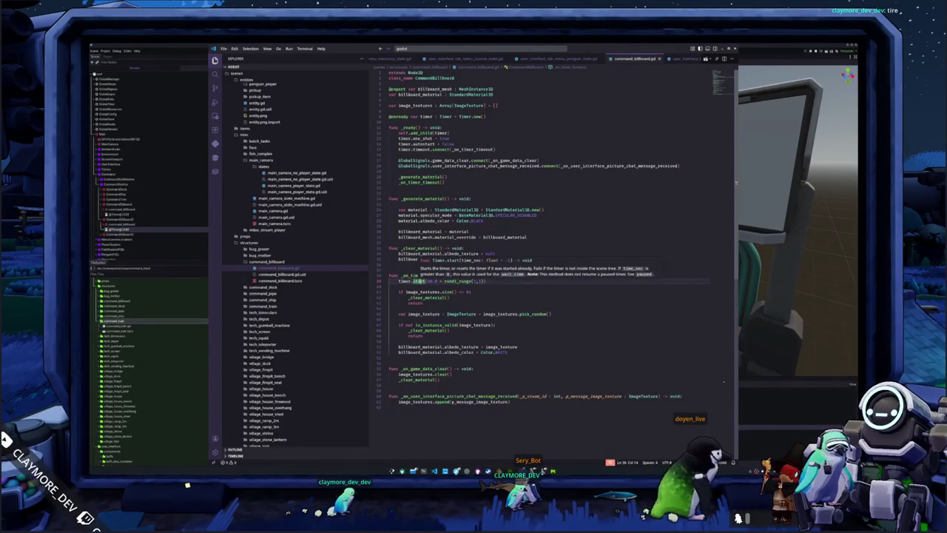
left_click(411, 287)
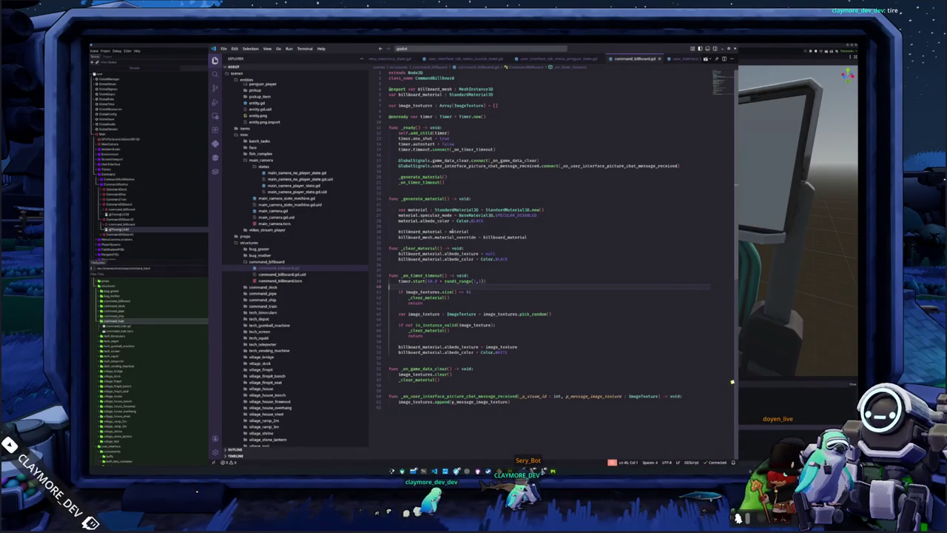
Step: Highlight all uses of _on_timer_timeout, then return to the Godot editor
left_click(458, 133)
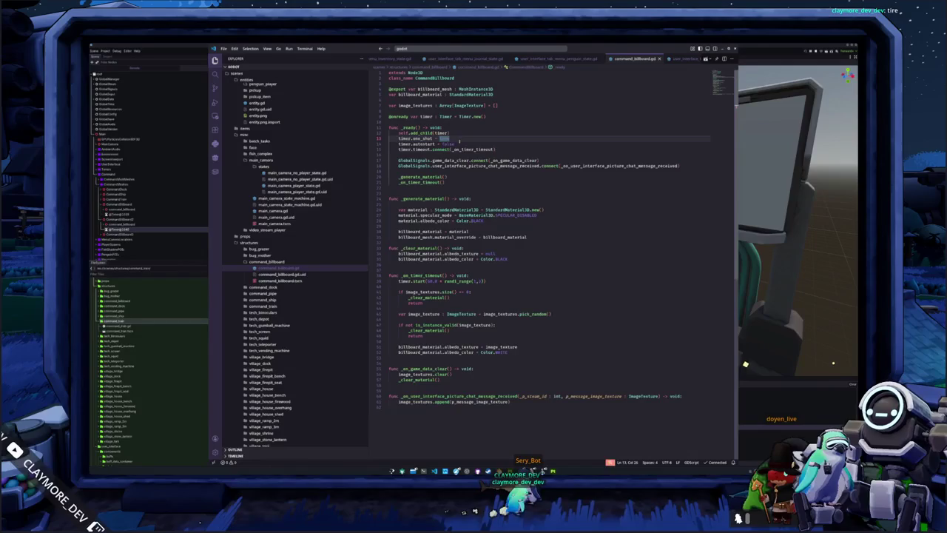
left_click(442, 154)
double_click(421, 182)
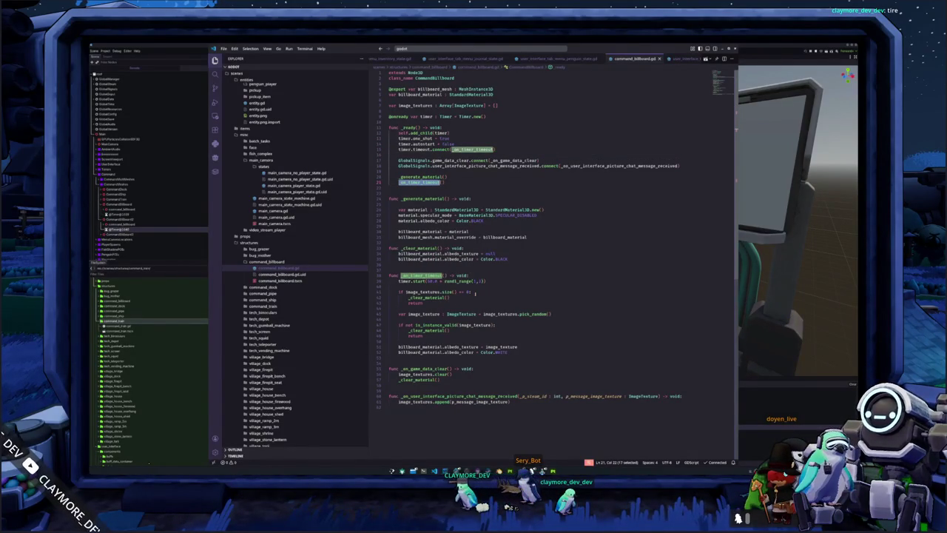
left_click(400, 320)
left_click(408, 358)
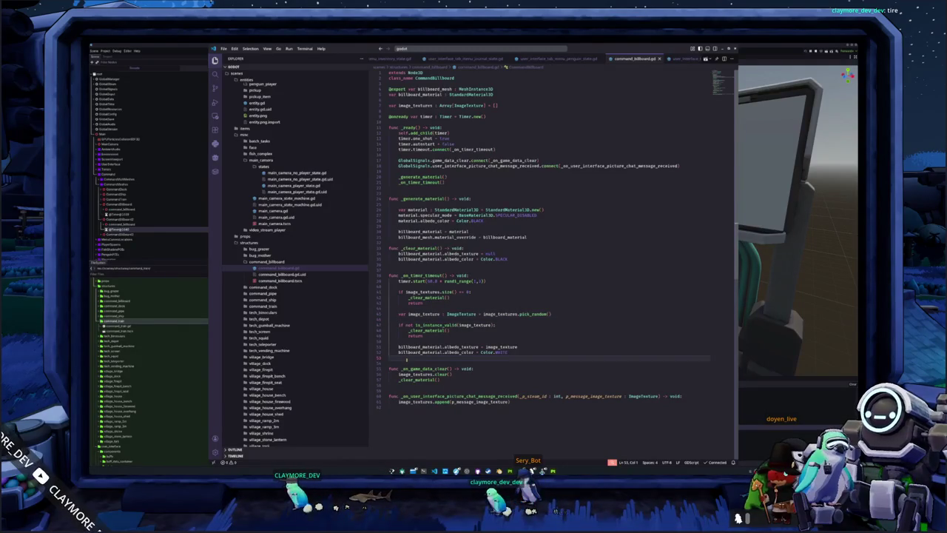
key("alt+Tab")
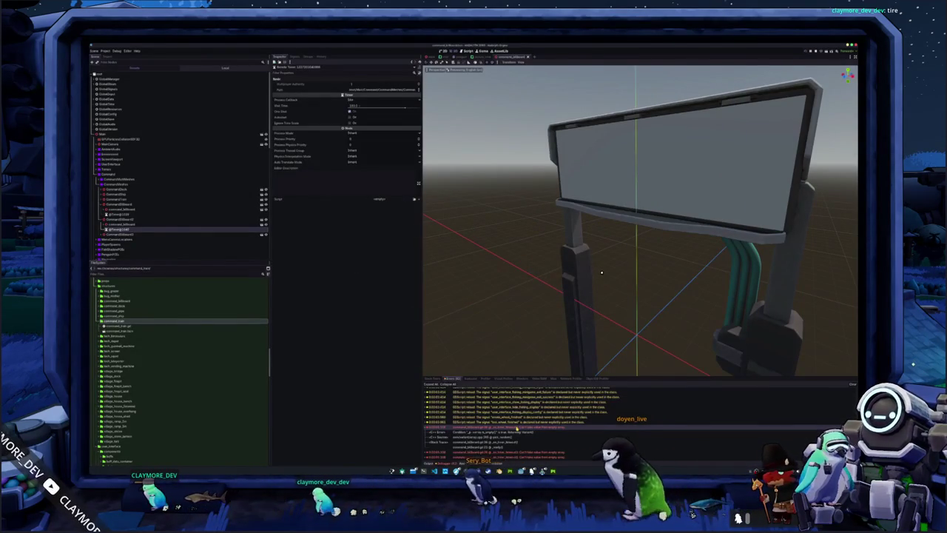
Step: Launch the game, start playing, and send a Picture Chat drawing
key("F5")
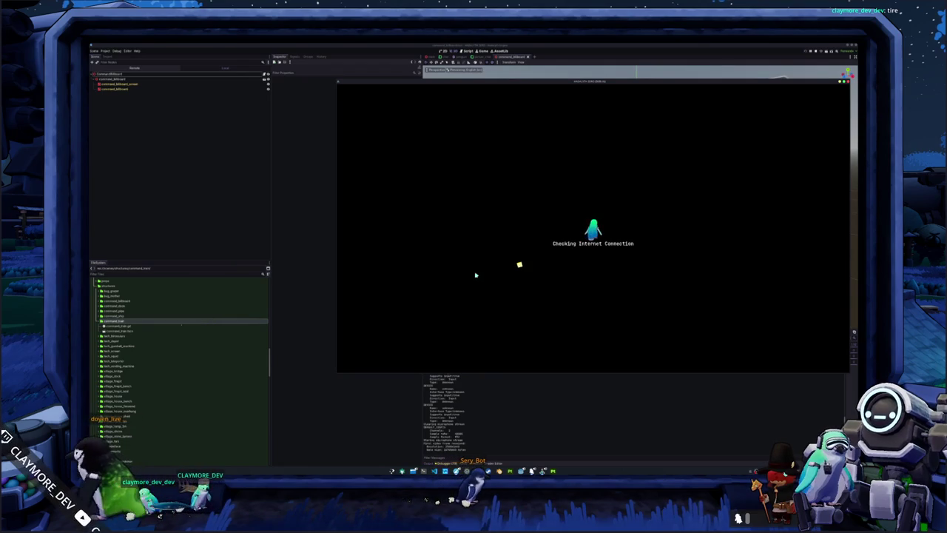
left_click(572, 245)
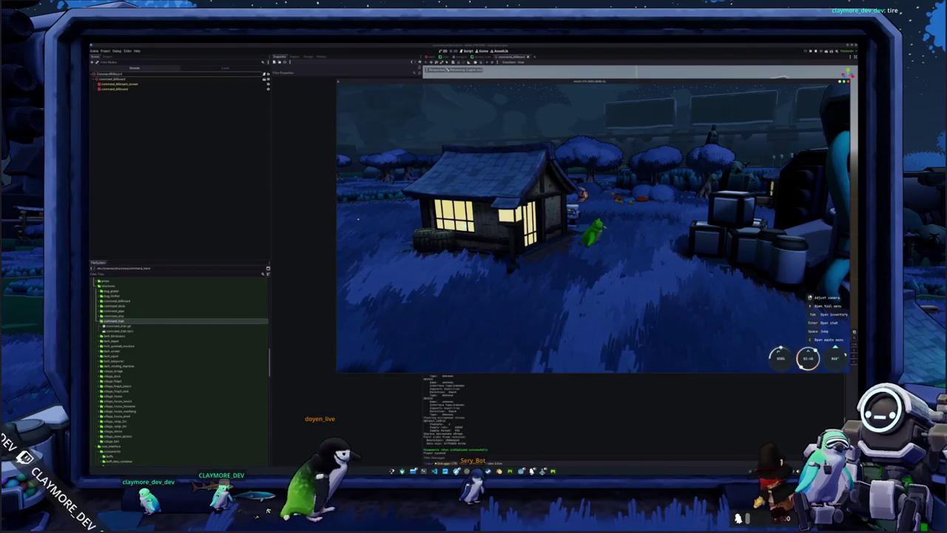
key("Return")
left_click(435, 365)
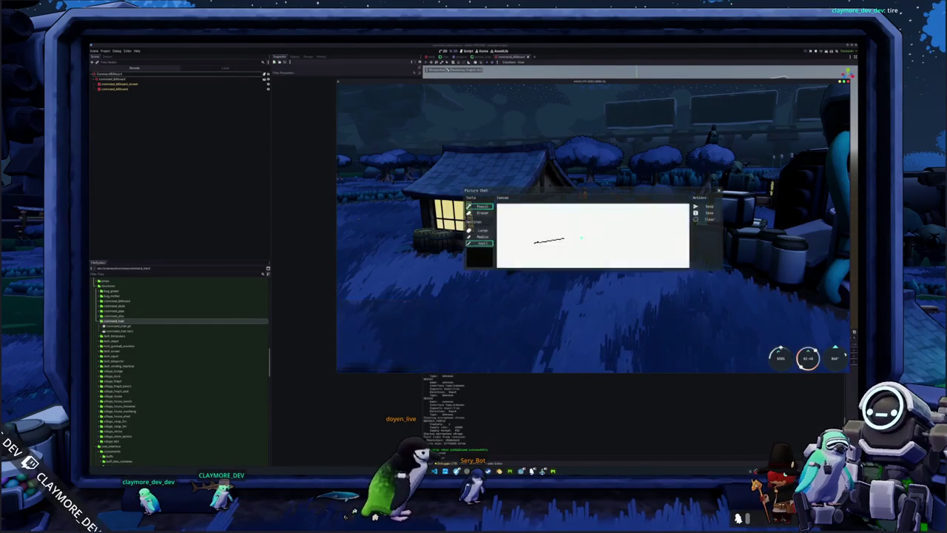
left_click(706, 207)
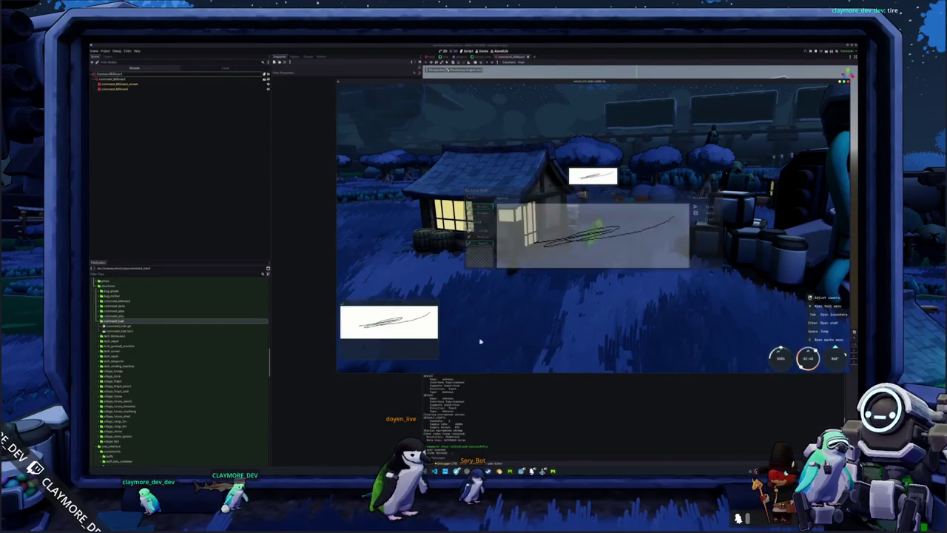
Step: Select CommandBillboard in the Remote tree and expand Image Textures element 0
key("F8")
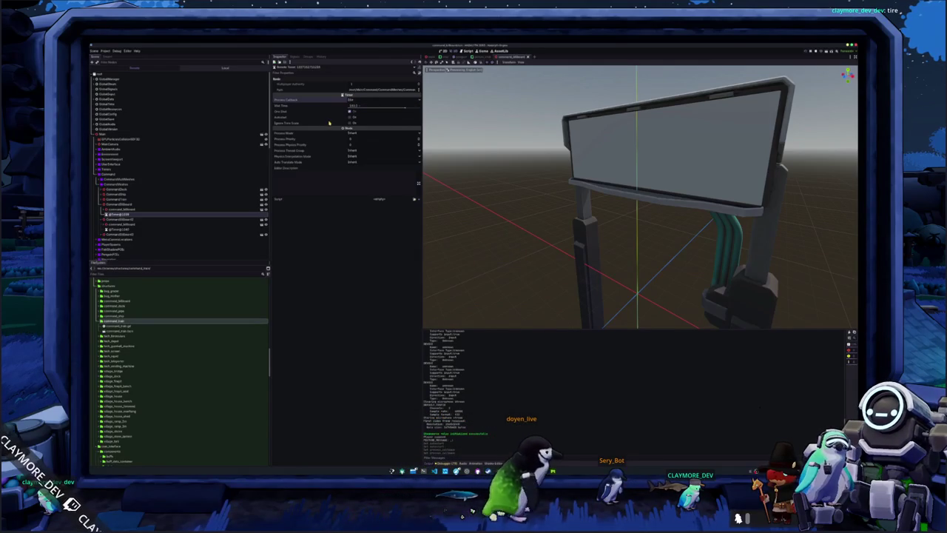
left_click(127, 205)
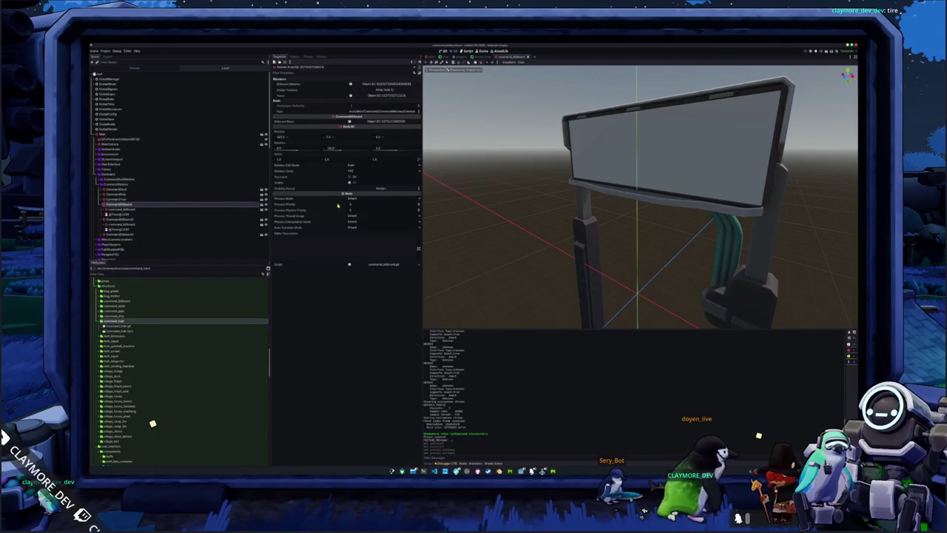
left_click(396, 90)
left_click(382, 102)
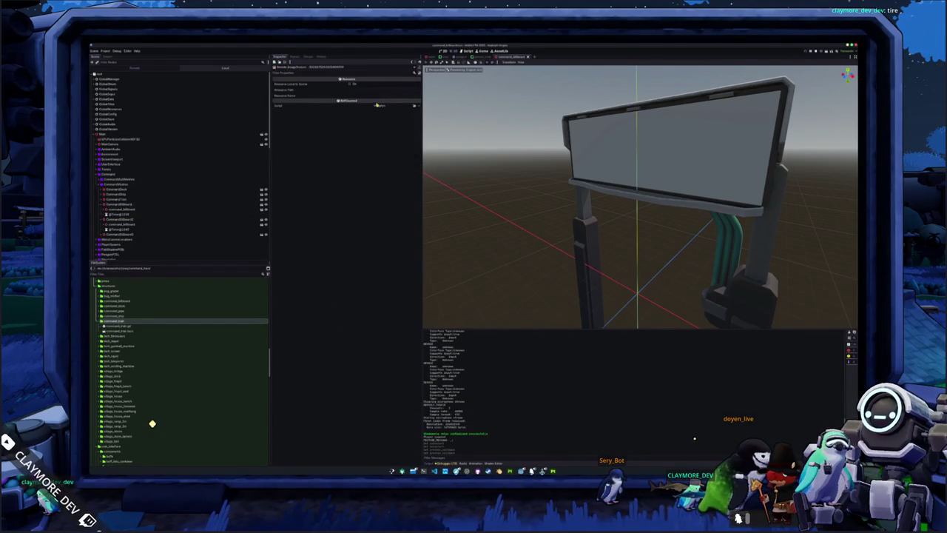
key("alt+Tab")
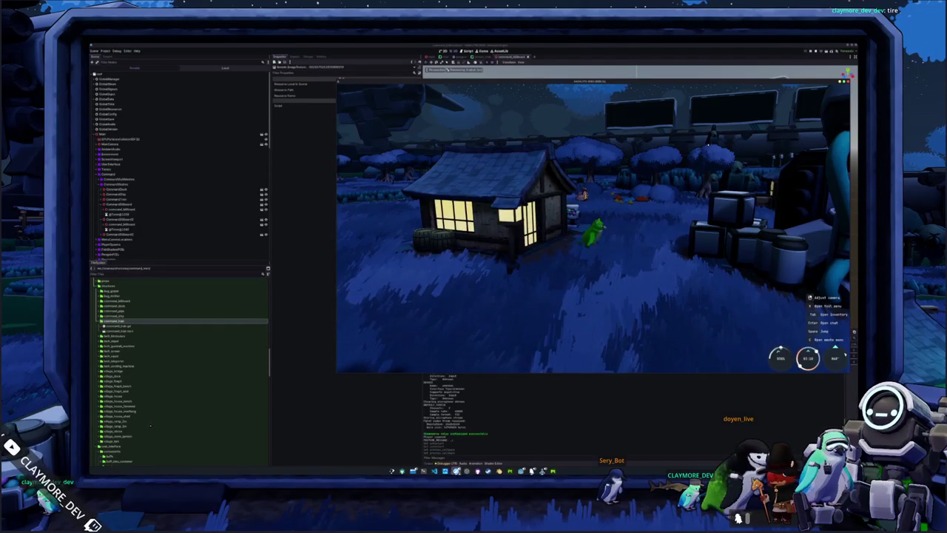
left_click(435, 471)
mouse_move(418, 281)
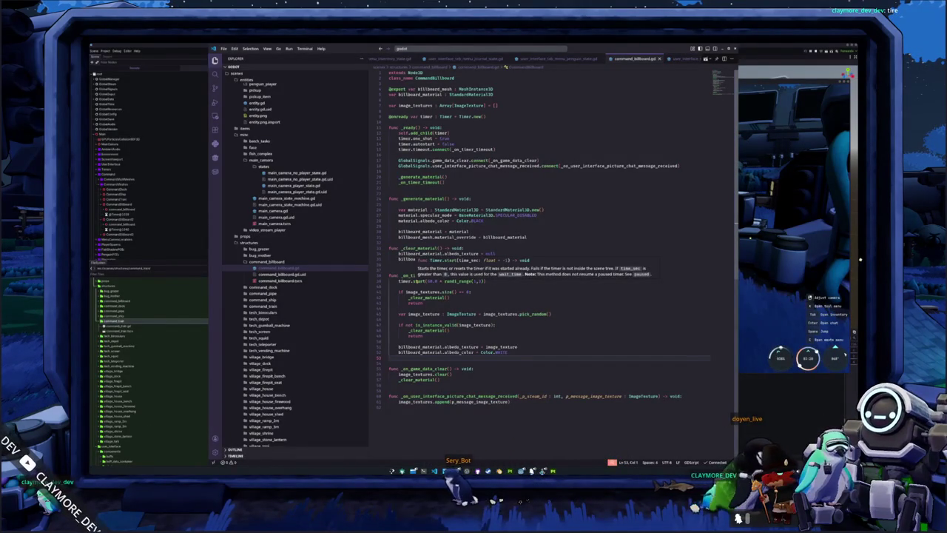
Step: Add a timer.start call to the picture-chat handler after the image append
double_click(418, 281)
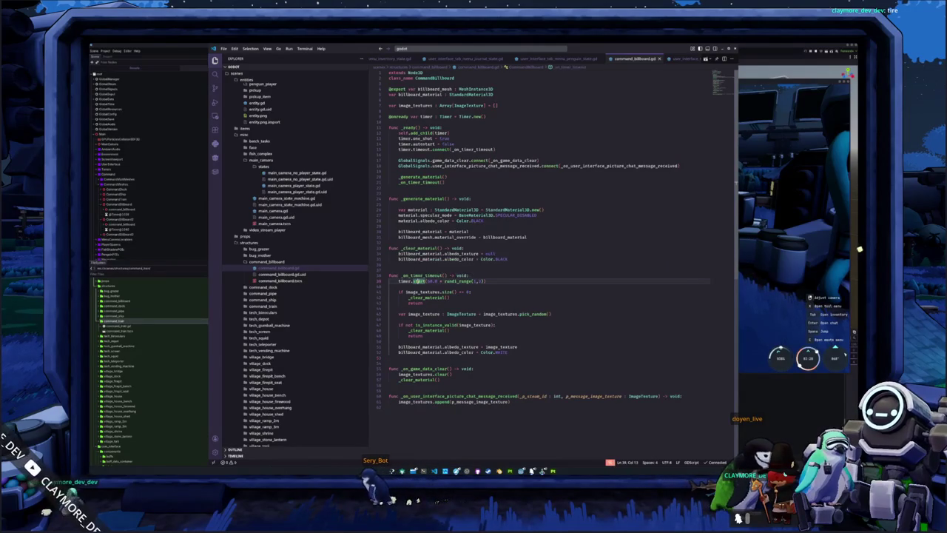
double_click(431, 281)
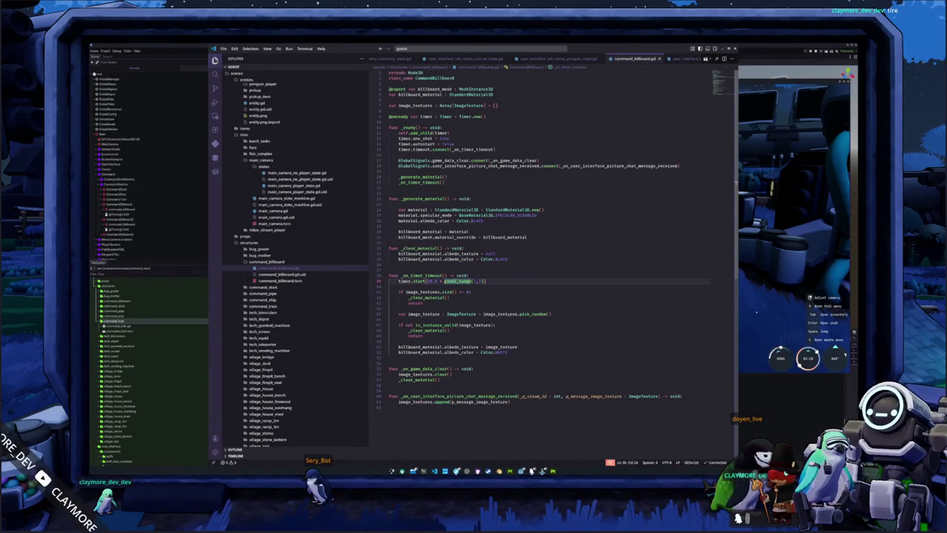
type("float(")
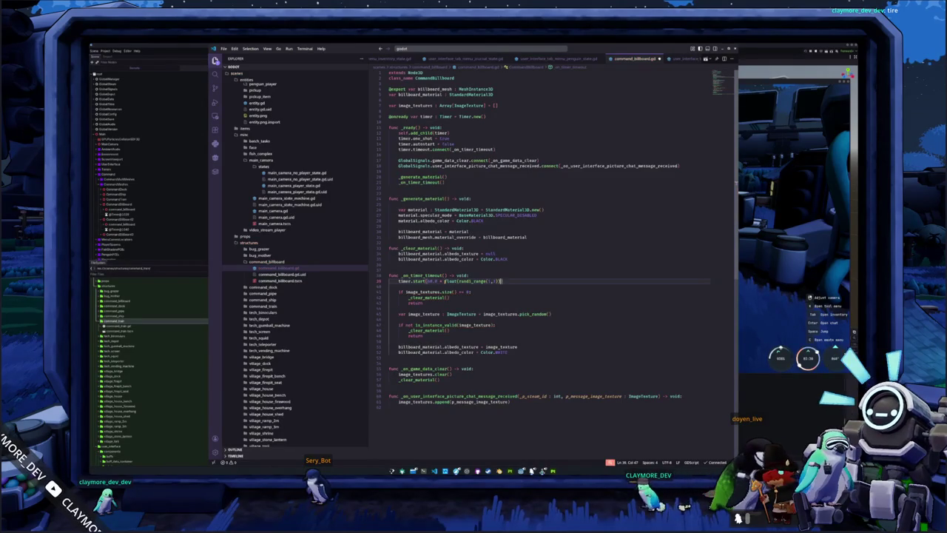
key("shift+Up")
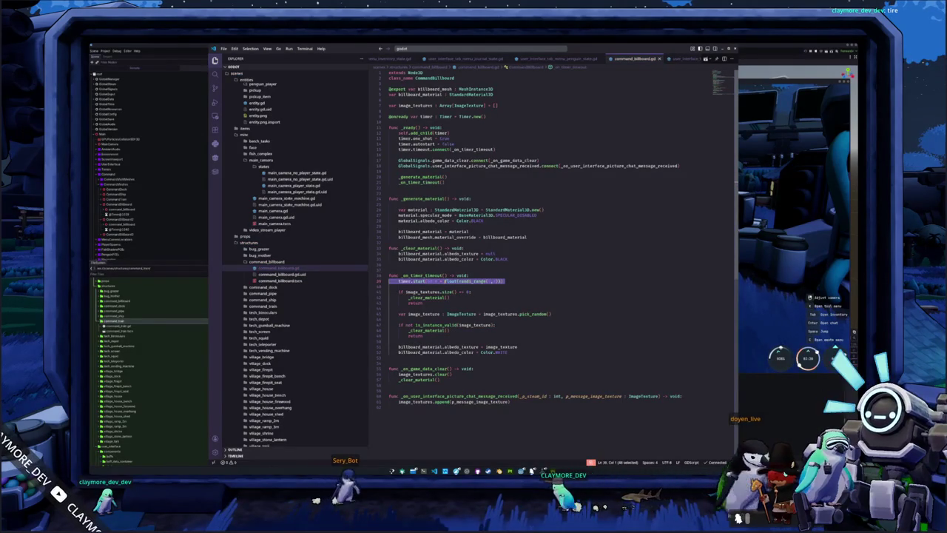
key("Down")
key("Down")
key("Down")
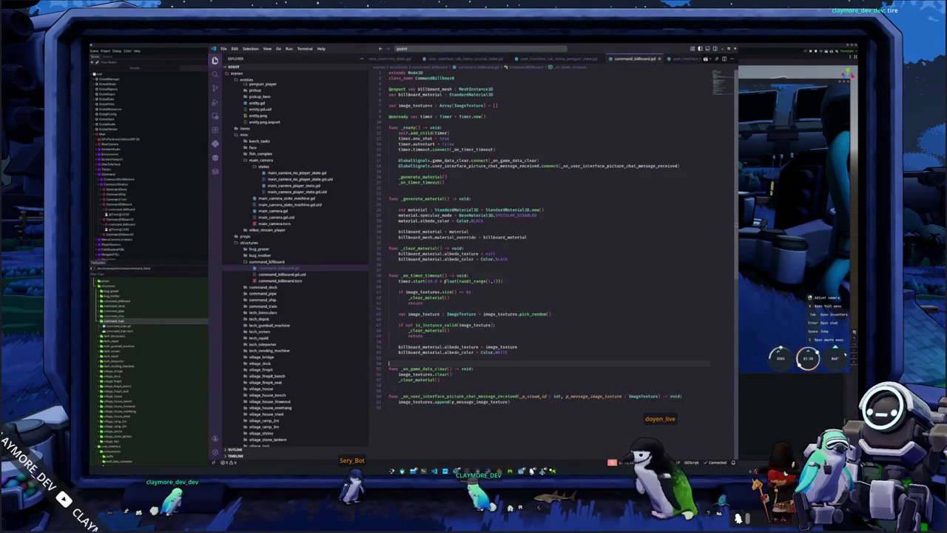
key("ctrl+v")
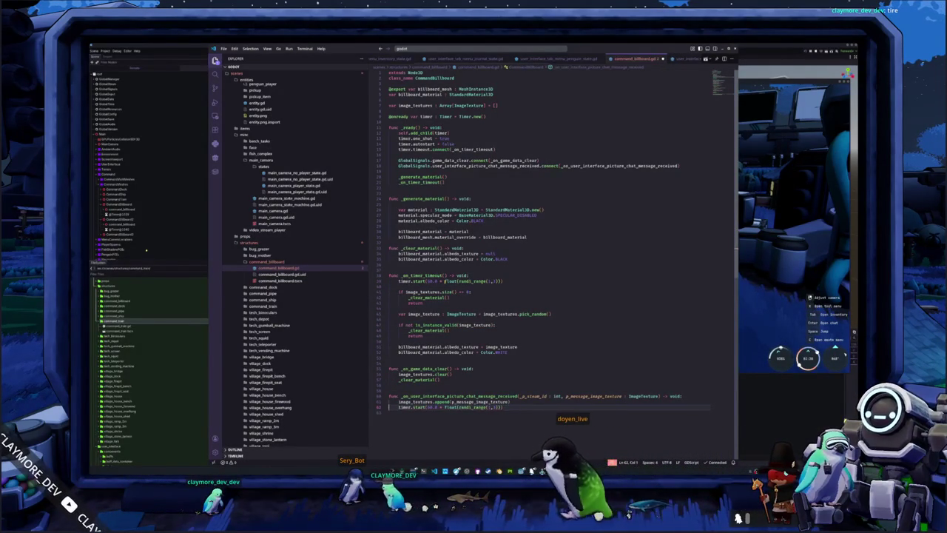
Step: Replace the random delay in the line 62 timer.start call with 1.0
key("Up")
key("End")
key("ctrl+Left")
key("ctrl+Left")
key("ctrl+Left")
key("shift+ctrl+Right")
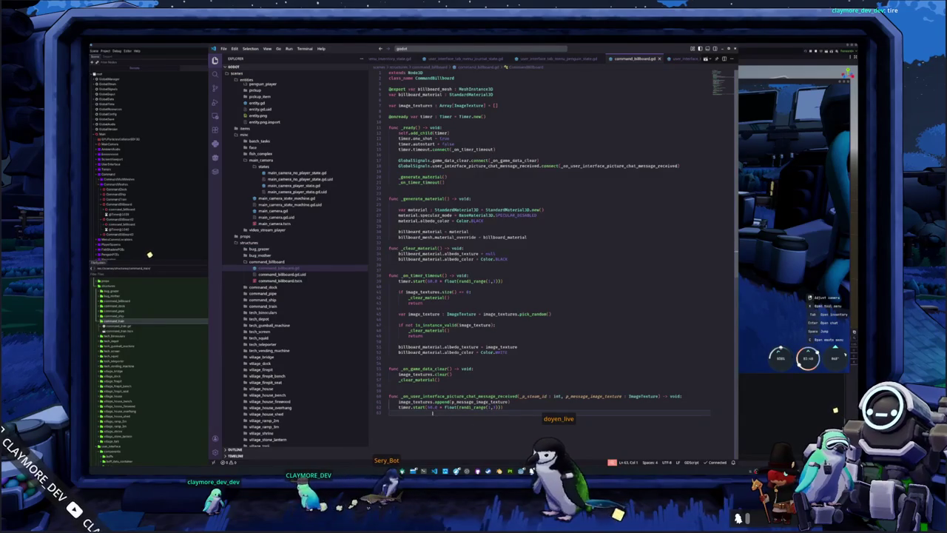
key("shift+End")
key("shift+Left")
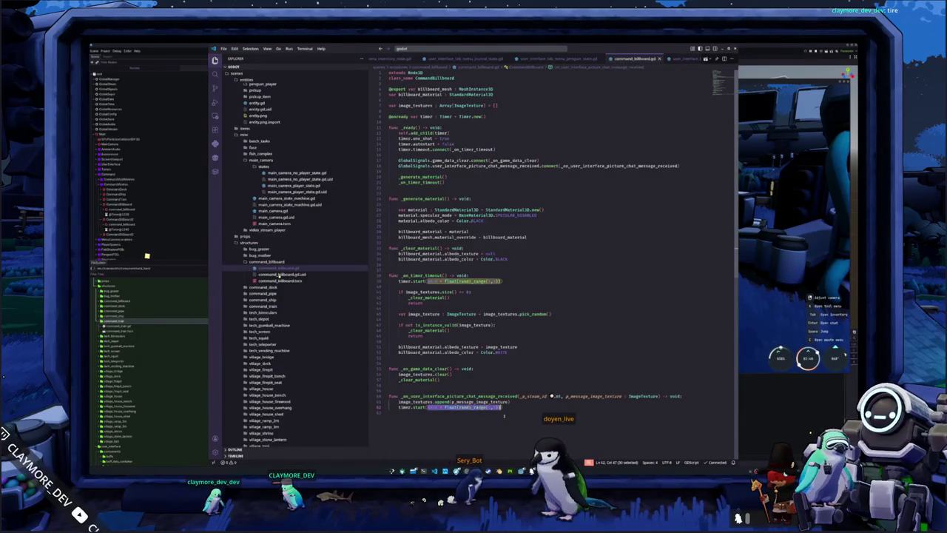
type("1.0")
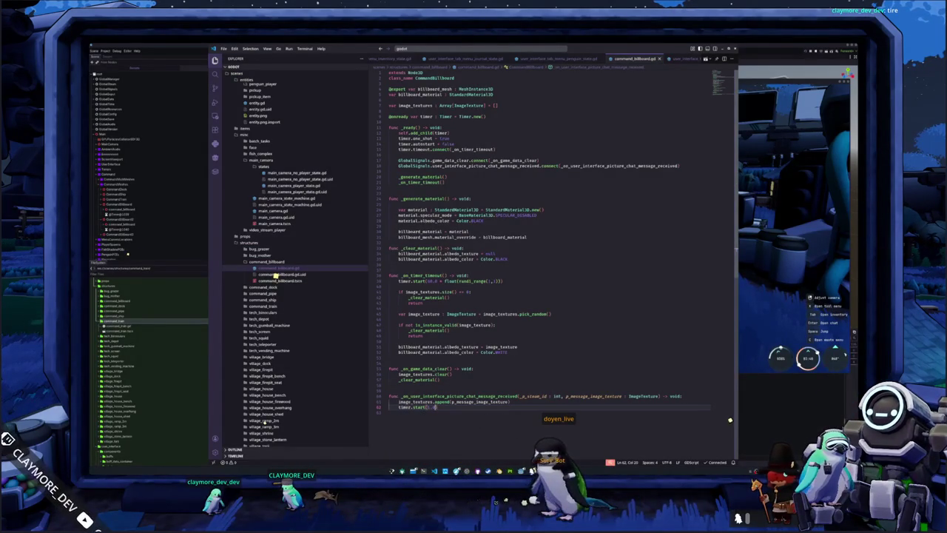
key("alt+Tab")
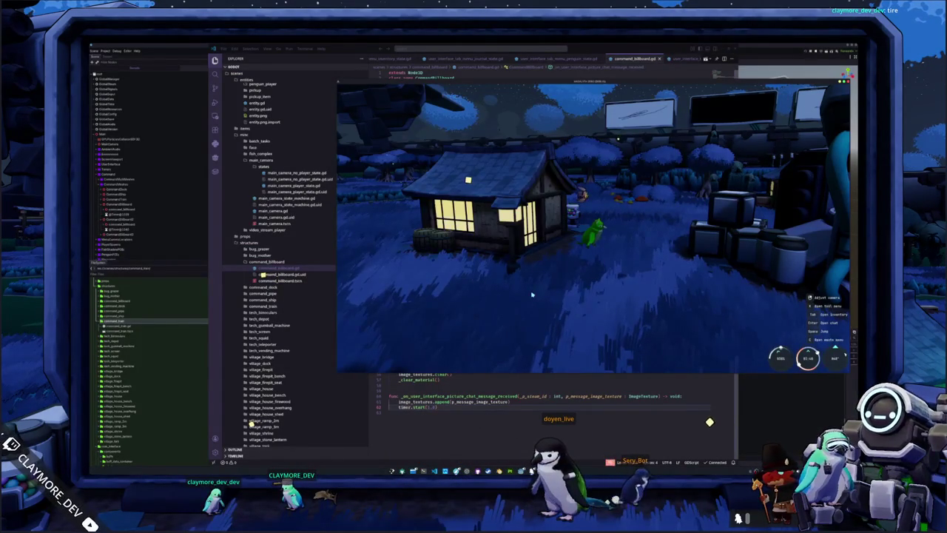
Step: Scribble a drawing in Picture Chat and send it to the billboards
key("Return")
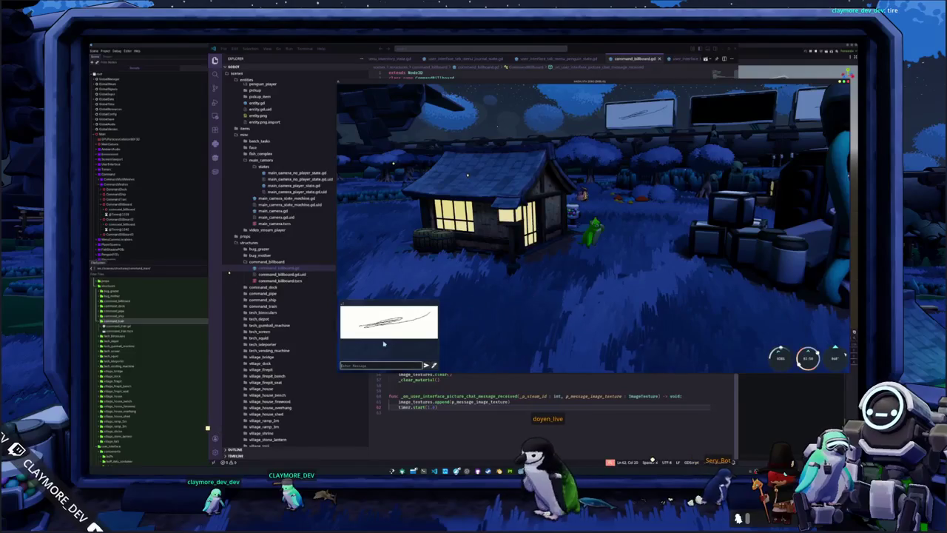
left_click(433, 365)
mouse_move(532, 230)
left_mouse_down()
mouse_move(581, 223)
mouse_move(659, 252)
mouse_move(518, 244)
mouse_move(677, 237)
mouse_move(562, 244)
left_mouse_up()
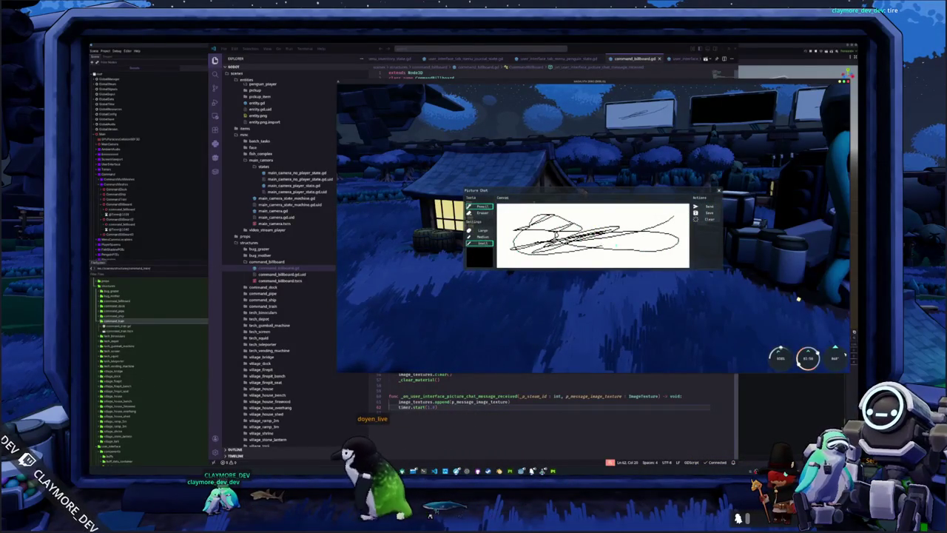
left_click(702, 208)
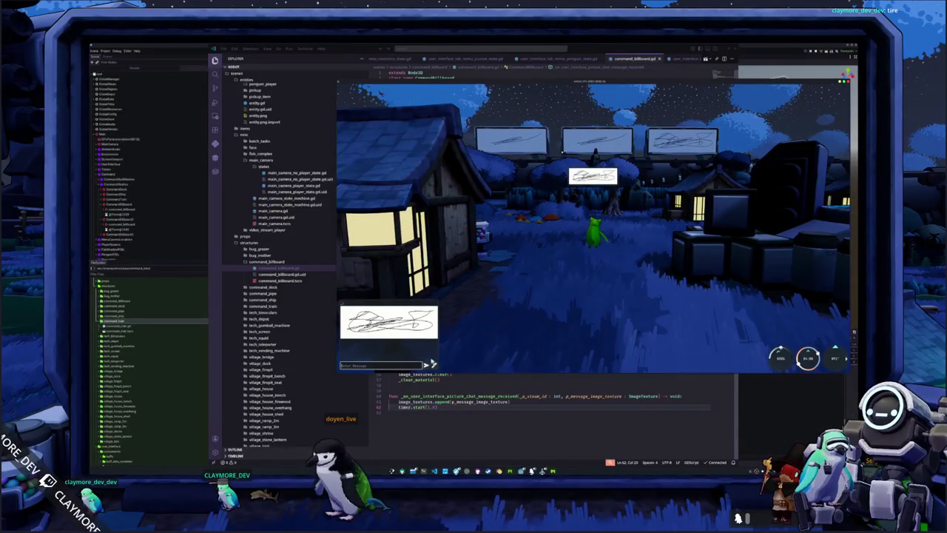
Step: Clear the canvas, switch the brush to red and send a red-circles drawing
key("p")
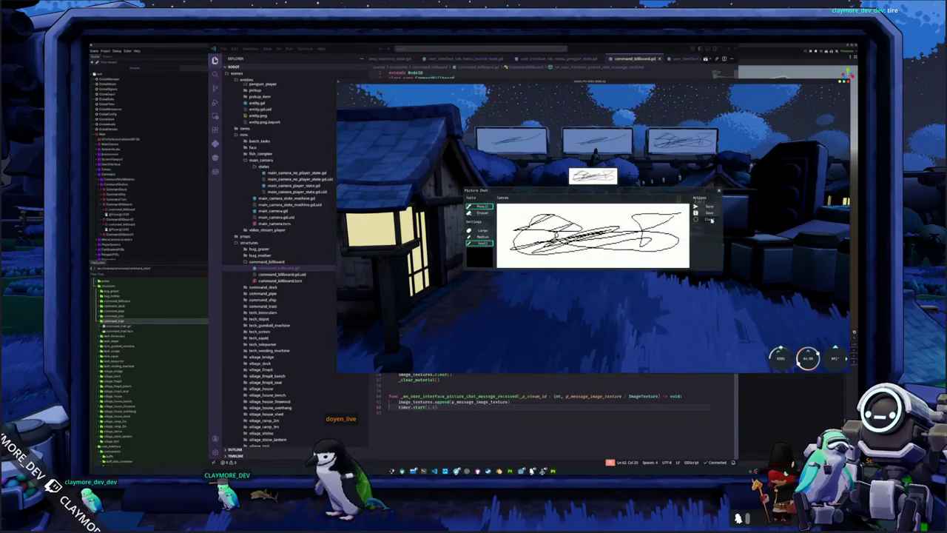
left_click(711, 219)
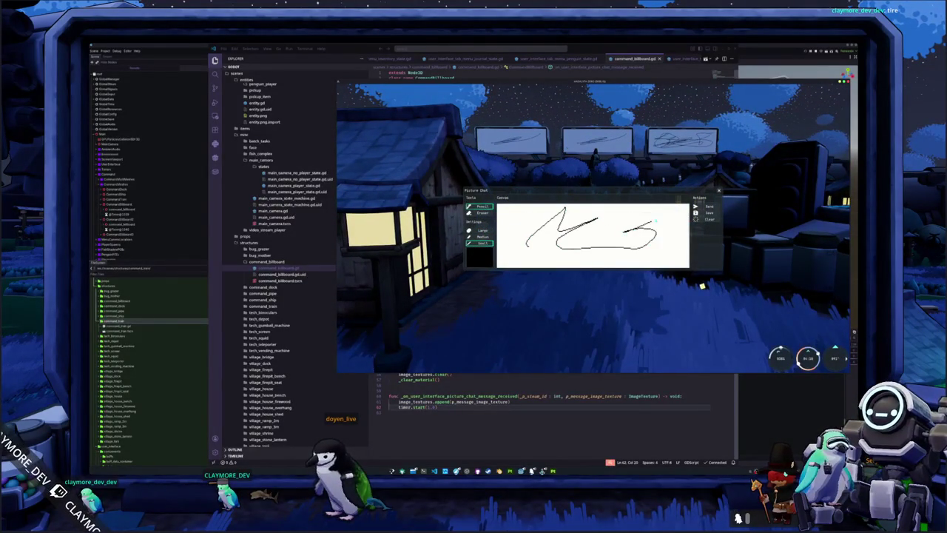
left_click(479, 253)
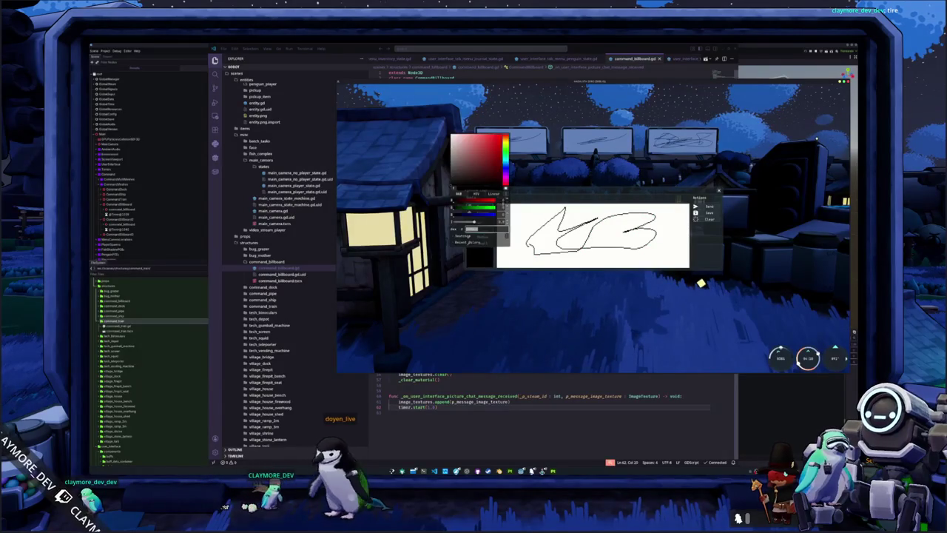
left_click(476, 259)
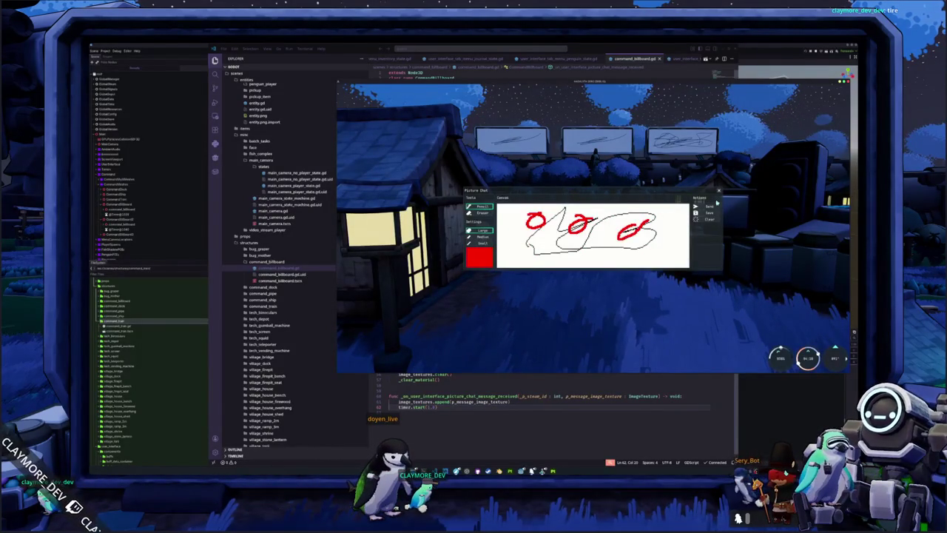
left_click(710, 206)
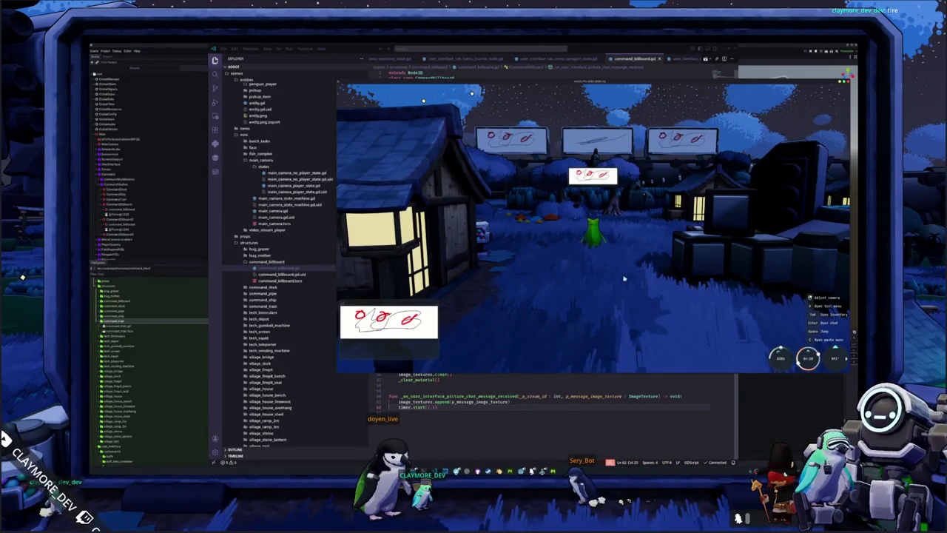
Step: Rotate the camera to view the billboards, then open a new line after material_override
left_click(425, 407)
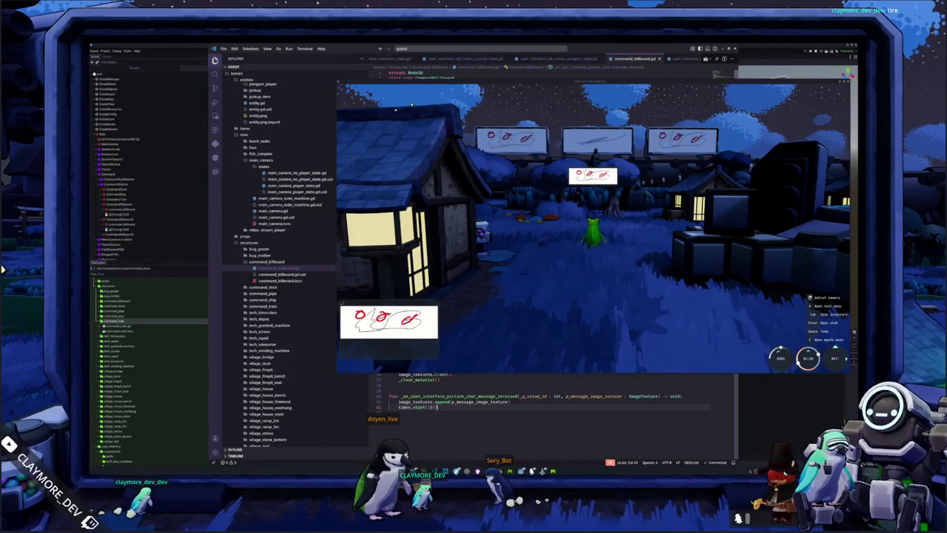
left_click(761, 315)
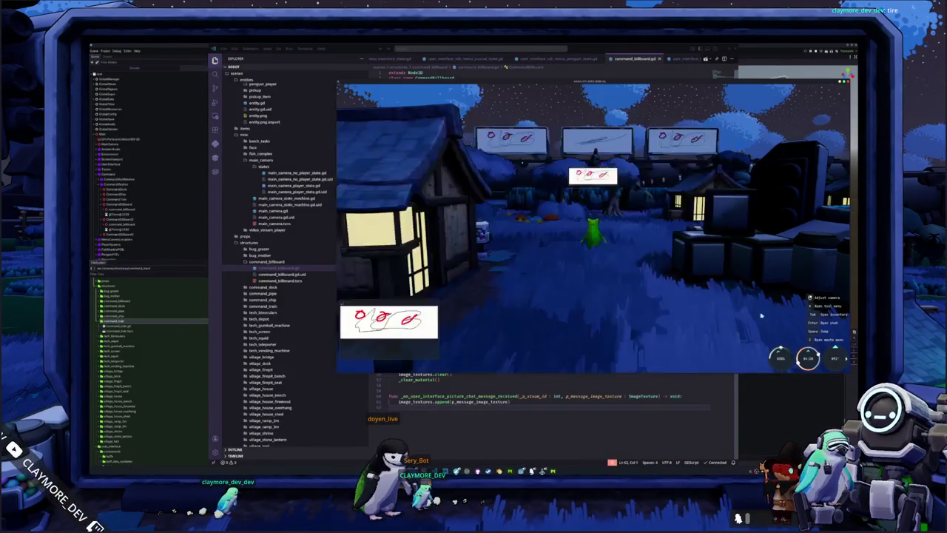
left_click_drag(615, 293, 338, 314)
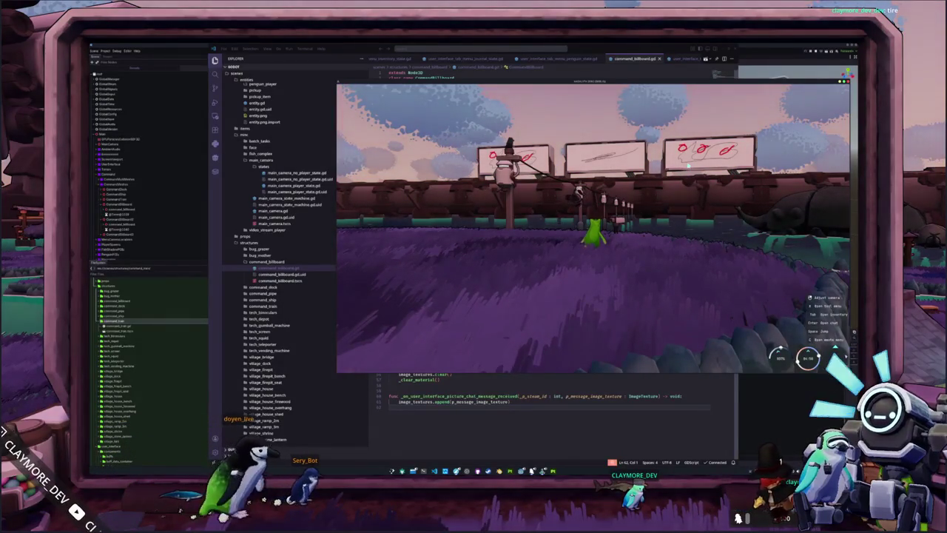
left_click(437, 385)
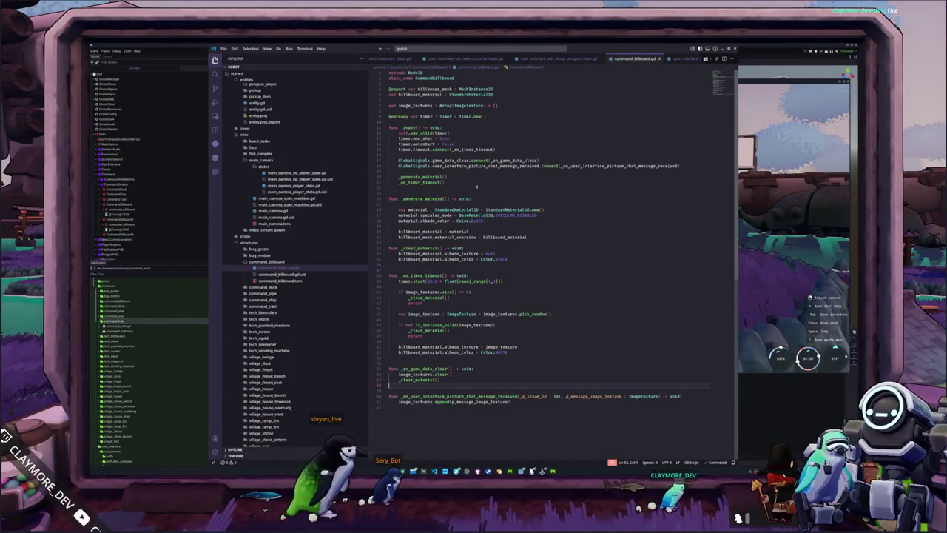
left_click(423, 241)
key("Return")
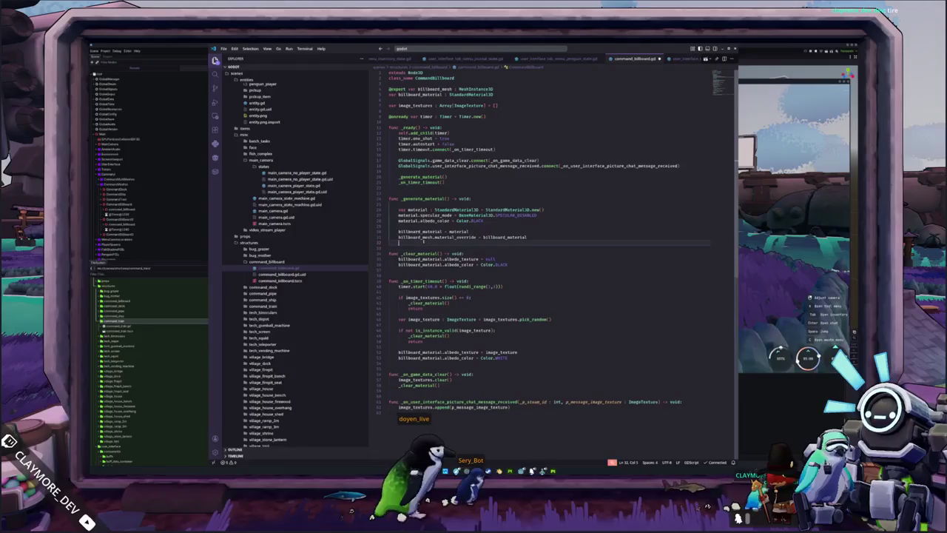
Step: Add material.texture_filter = BaseMaterial3D.TEXTURE_FILTER_NEAREST inside _generate_material
type("billboard_")
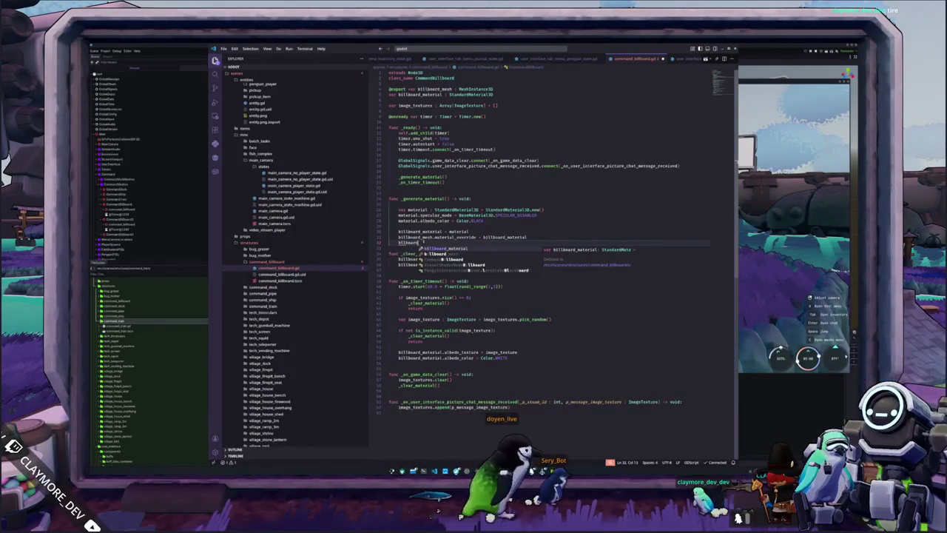
type("material")
key("Escape")
key("ctrl+BackSpace")
key("Up")
key("Up")
key("Up")
key("Return")
type("material.filter")
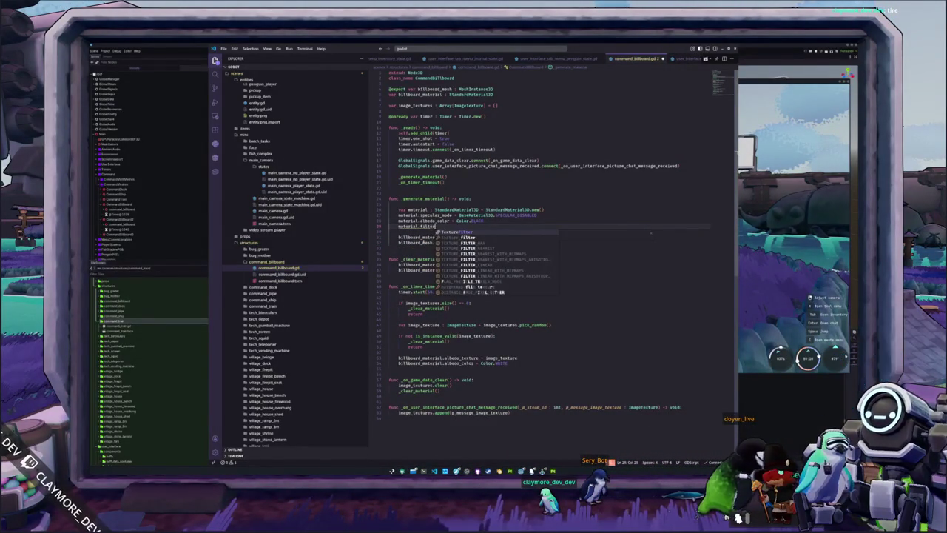
key("Return")
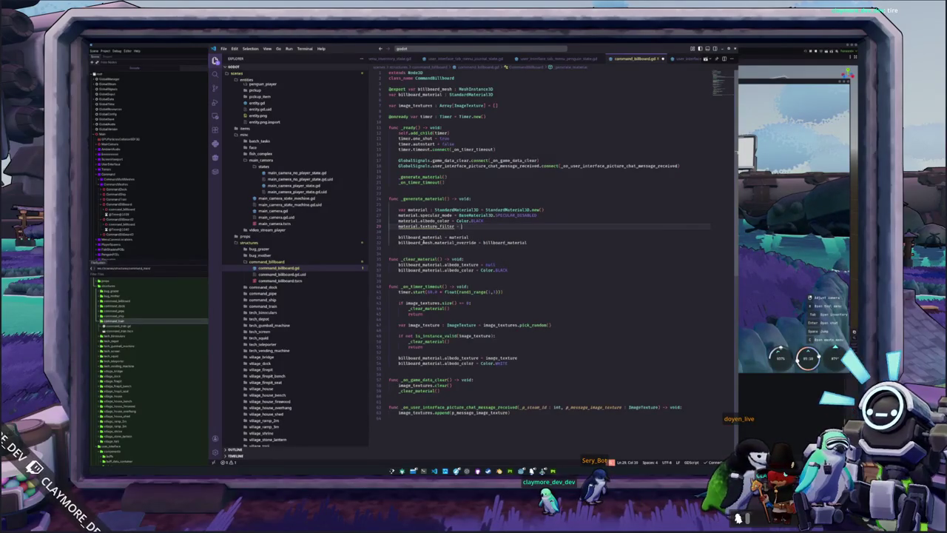
type("Base")
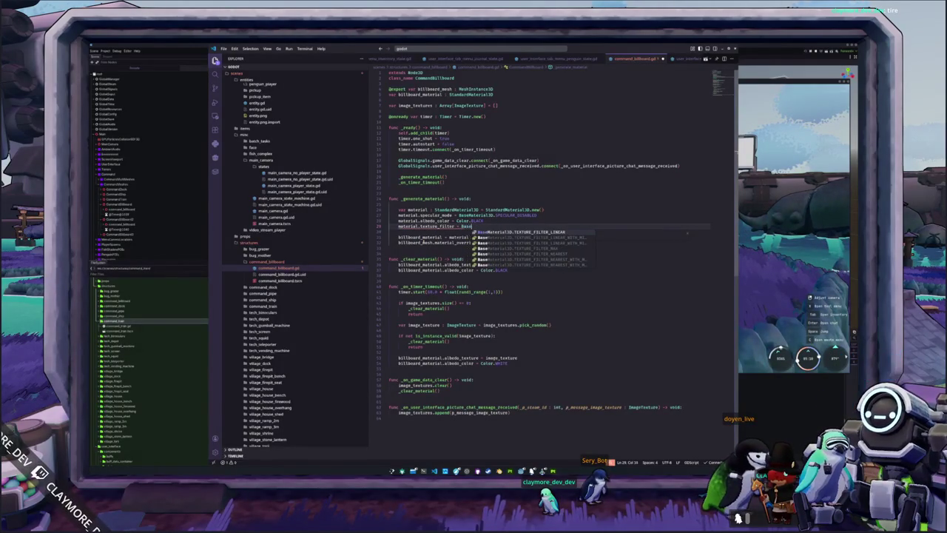
key("Down")
key("Return")
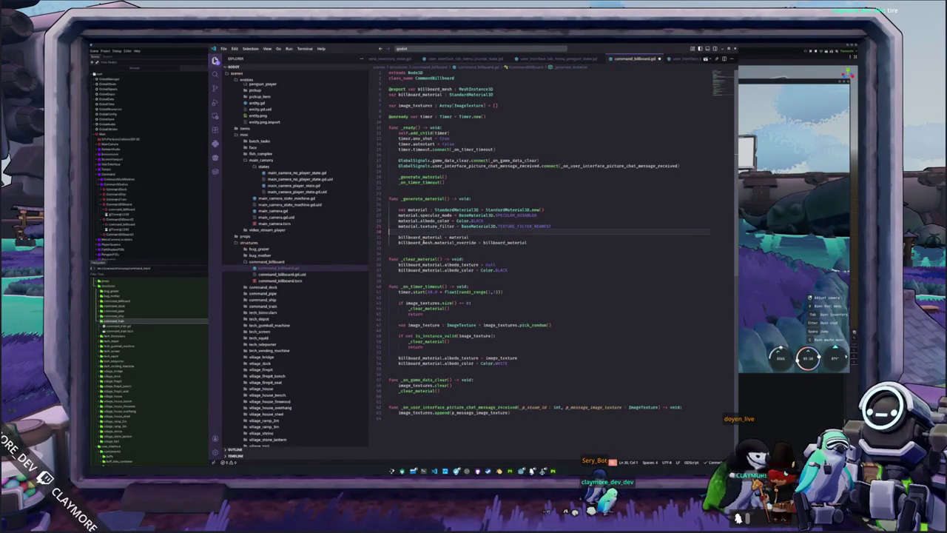
key("alt+Tab")
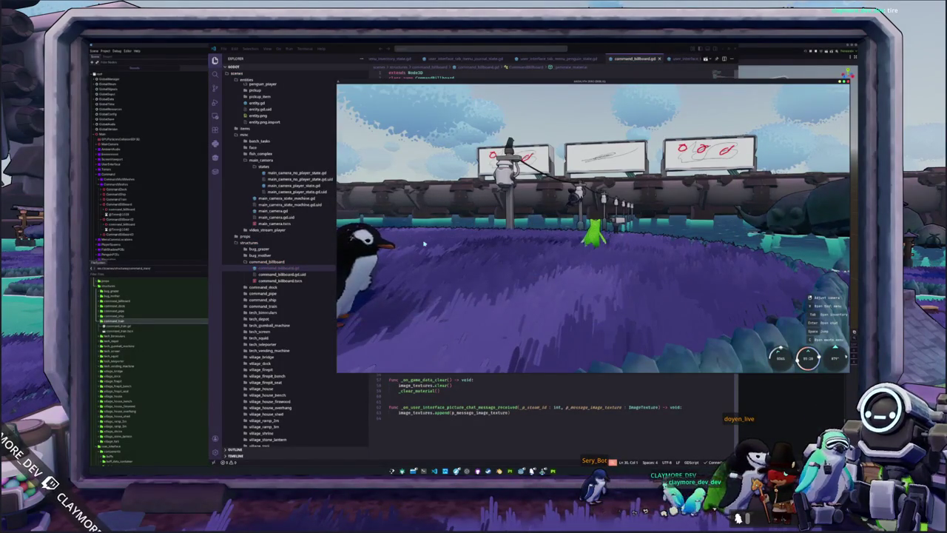
Step: Set the brush to ffff00 yellow, draw strokes and send the drawing
key("Return")
left_click(435, 365)
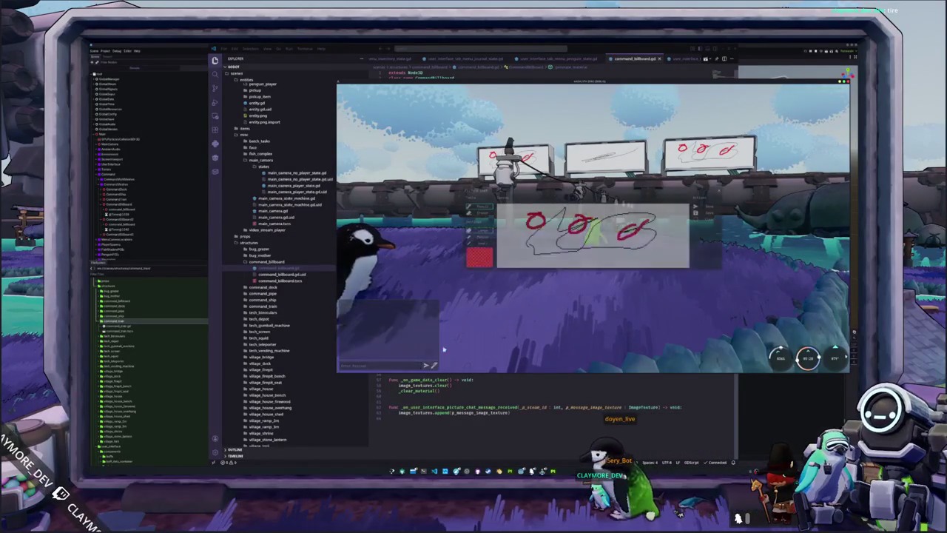
left_click(479, 257)
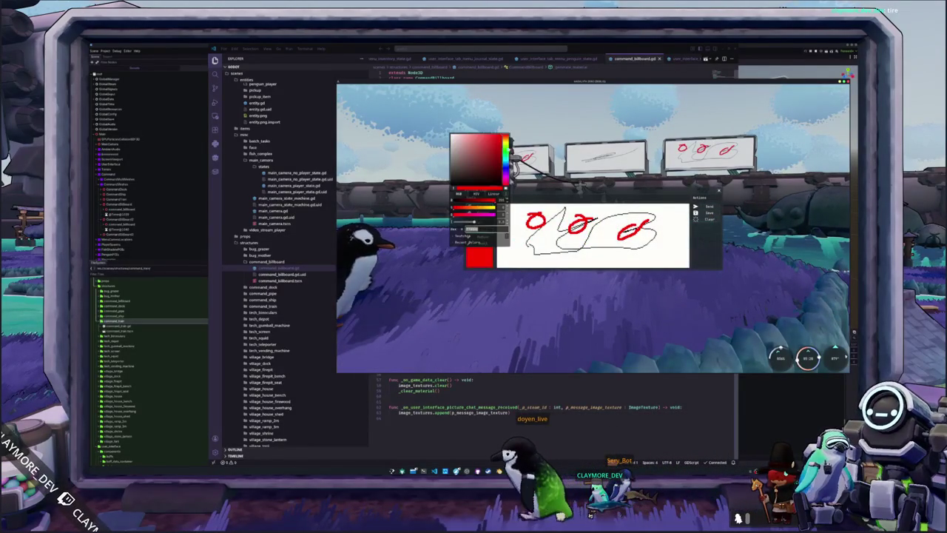
type("ffff00")
key("Return")
left_click_drag(527, 231, 518, 251)
left_click_drag(585, 244, 652, 222)
mouse_move(637, 261)
left_mouse_down()
mouse_move(675, 257)
mouse_move(655, 229)
left_mouse_up()
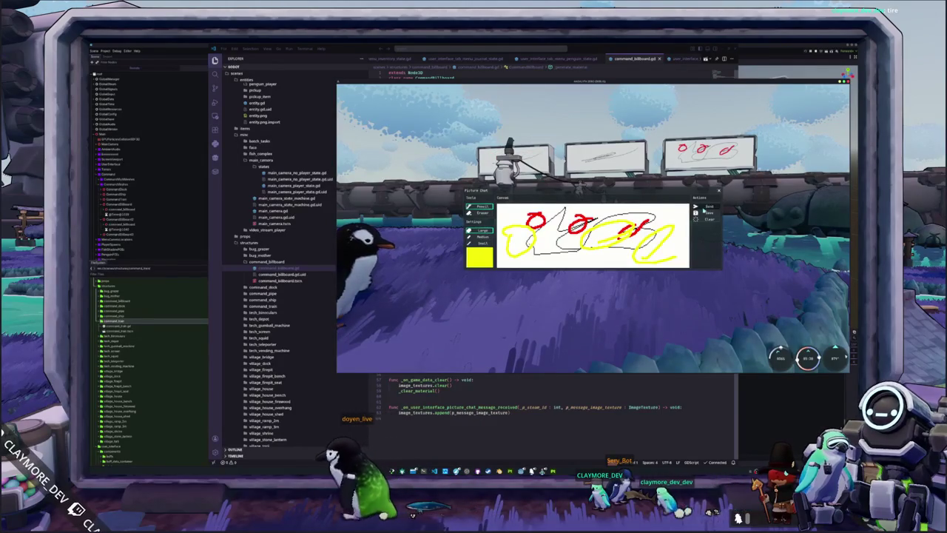
left_click(700, 207)
Step: Change the brush colour to 00ff00 green and send the drawing again
left_click(479, 256)
type("00ff00")
key("Return")
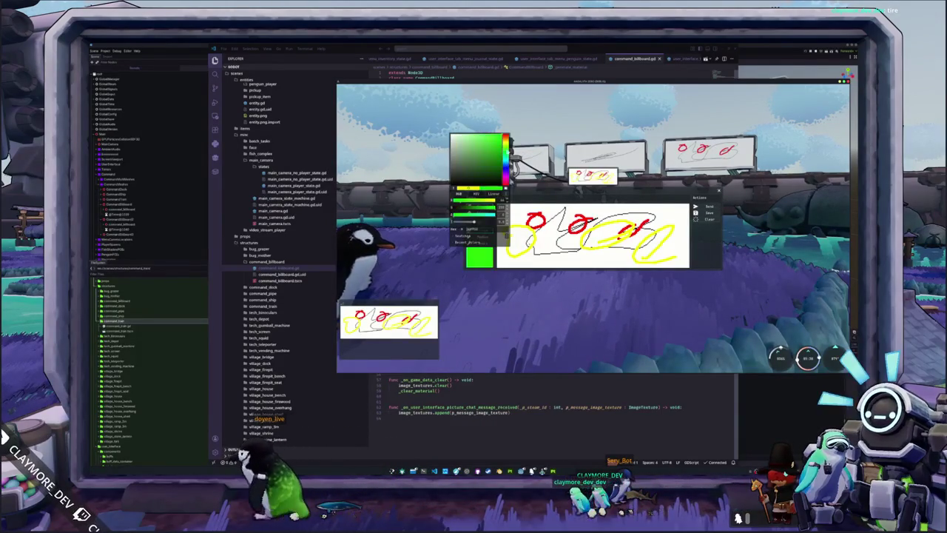
key("Escape")
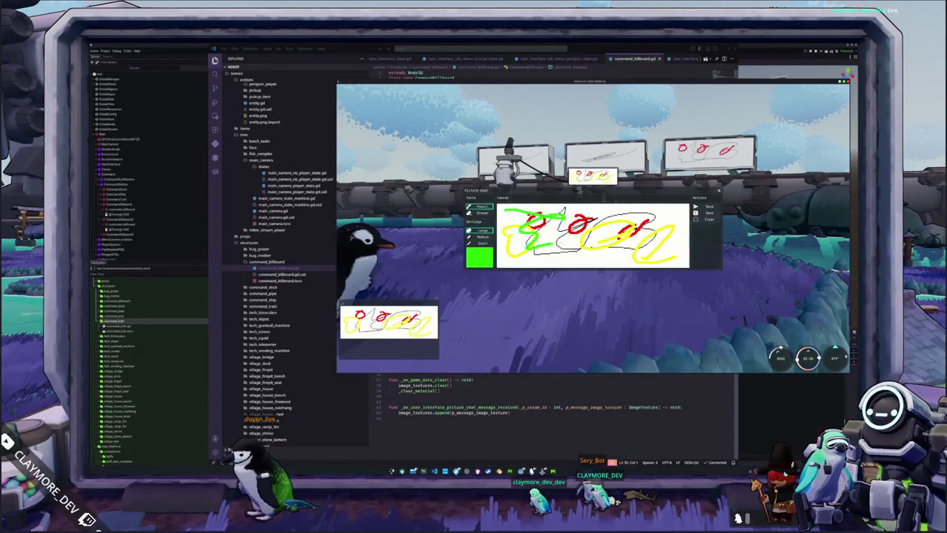
left_click(699, 206)
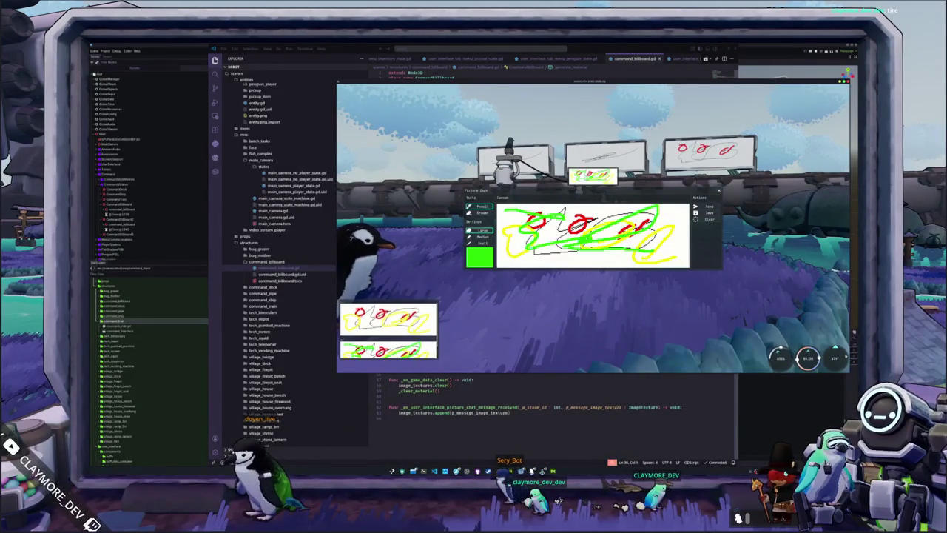
Step: Clear the canvas, pick red, draw a smiley face and send it
left_click(709, 219)
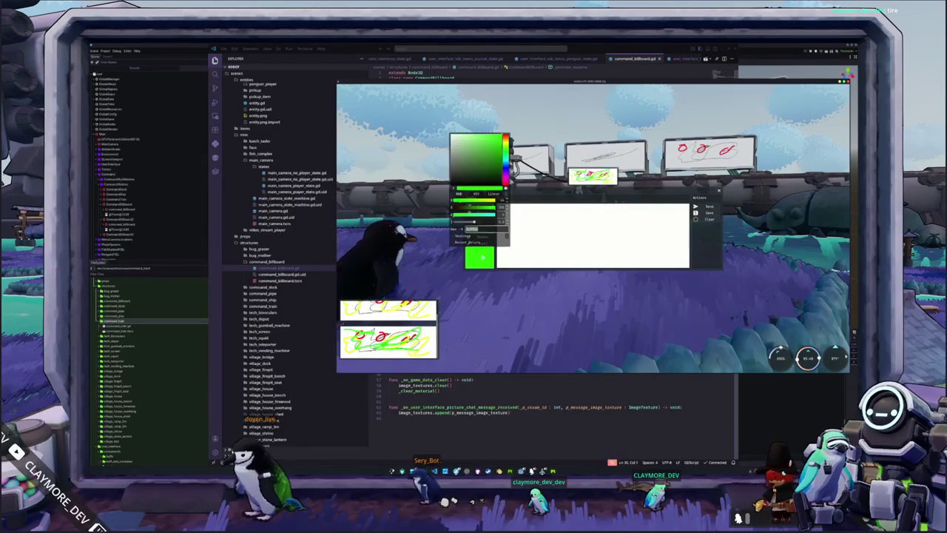
left_click(479, 256)
left_click(506, 136)
key("Escape")
mouse_move(564, 222)
left_mouse_down()
mouse_move(586, 226)
mouse_move(544, 244)
mouse_move(611, 234)
left_mouse_up()
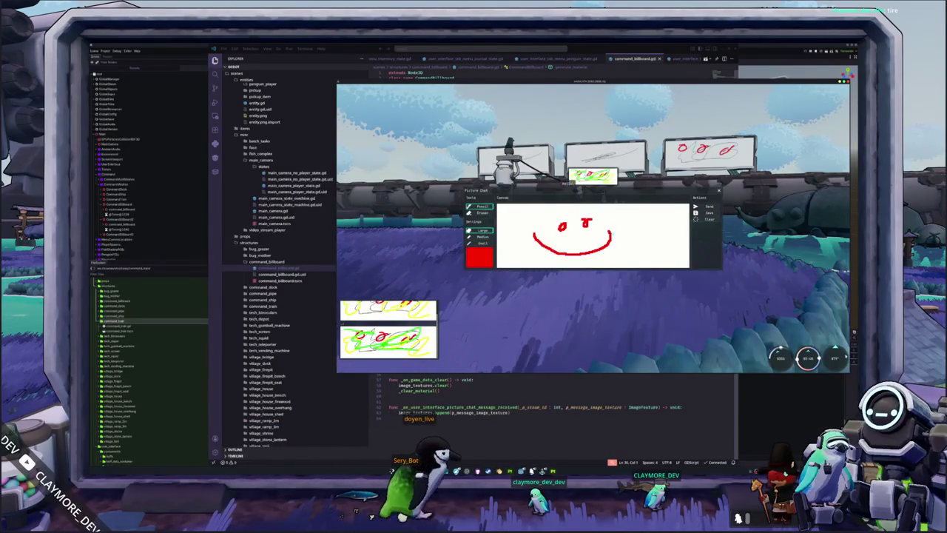
left_click(708, 208)
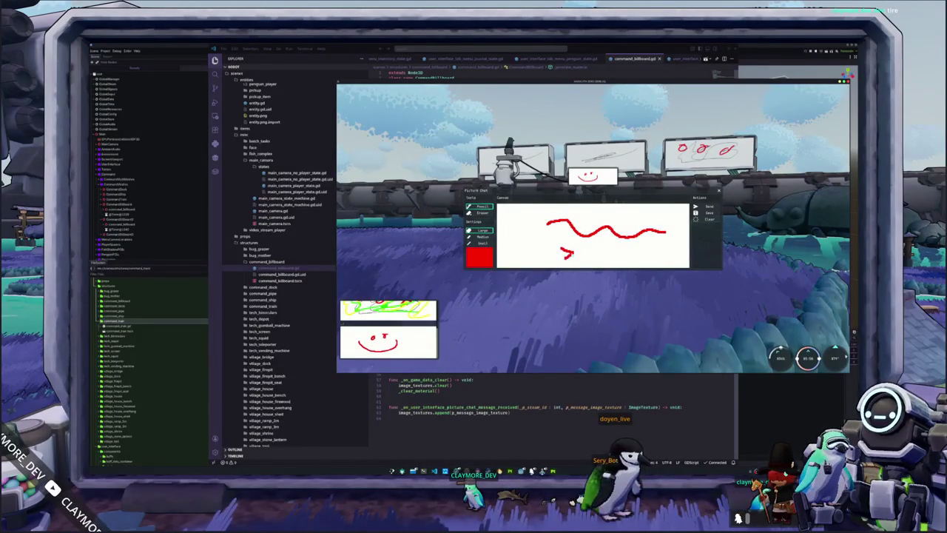
Step: Send the wavy line and arrow drawing, close Picture Chat and return to the code
left_click(707, 208)
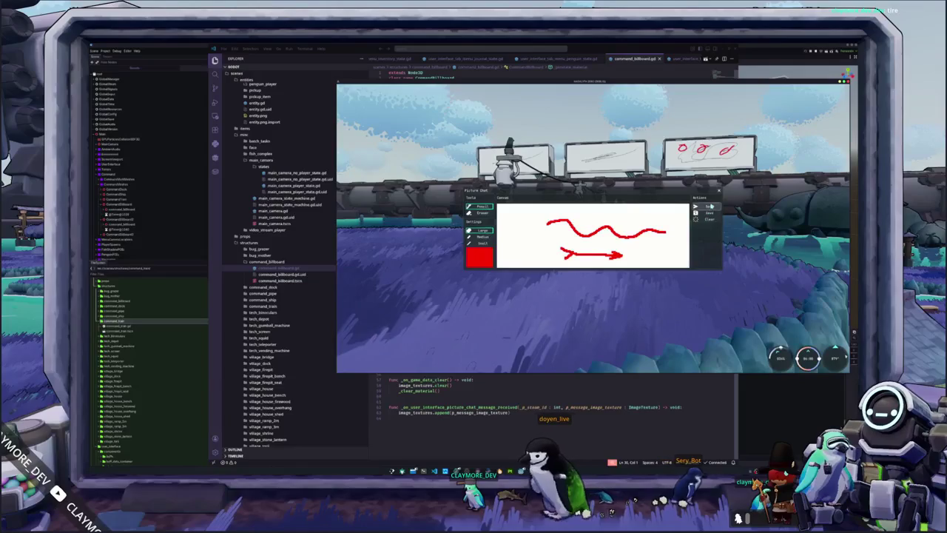
left_click(718, 194)
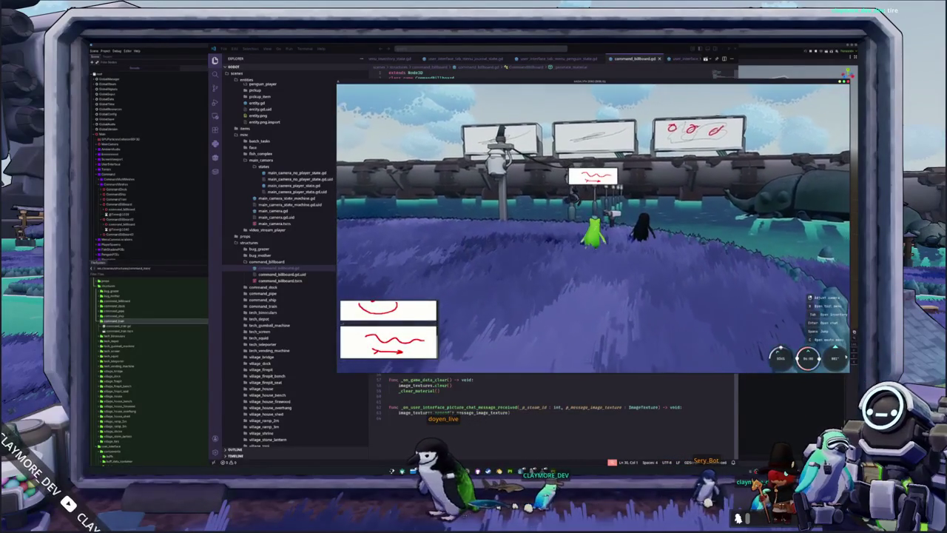
key("alt+Tab")
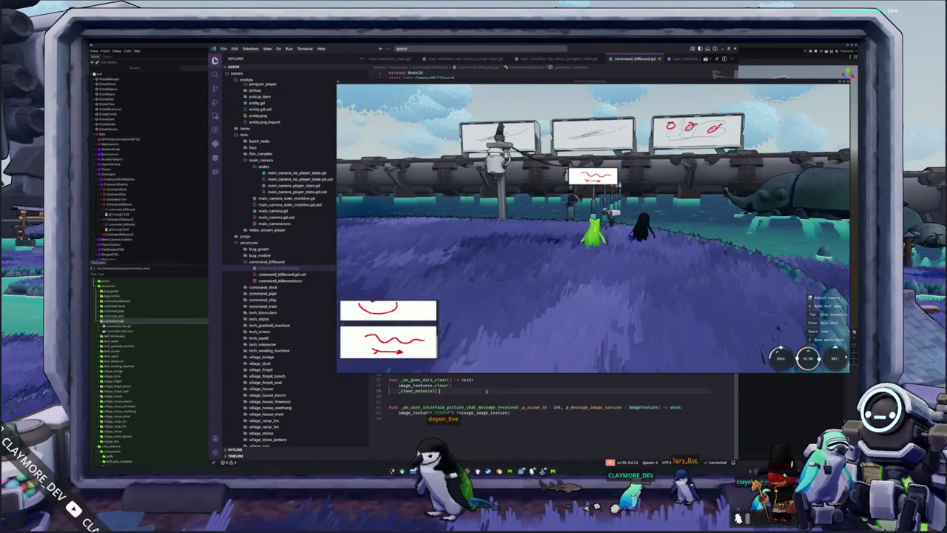
left_click_drag(531, 242, 560, 222)
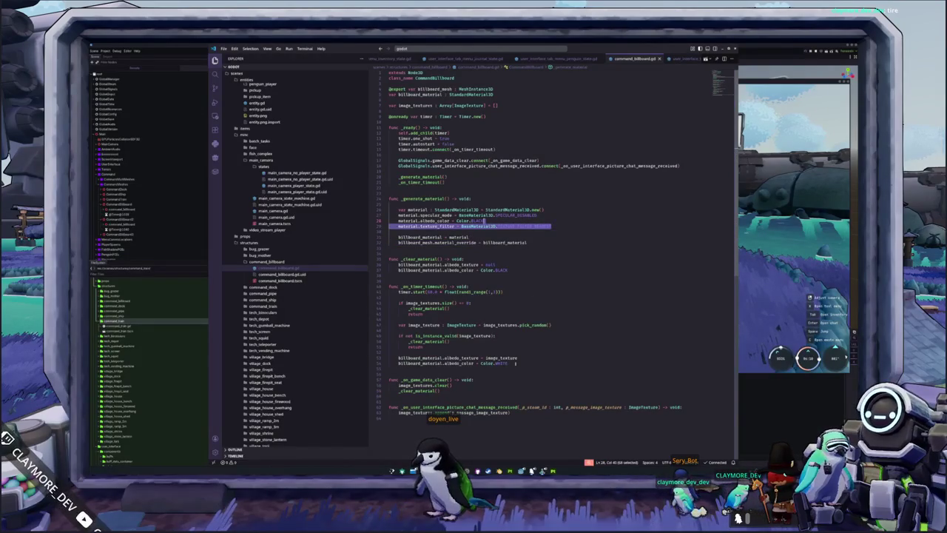
Step: Copy the texture_filter line into the timer callback, prefixed with billboard_
key("ctrl+c")
left_click(516, 364)
key("ctrl+v")
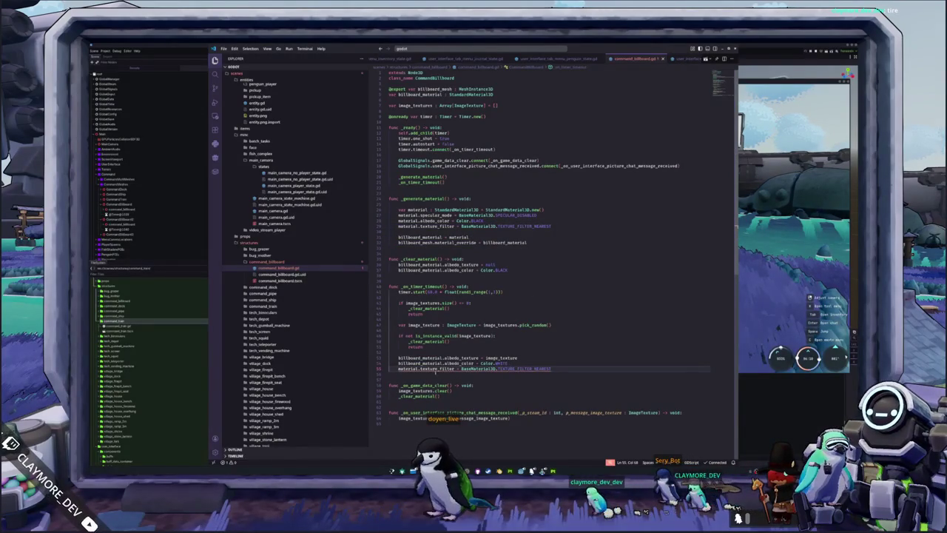
left_click(398, 368)
type("billboard_")
left_click(412, 374)
Step: Relaunch the game with F5 to test nearest filtering on billboard drawings
key("alt+Tab")
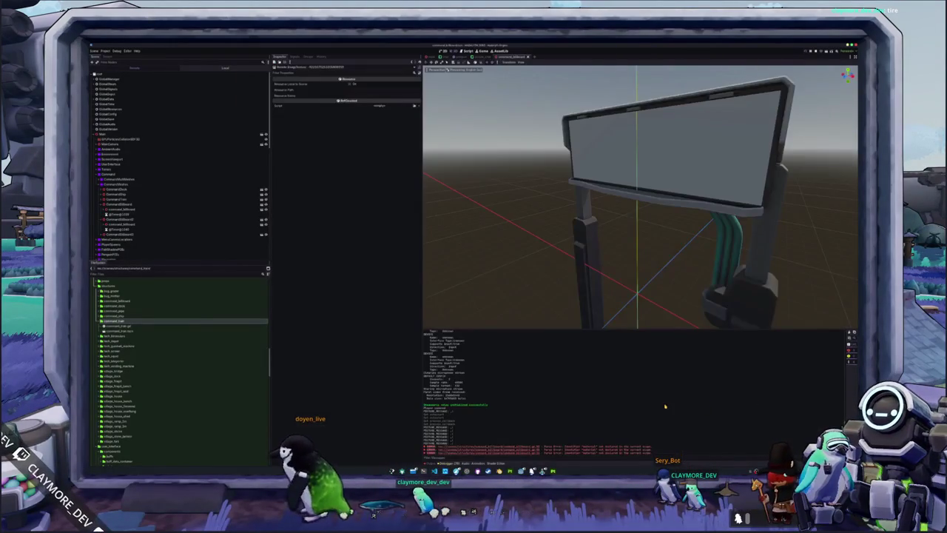
key("F5")
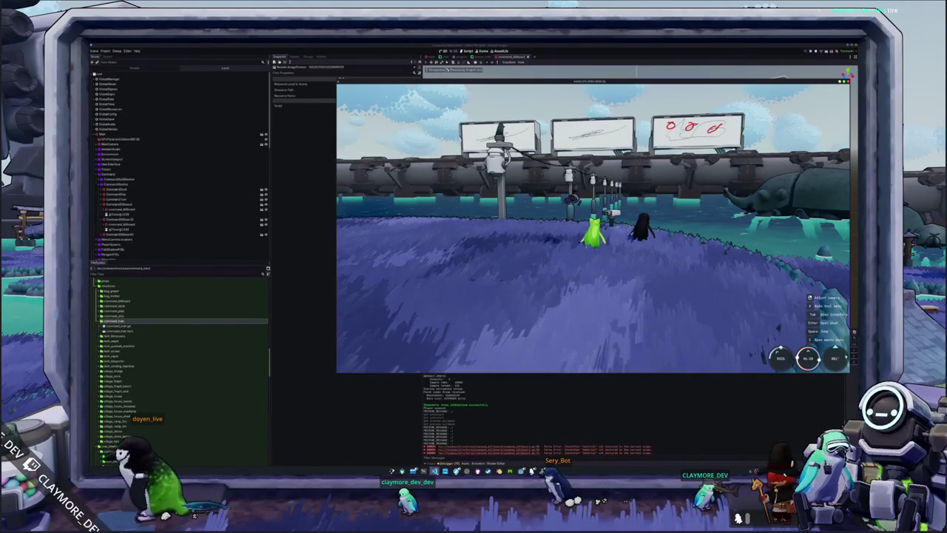
key("alt+Tab")
left_click(430, 426)
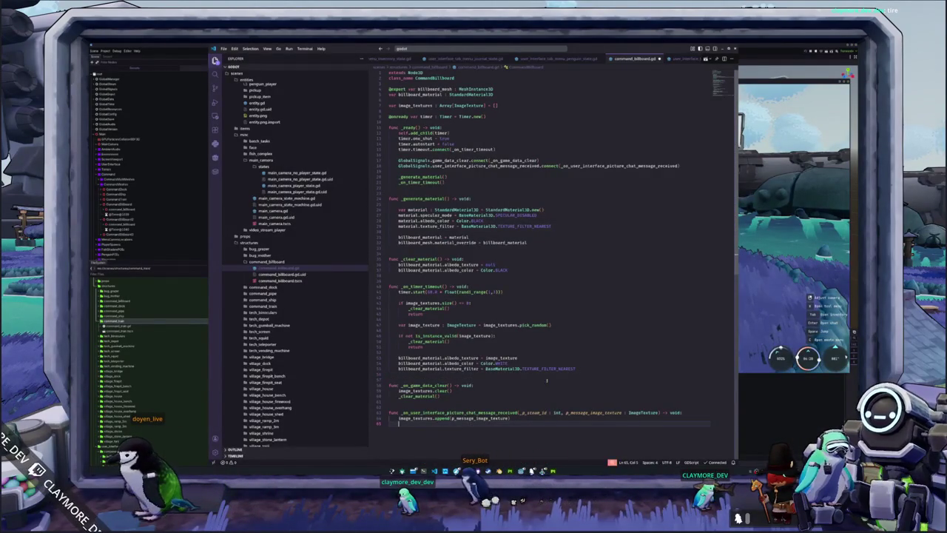
mouse_move(419, 294)
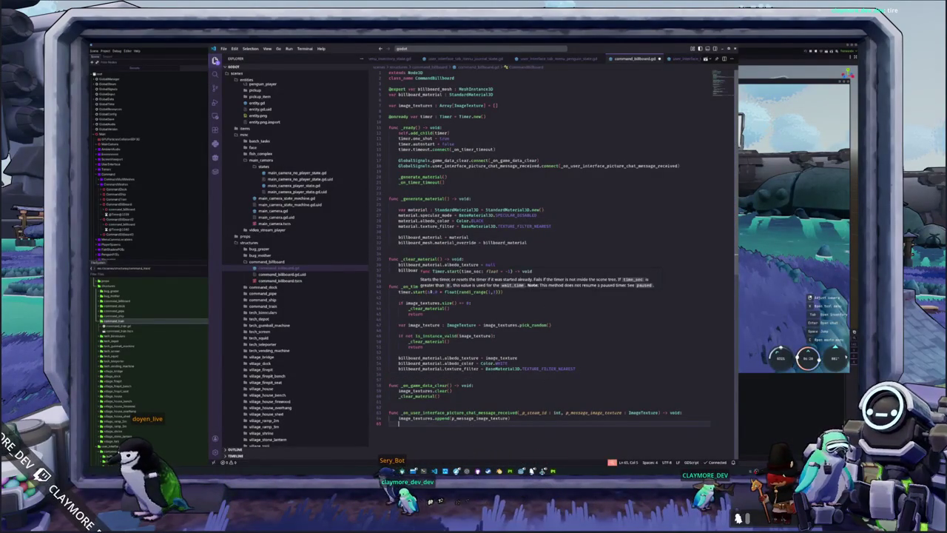
mouse_move(465, 292)
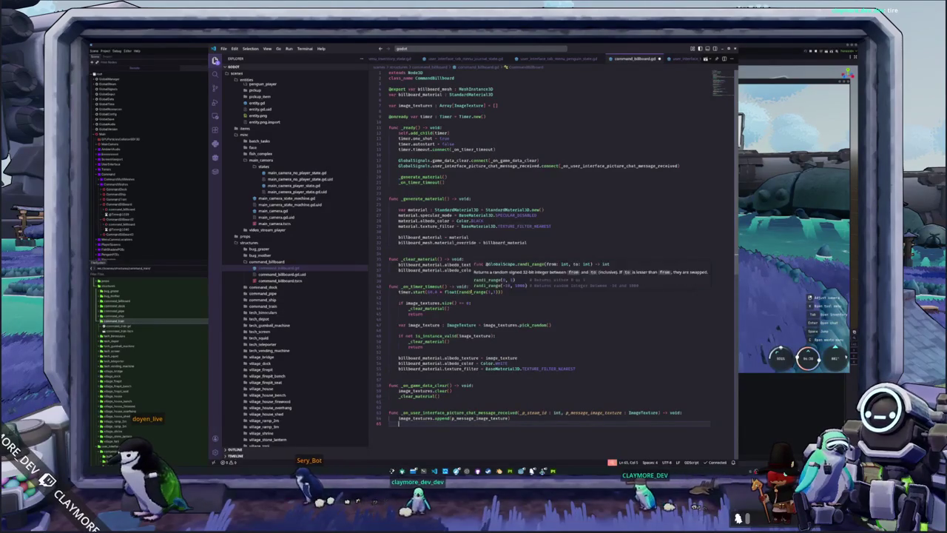
left_click(778, 308)
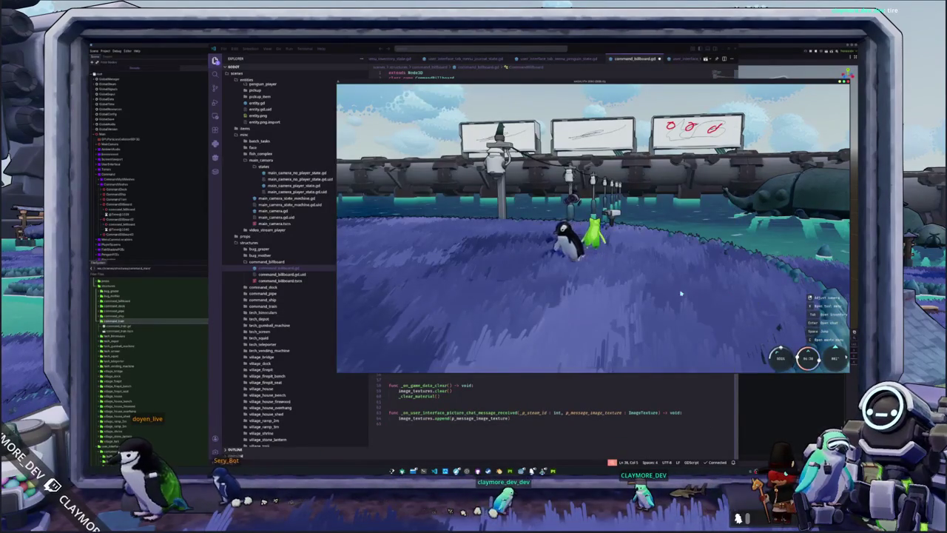
Step: Walk the penguin left, then stop the game, clear the Output log and relaunch it
key("a")
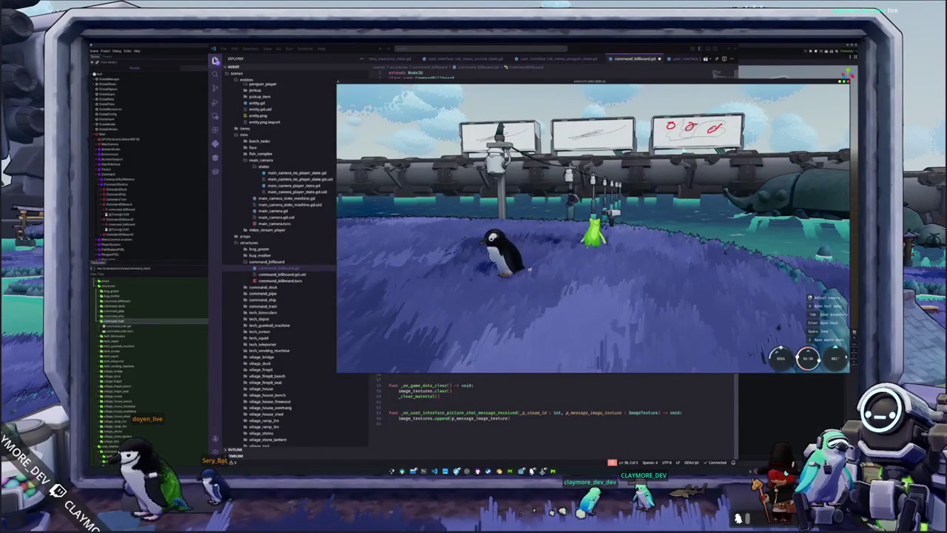
key("a")
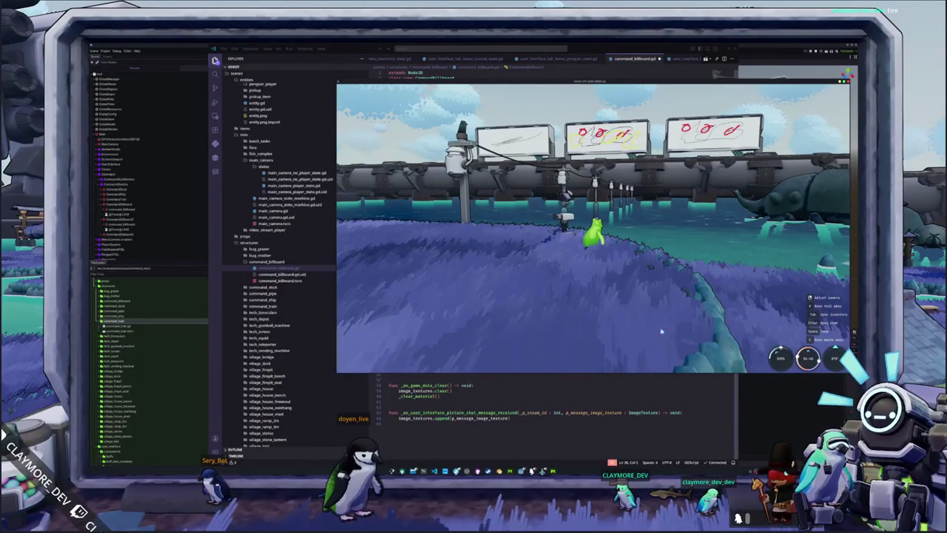
key("F8")
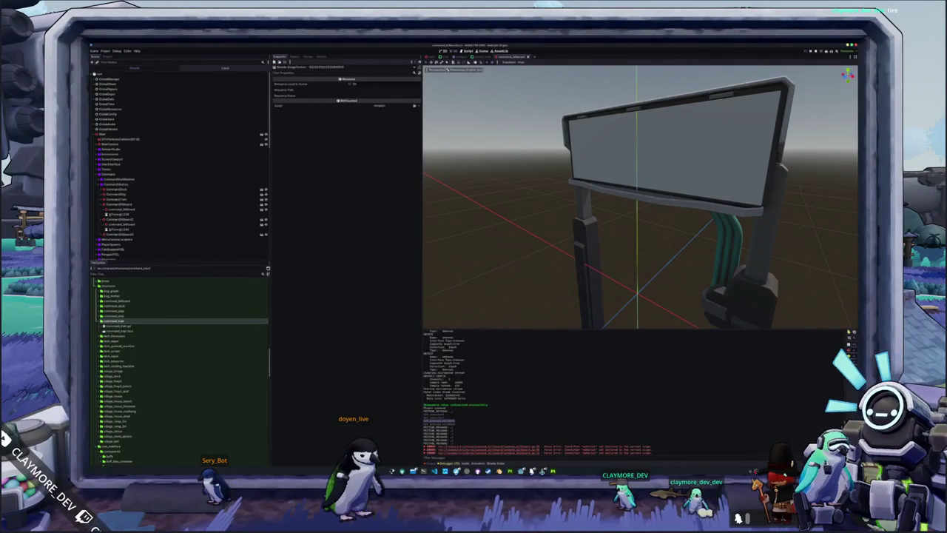
left_click(852, 335)
key("F5")
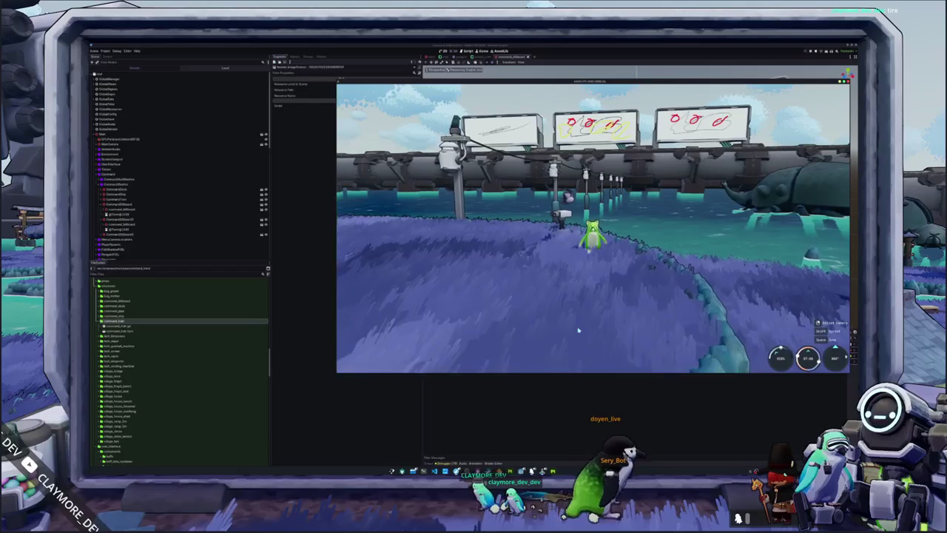
Step: Walk the character forward past the fence and cliff toward the billboards
key("w")
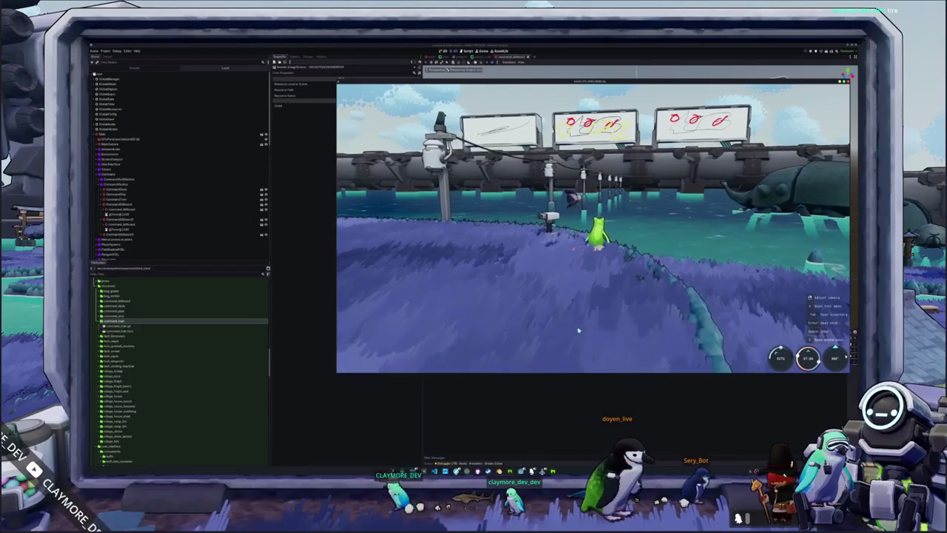
key("w")
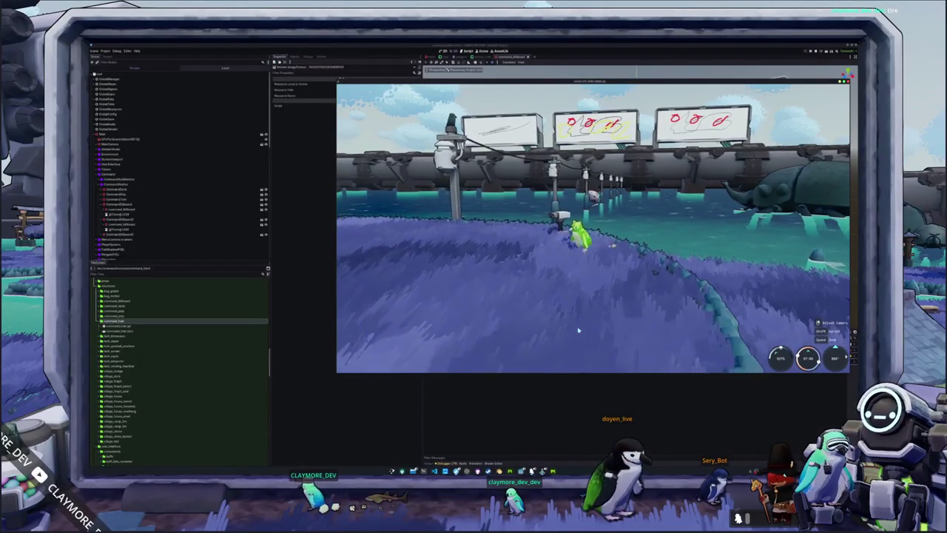
key("d")
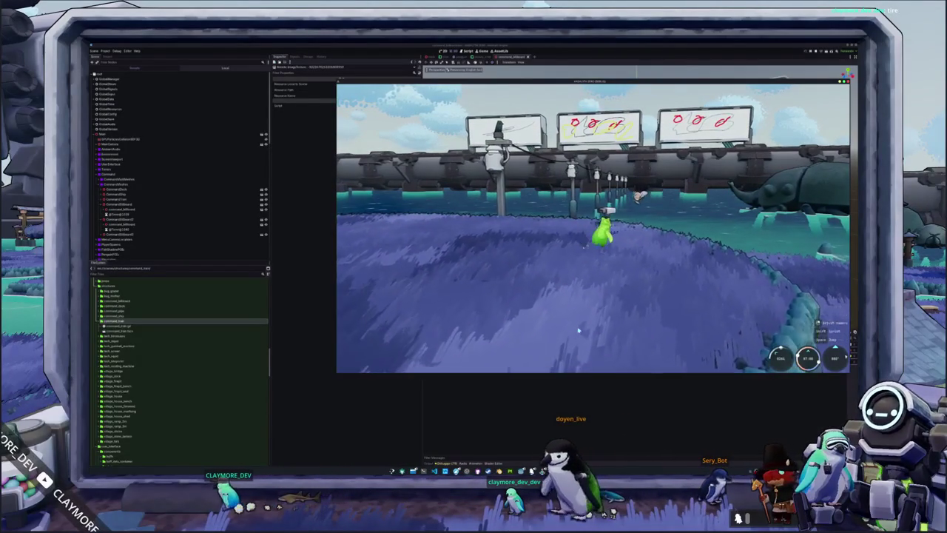
key("w")
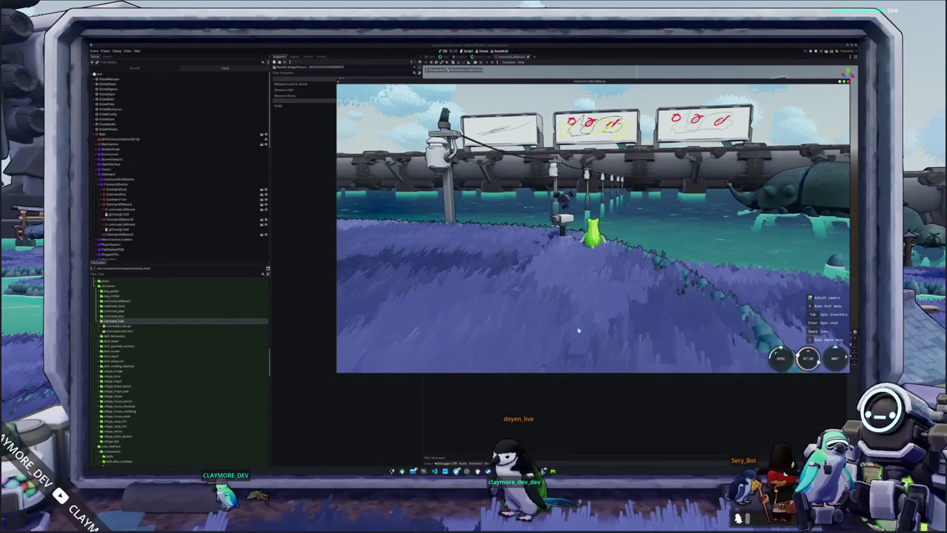
key("w")
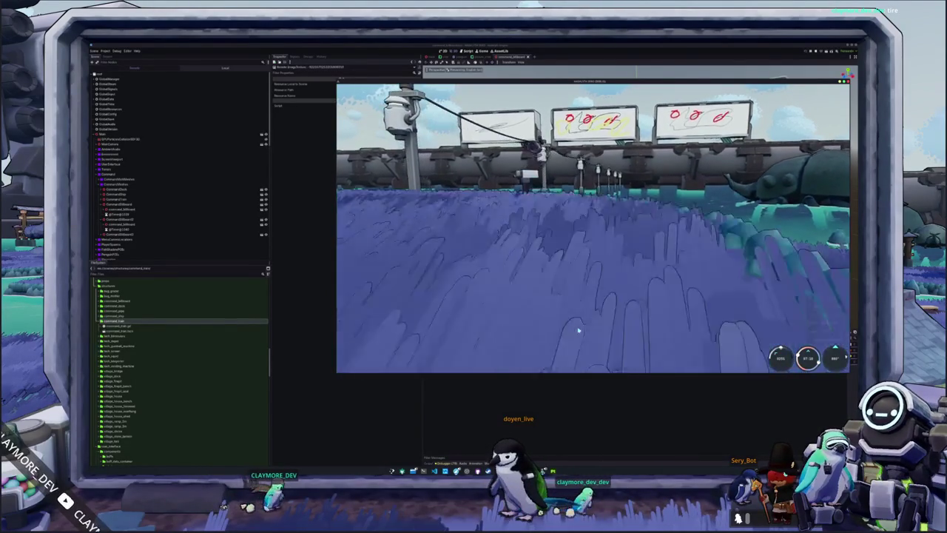
key("w")
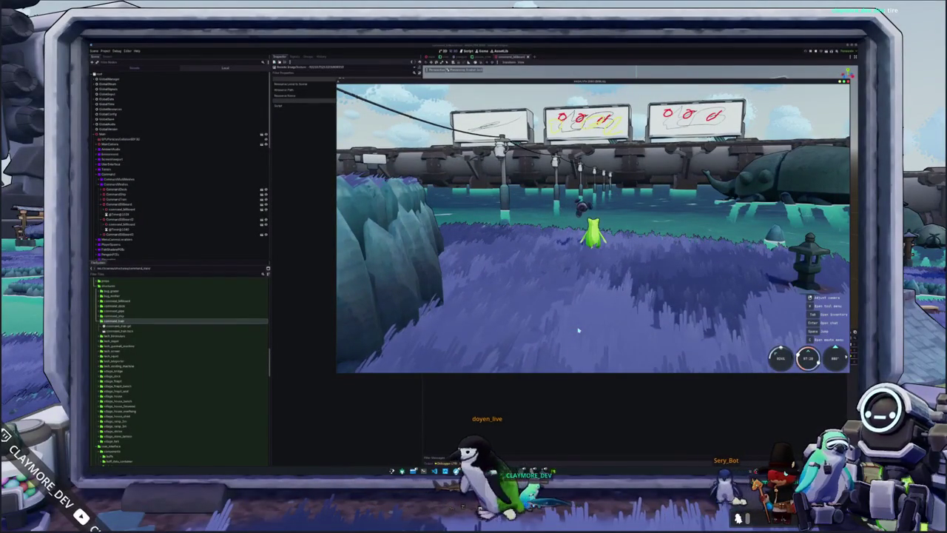
key("w")
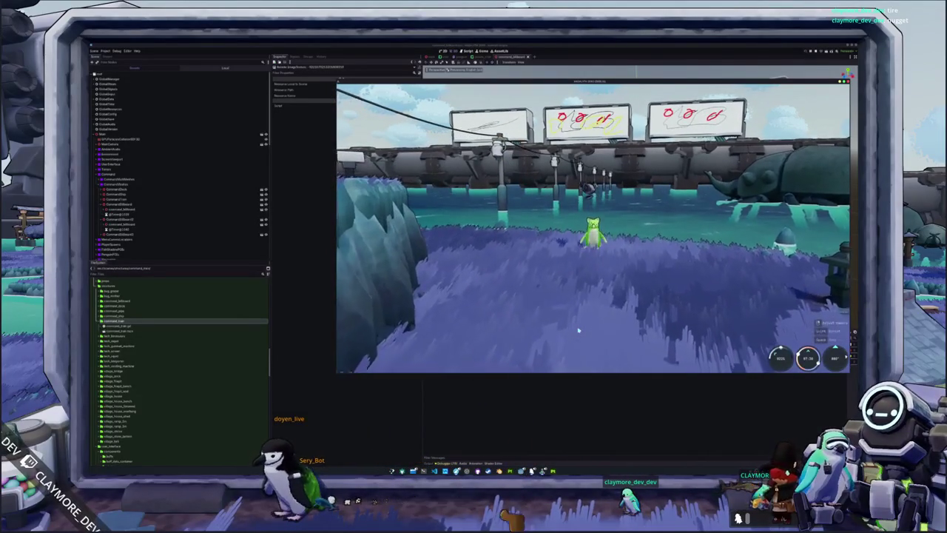
Step: Walk toward the water, back onto the grass, then return to VS Code
key("w")
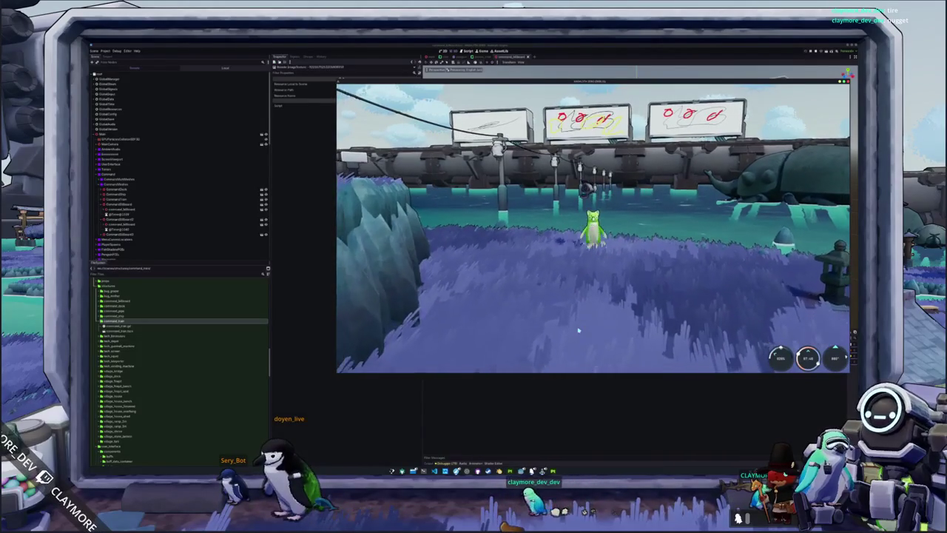
key("w")
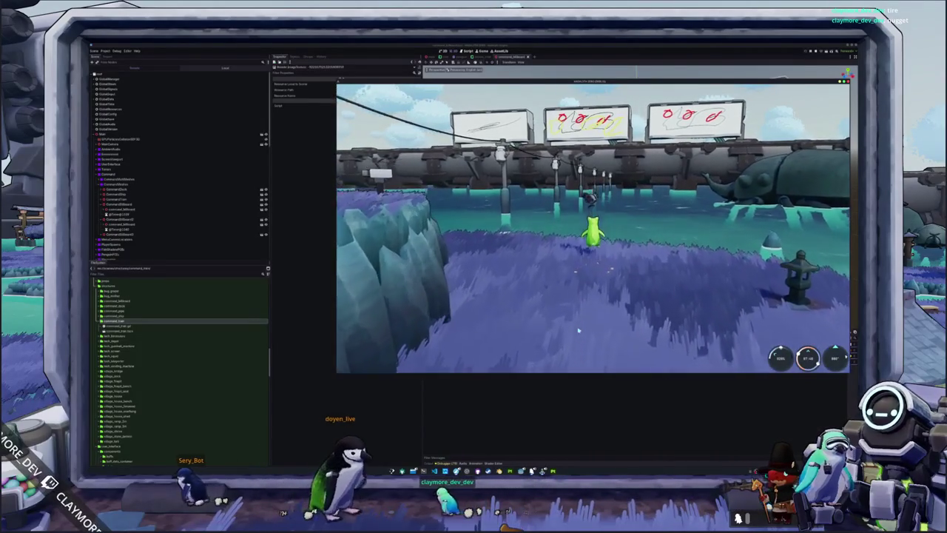
key("w")
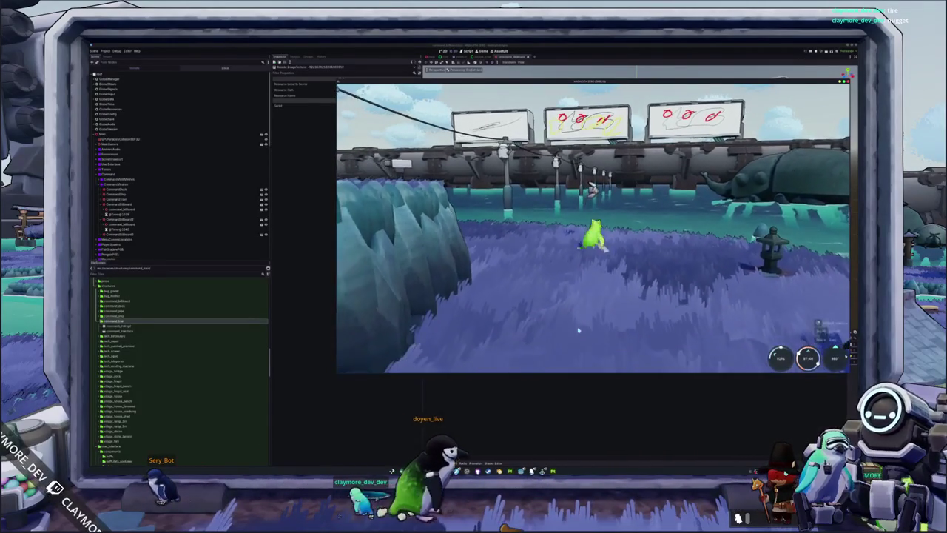
key("s")
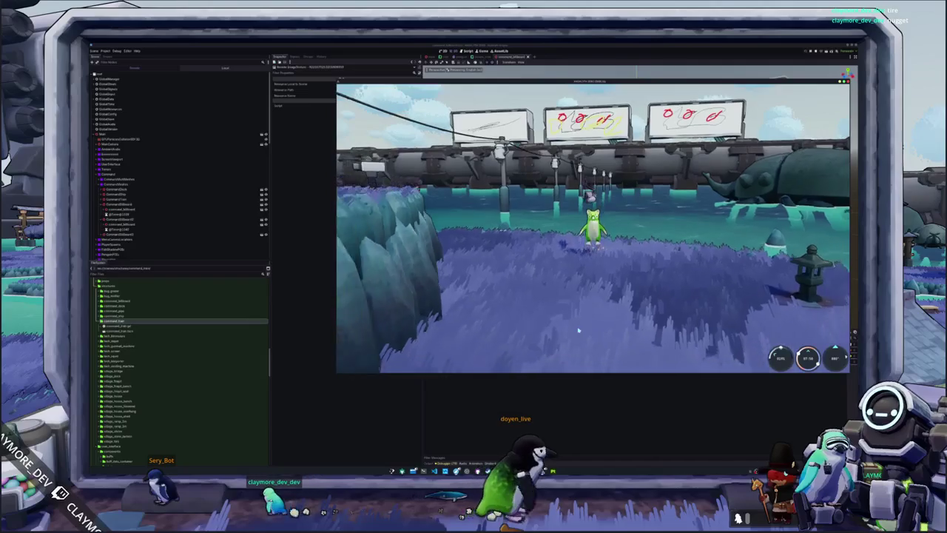
key("w")
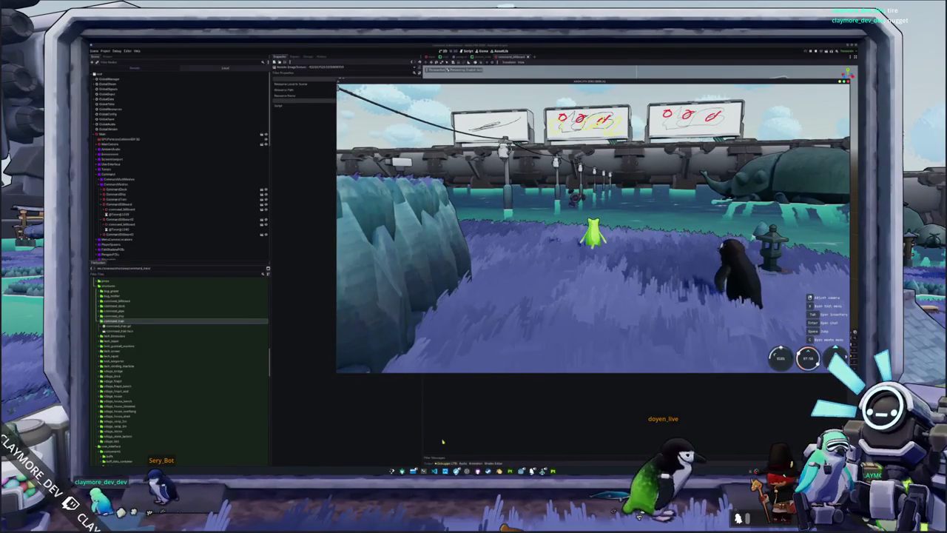
left_click(435, 471)
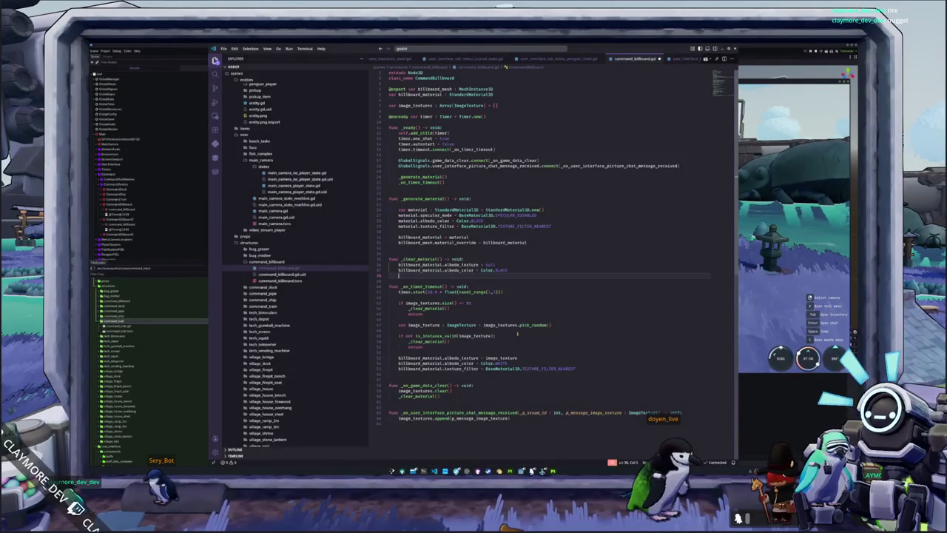
Step: Change the timer.start base delay in the timeout handler to 0.4
key("super+Down")
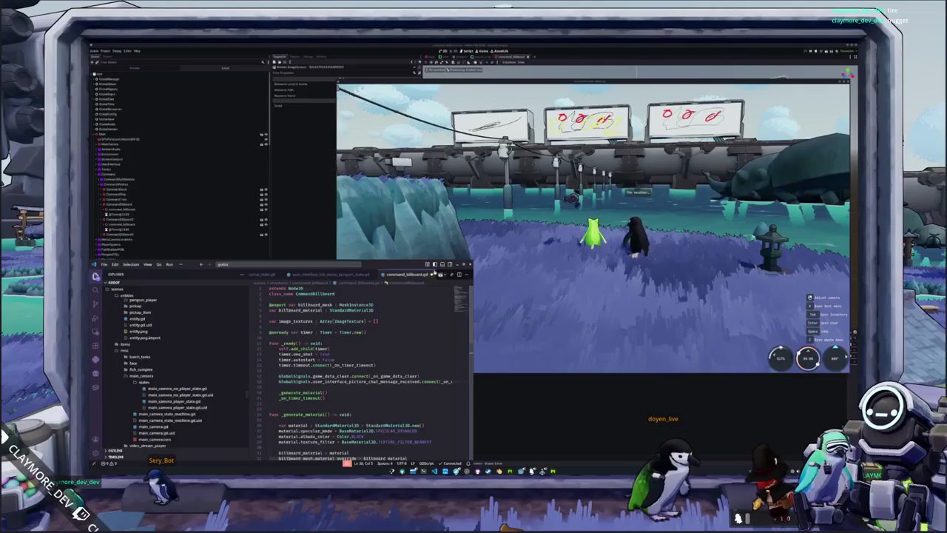
scroll(362, 370, "down", 7)
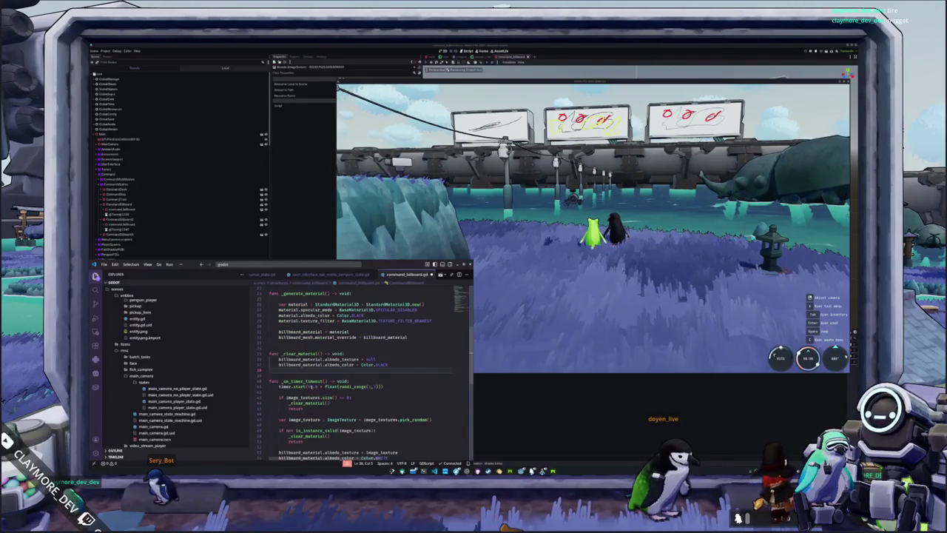
key("BackSpace")
type("0.4")
Step: Move the timer restart line to the end of the picture-chat handler, then open the game's picture chat
scroll(394, 356, "down", 2)
left_click_drag(386, 346, 386, 341)
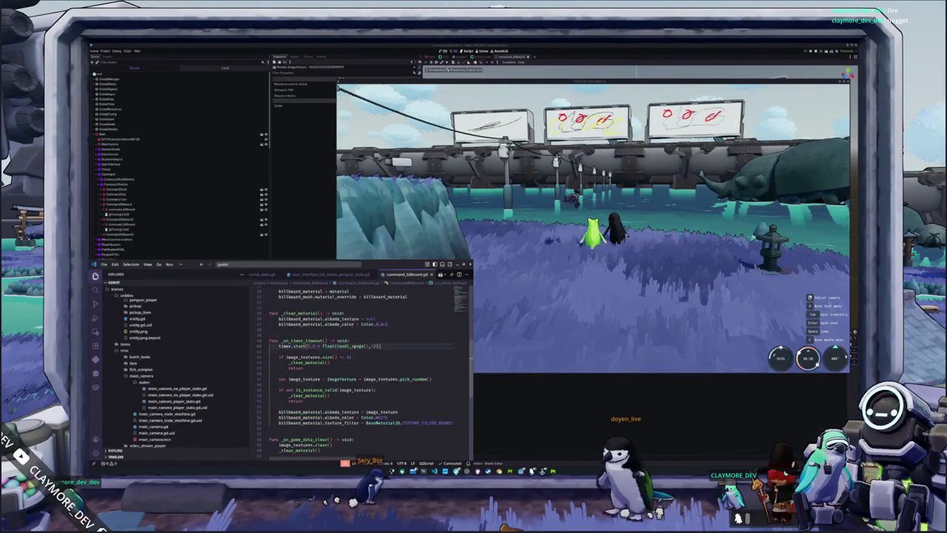
key("ctrl+x")
scroll(385, 341, "down", 3)
left_click(396, 370)
key("ctrl+v")
left_click(508, 335)
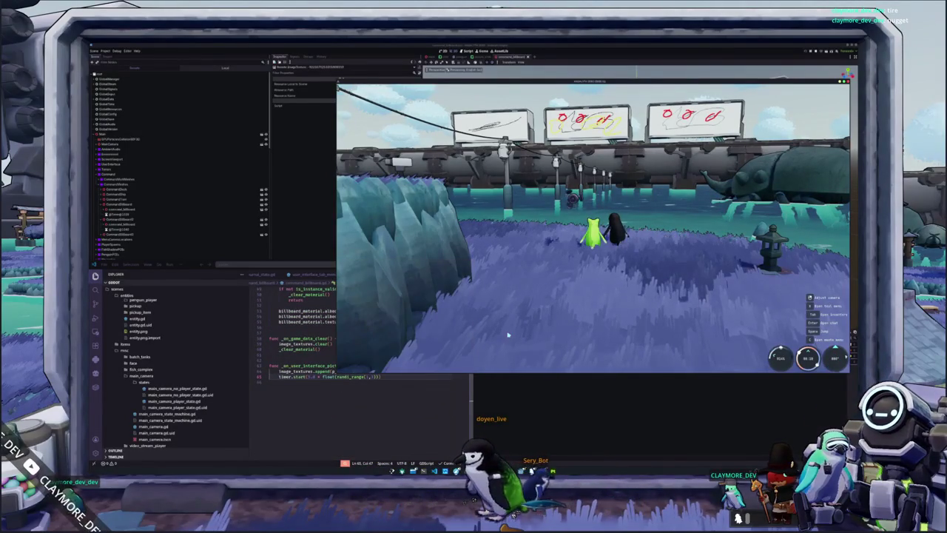
key("Tab")
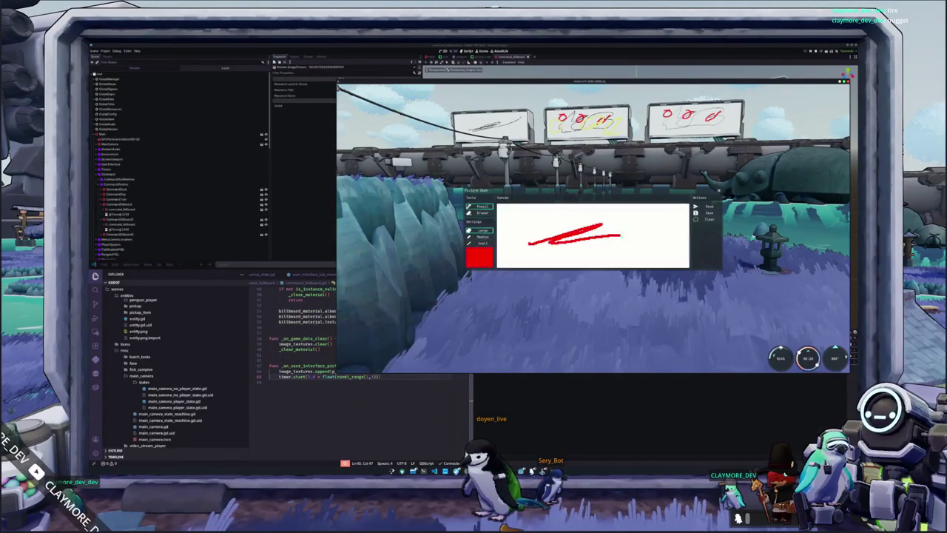
Step: Send the red drawing in picture chat and remove the timer restart from the picture-chat handler
left_click(709, 205)
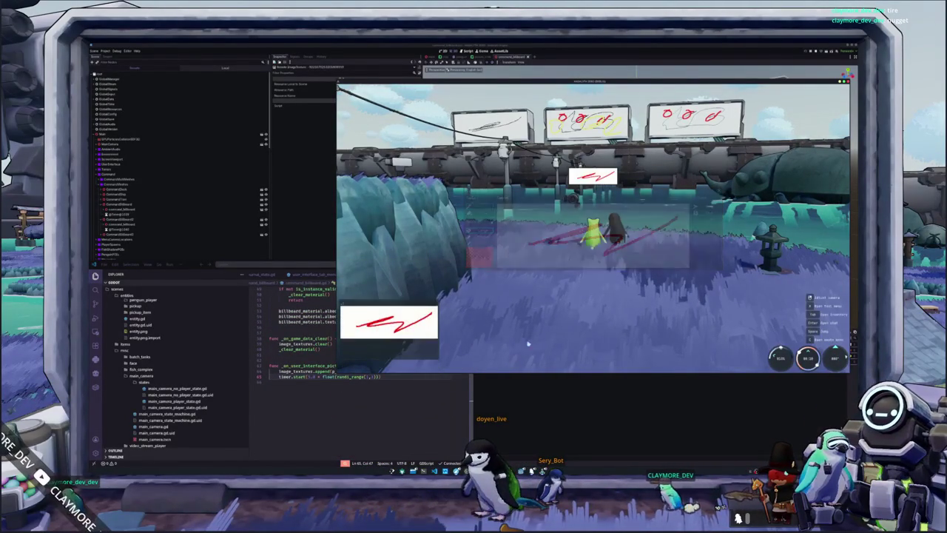
left_click(424, 400)
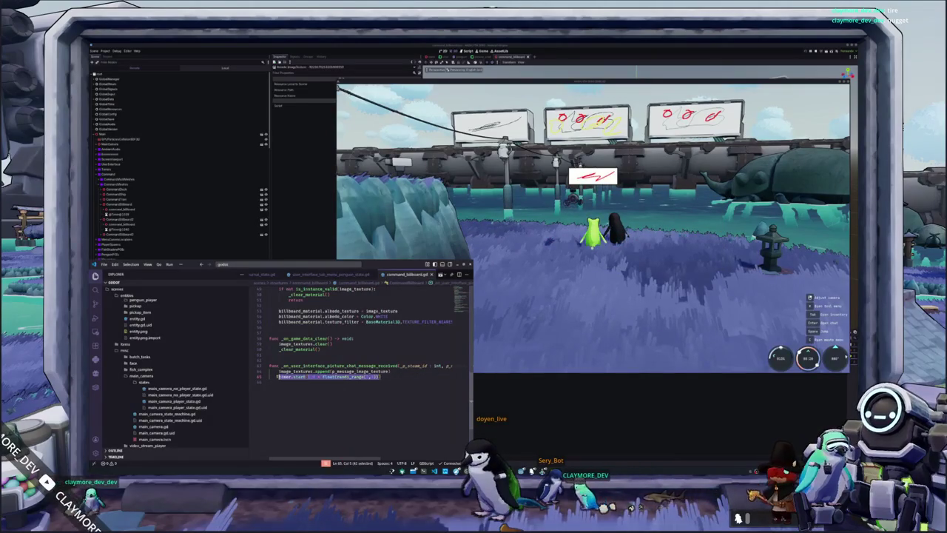
key("BackSpace")
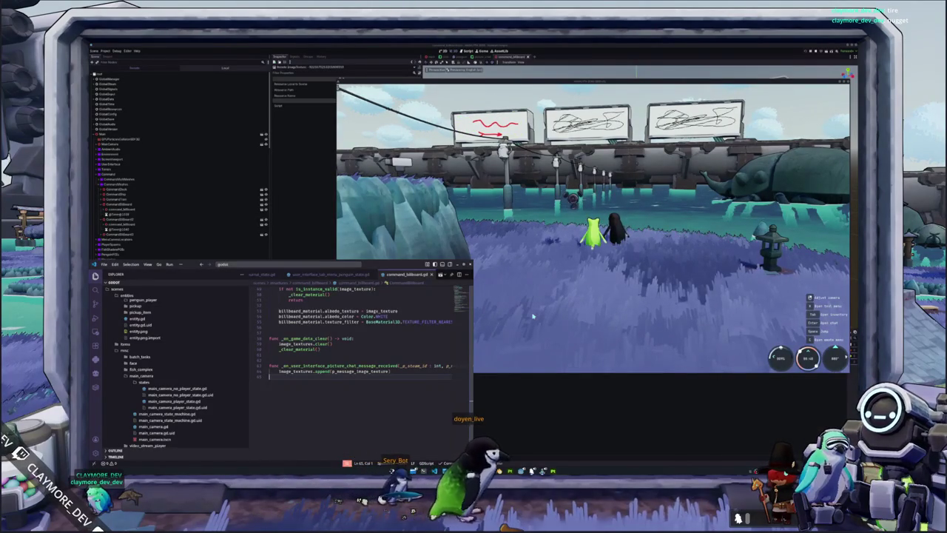
Step: Add 'if image_textures.size() >= 100:' with 'image_textures.pop_front()' to the picture-chat handler
type("s")
key("BackSpace")
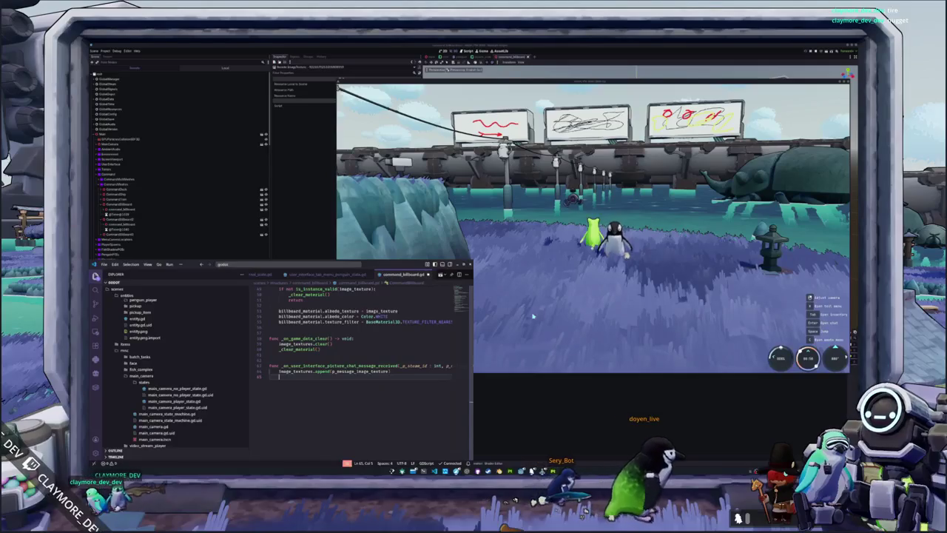
key("Return")
type("if image_textu")
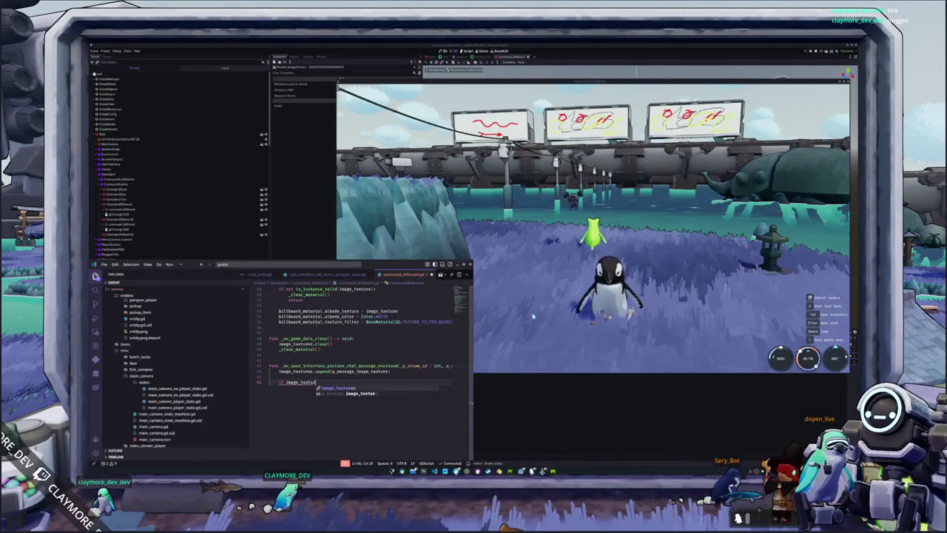
type("res.size() >= 100:")
key("Return")
type("image_textures.")
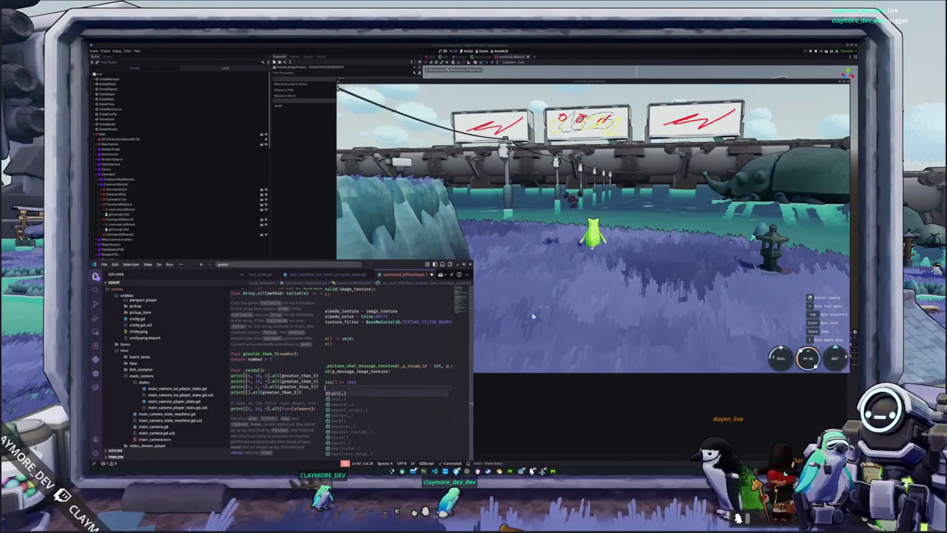
type("pop_front()")
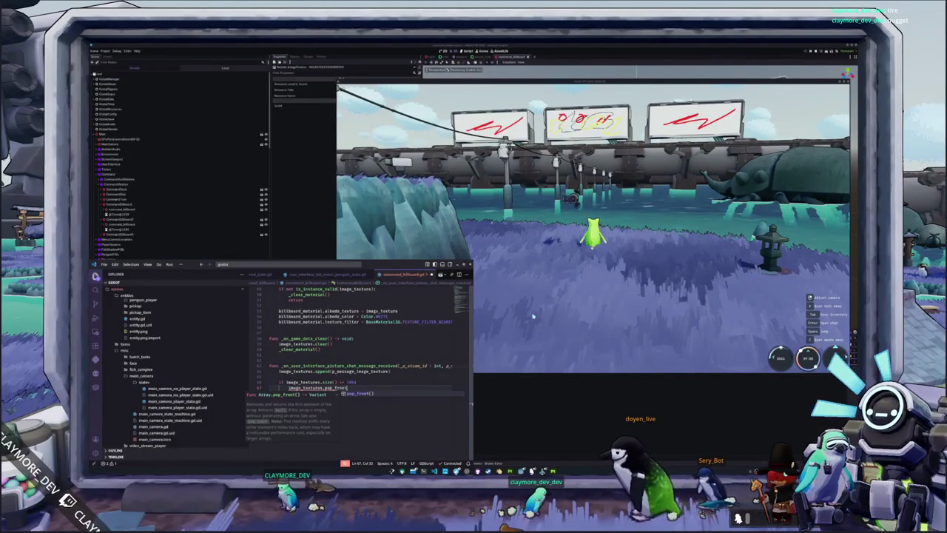
key("Escape")
key("Home")
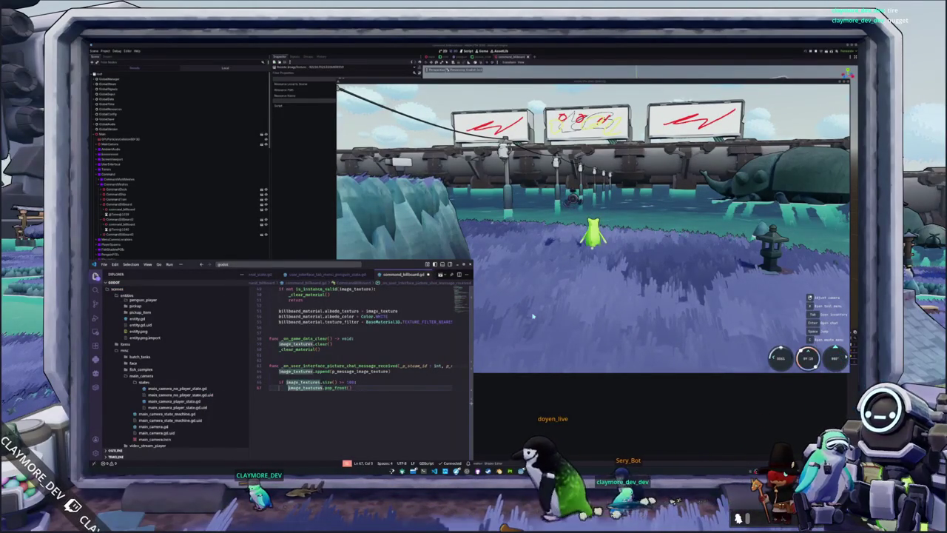
key("End")
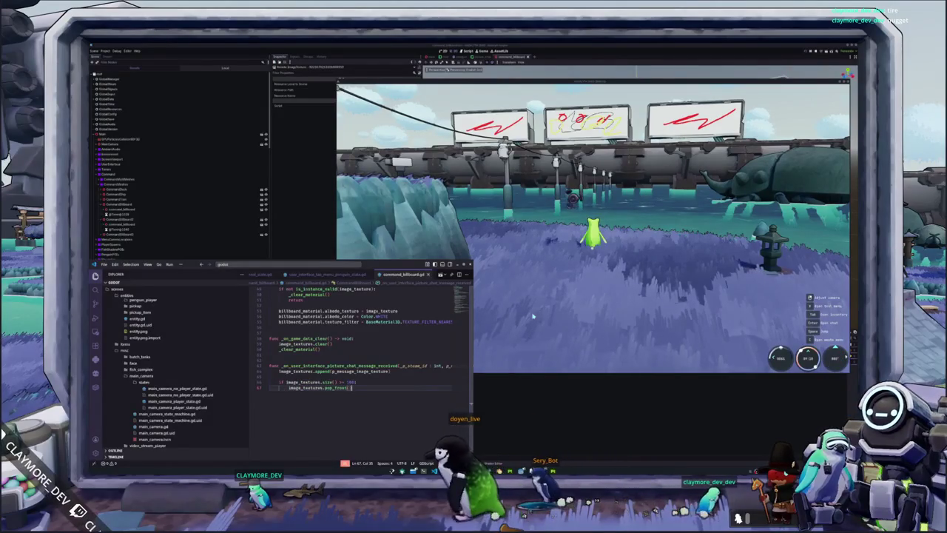
scroll(362, 358, "up", 3)
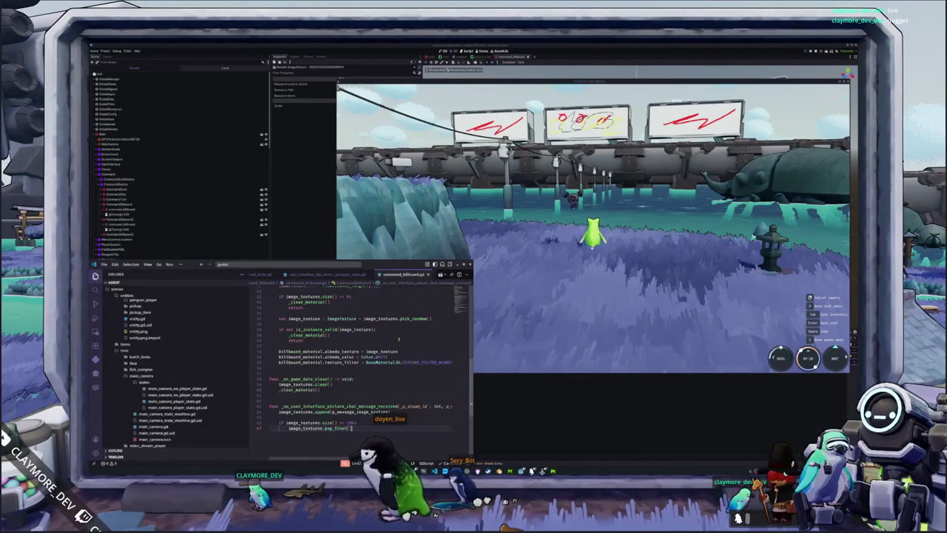
Step: Replace the 3.0 base delay in _on_timer_timeout's timer.start call with 0.9
scroll(362, 358, "up", 3)
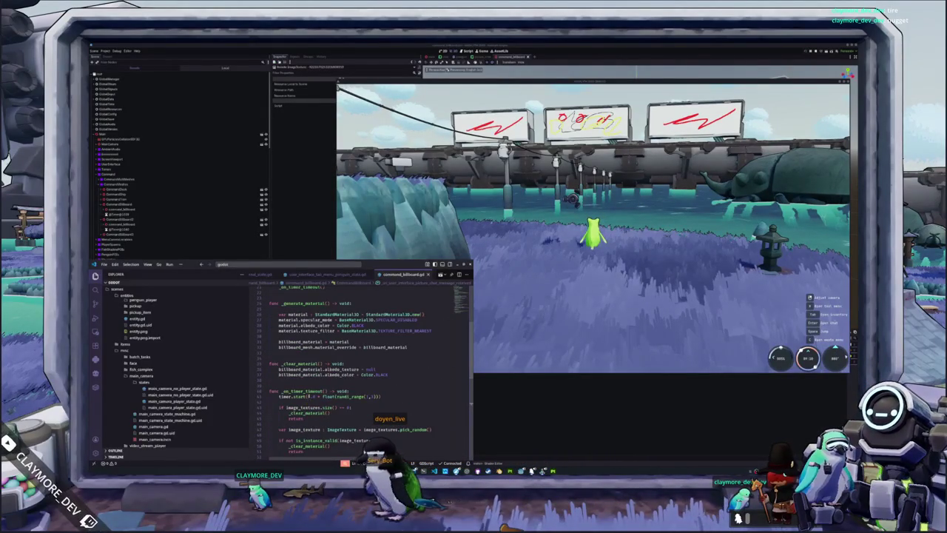
double_click(311, 396)
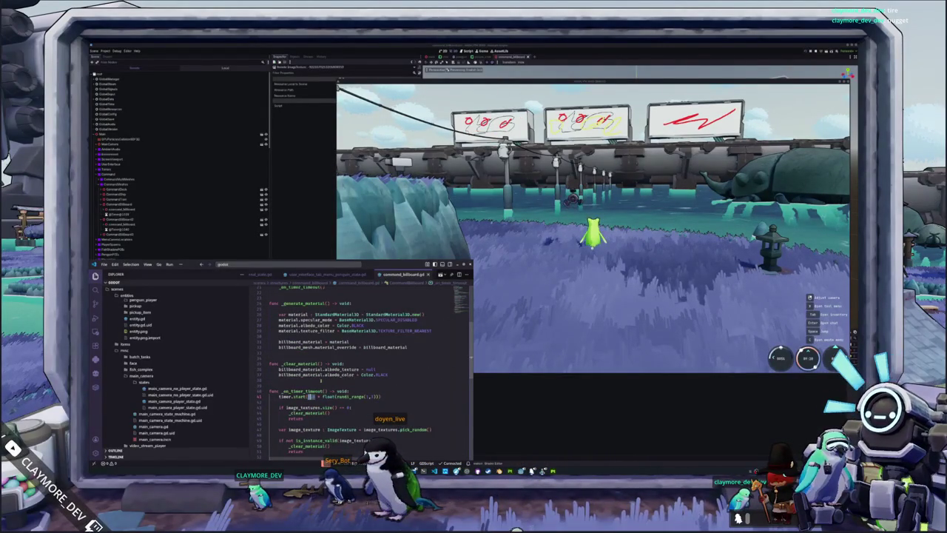
key("ctrl+shift+Left")
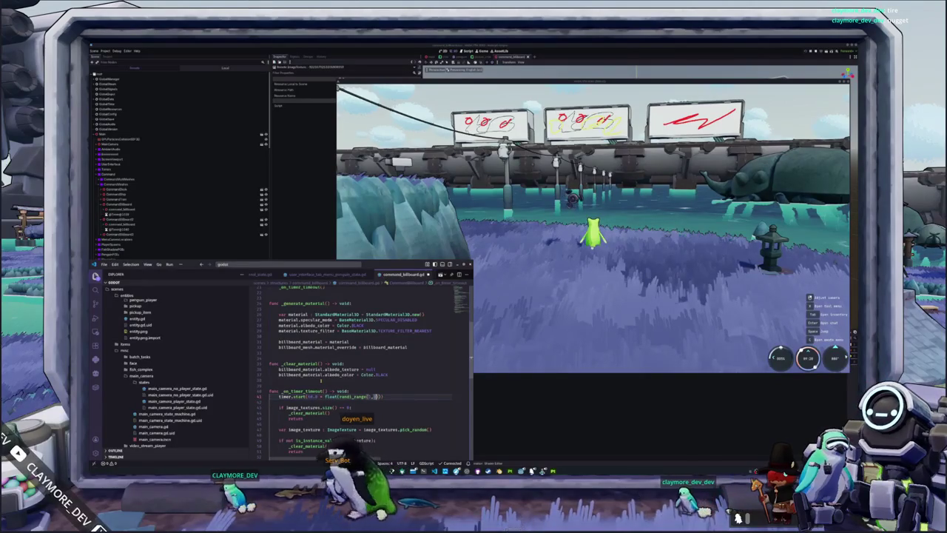
key("ctrl+Left")
key("ctrl+Left")
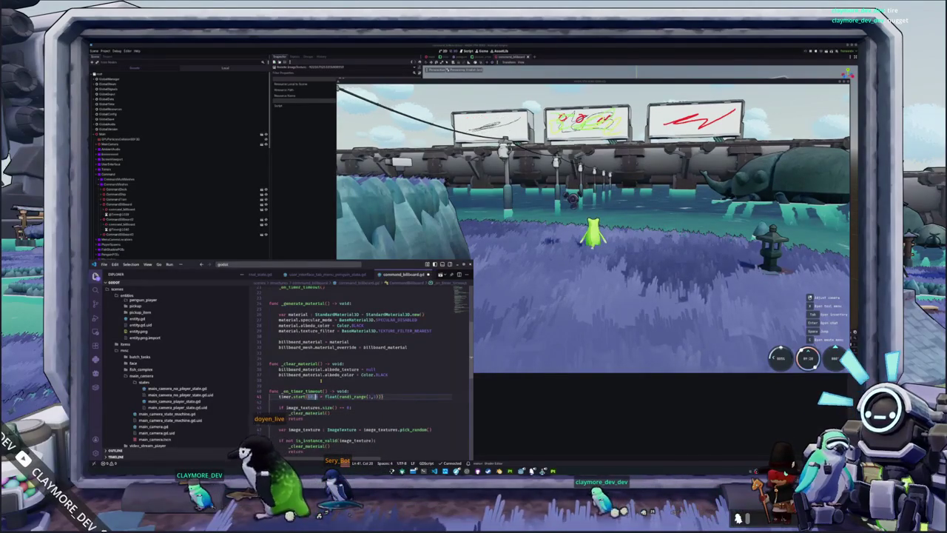
type("0.9")
key("shift+Left")
key("shift+Left")
key("shift+Left")
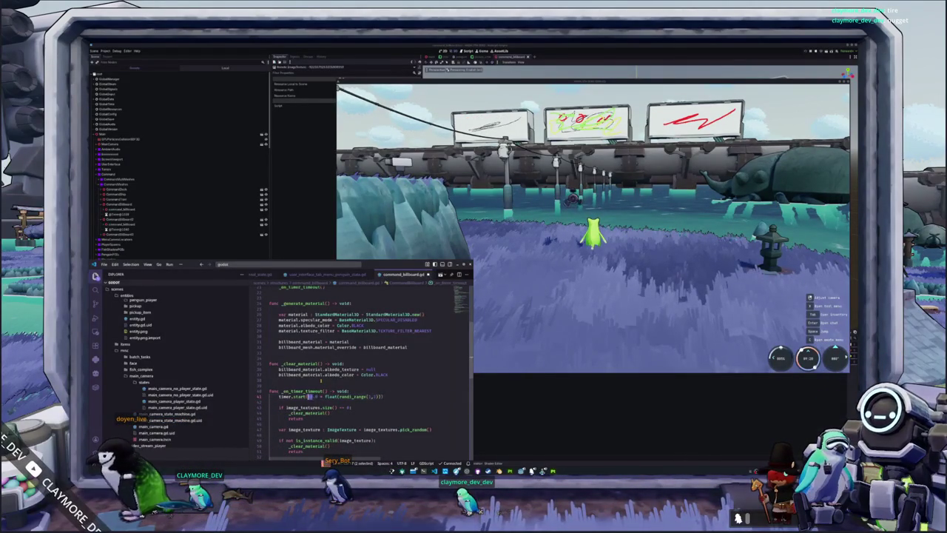
key("Left")
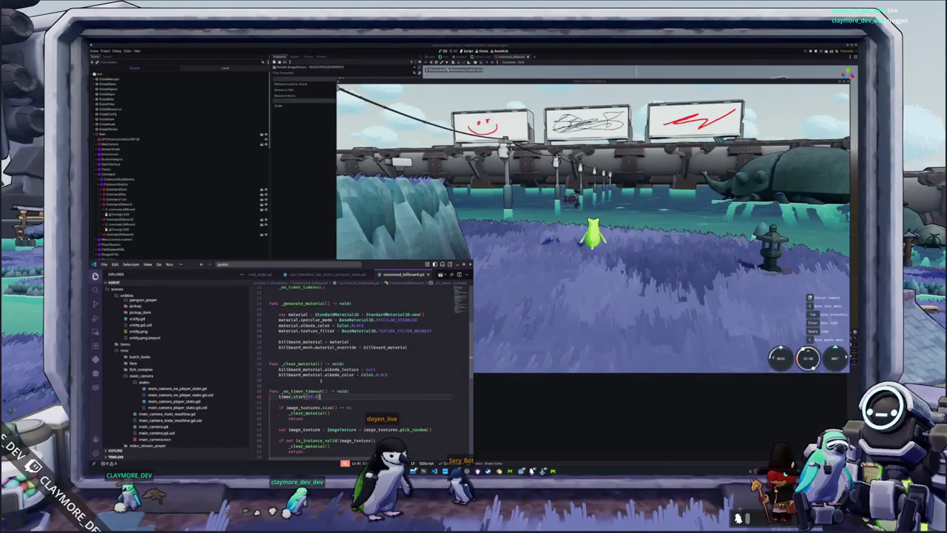
scroll(342, 380, "down", 2)
scroll(302, 380, "down", 2)
scroll(303, 382, "up", 3)
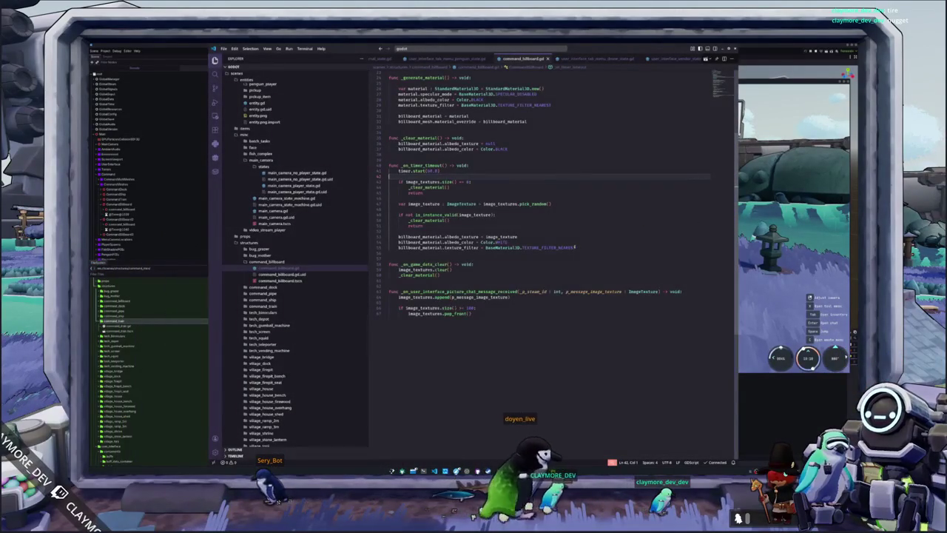
Step: Discard a half-typed _physics_process function and paste an empty one at the end of the file
scroll(523, 230, "up", 3)
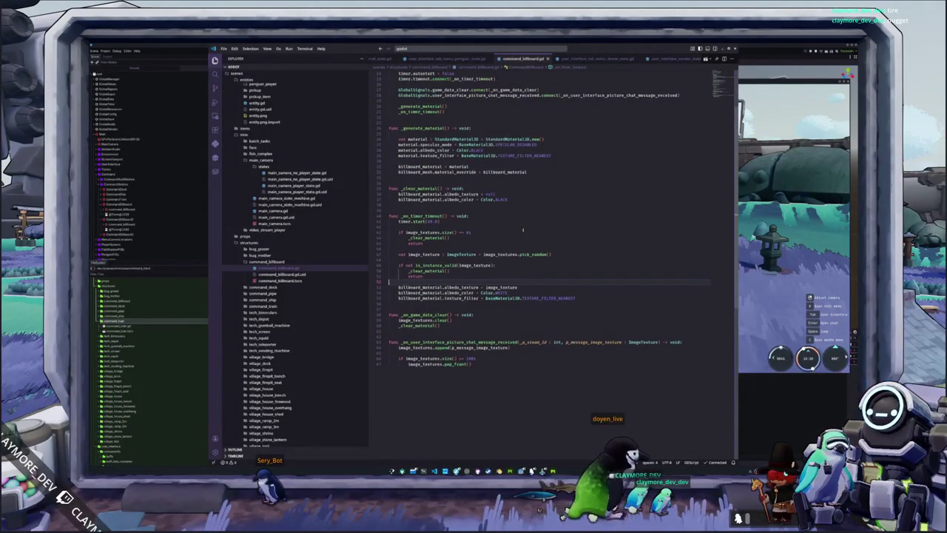
left_click(482, 259)
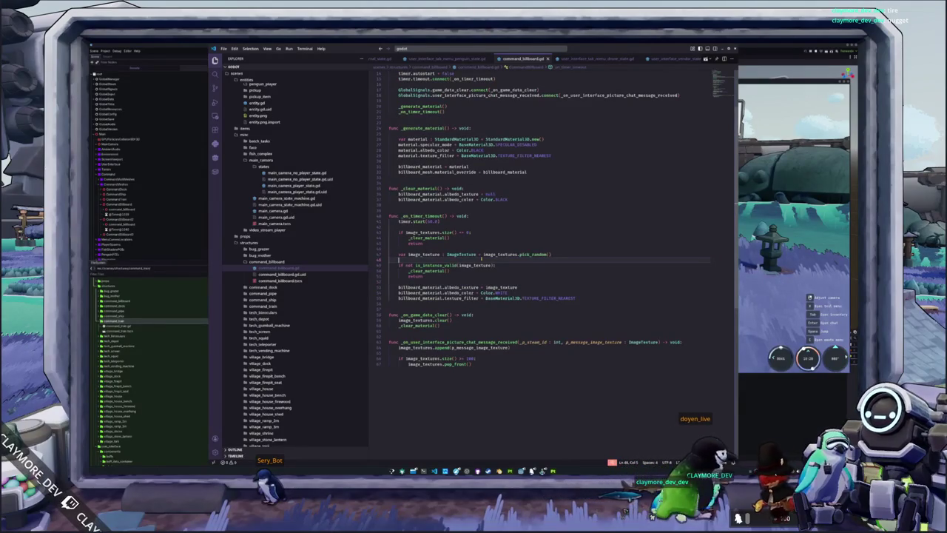
scroll(482, 259, "up", 1)
scroll(481, 258, "down", 1)
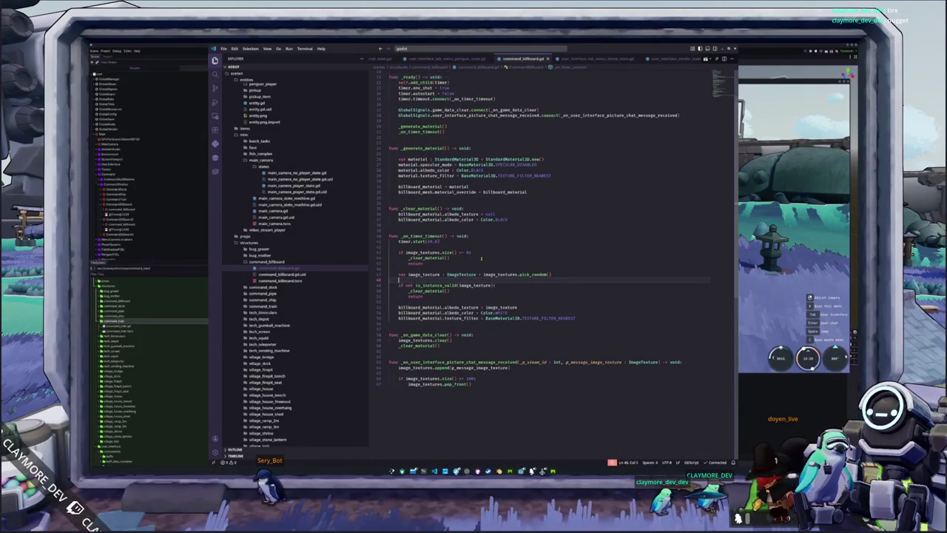
left_click(432, 309)
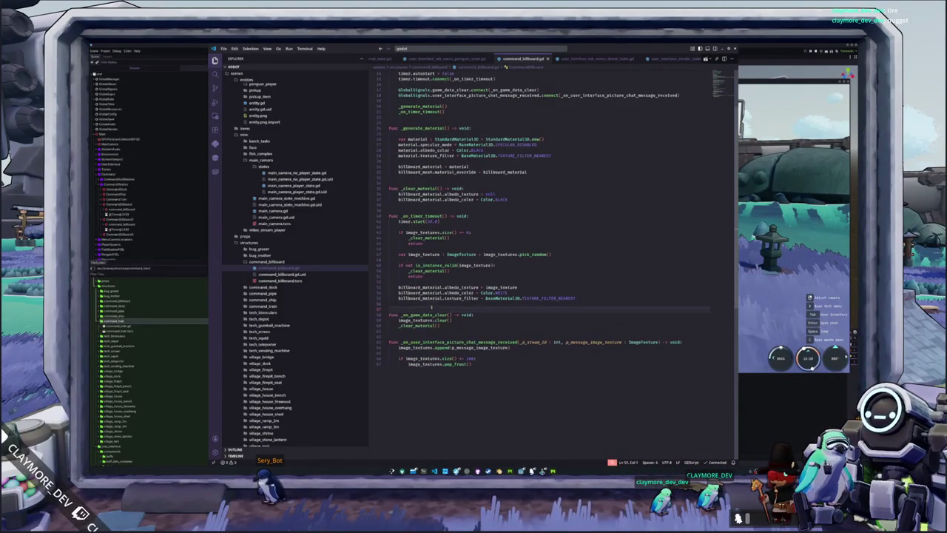
type("func _p")
key("Return")
type("pa")
key("Escape")
key("shift+Up")
key("BackSpace")
key("ctrl+End")
key("Return")
key("ctrl+v")
key("Up")
key("Up")
key("Up")
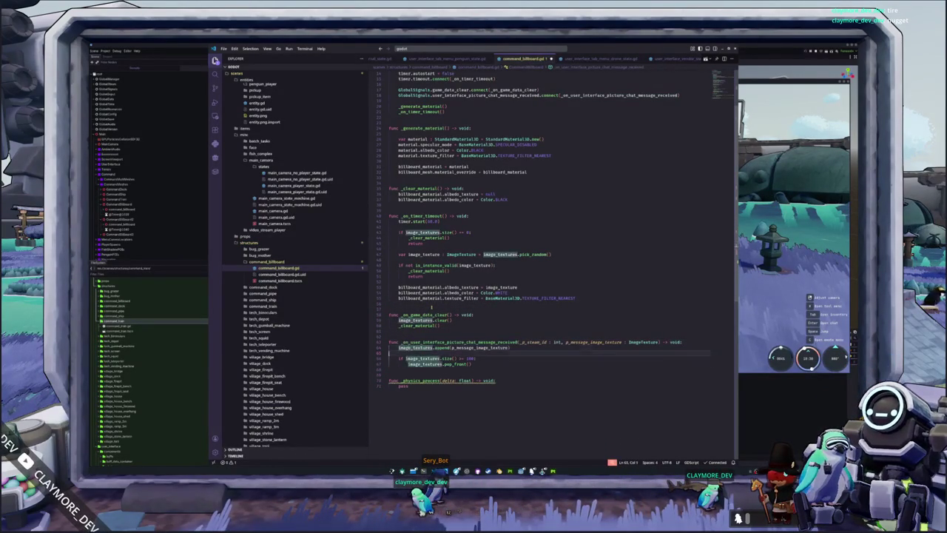
Step: Delete the timer.start(10.0) line, the timer setup in _ready and the timer variable declaration
key("Delete")
key("Up")
key("Up")
key("Up")
key("Up")
key("Up")
key("Up")
key("ctrl+shift+k")
key("ctrl+shift+k")
key("Up")
key("Up")
key("Up")
key("Up")
key("Up")
key("Up")
key("Down")
key("Down")
key("shift+Up")
key("shift+Up")
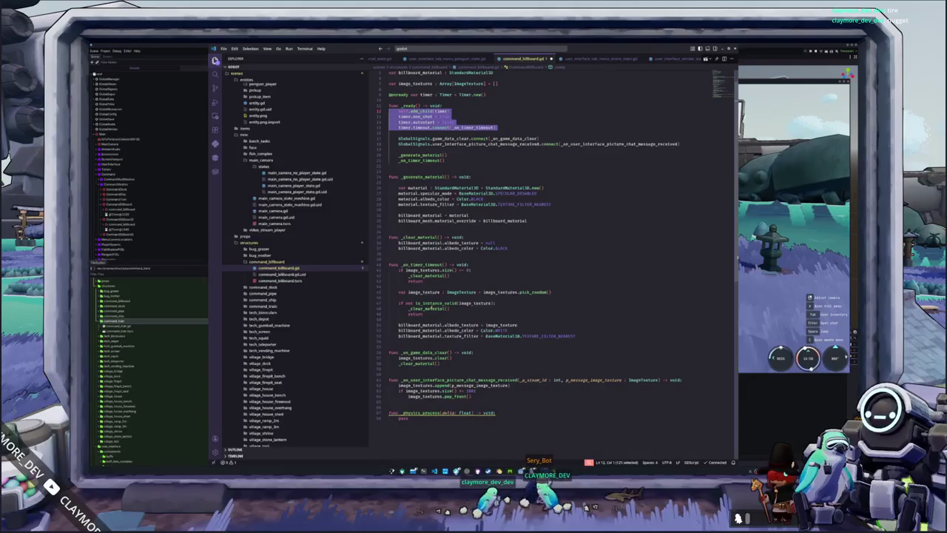
key("ctrl+shift+k")
key("ctrl+shift+k")
key("Up")
key("Up")
key("Up")
key("shift+Up")
key("ctrl+shift+k")
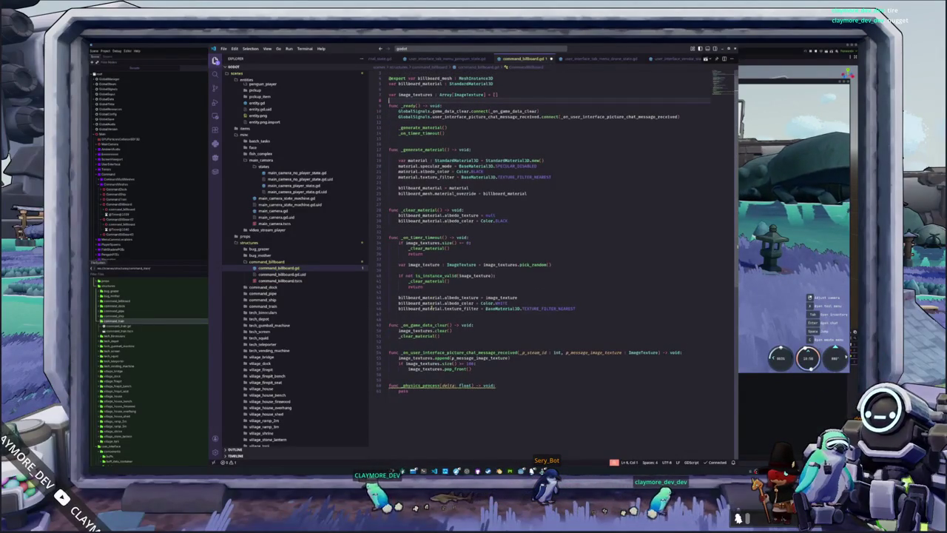
key("Down")
key("Down")
key("Down")
key("ctrl+shift+k")
key("Down")
key("Down")
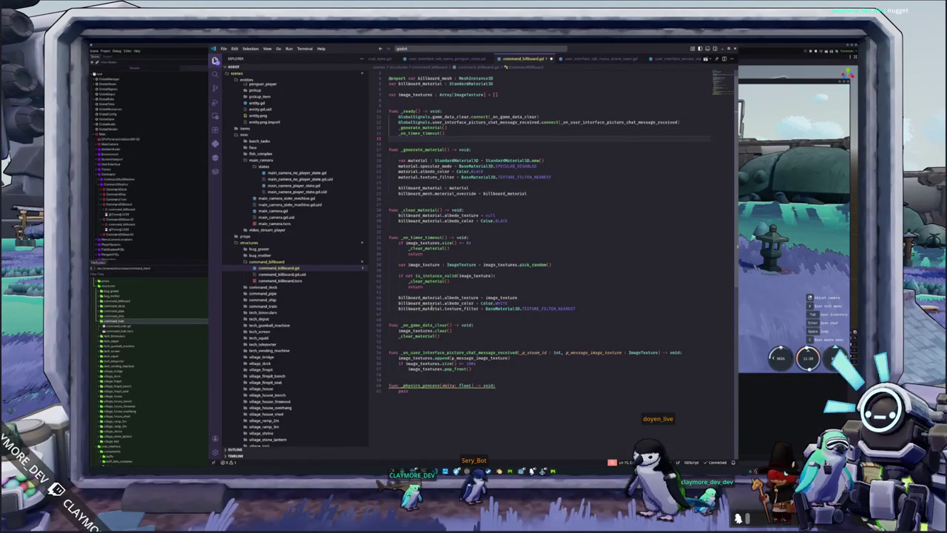
Step: Delete the empty _physics_process function at the end of the script
key("Down")
key("Down")
key("Down")
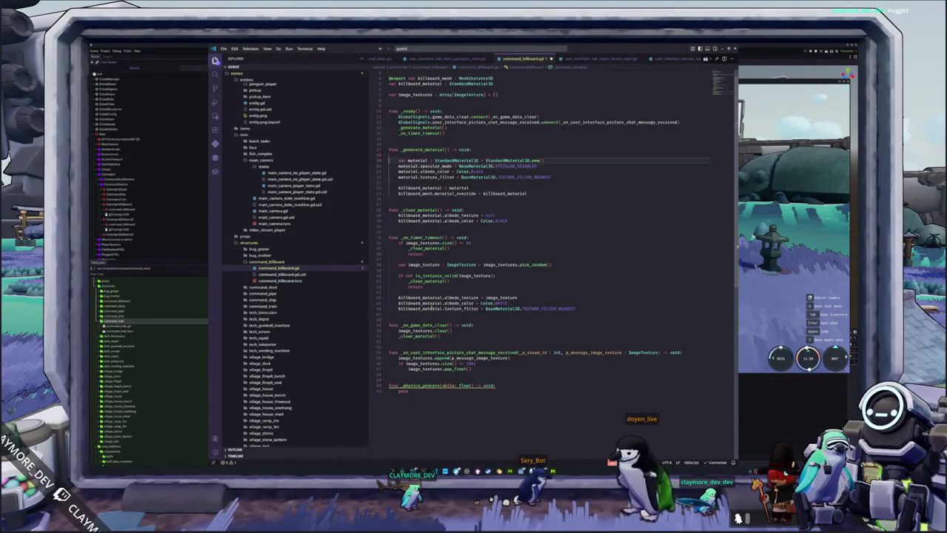
key("Down")
key("Down")
key("Down")
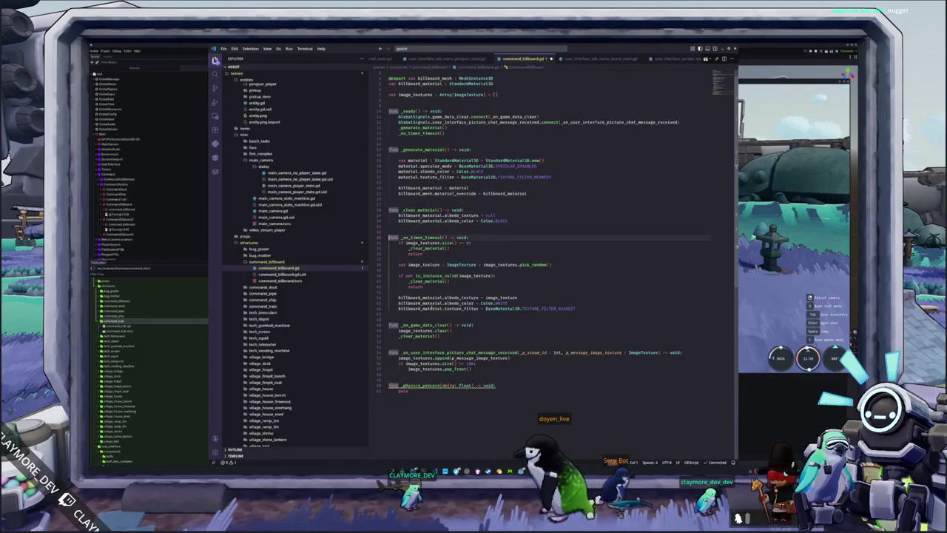
key("Up")
key("Up")
key("Up")
key("ctrl+Right")
key("ctrl+Right")
key("ctrl+shift+Left")
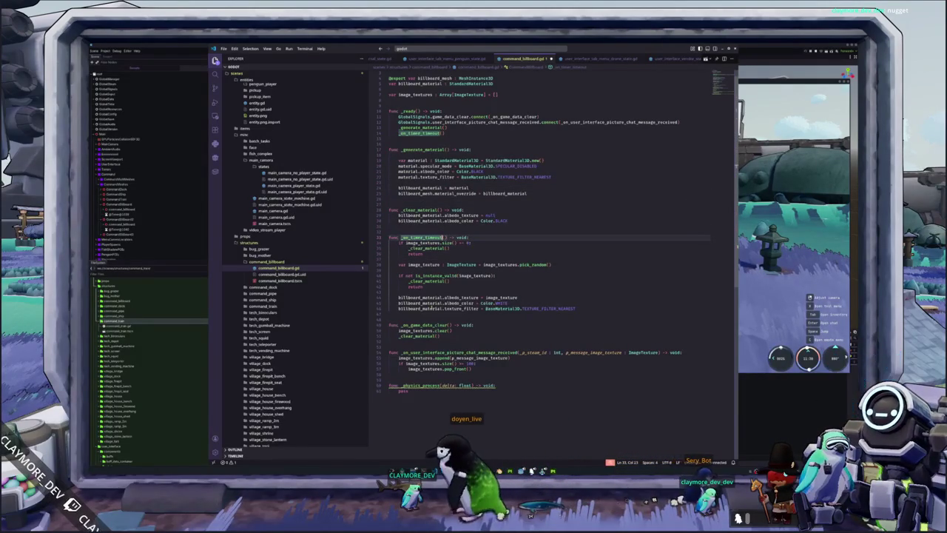
key("Down")
key("Down")
key("Down")
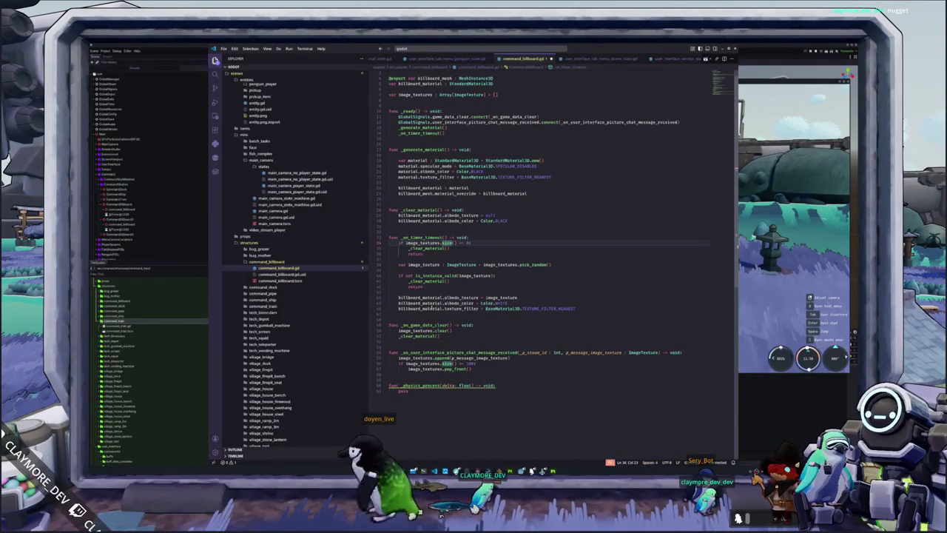
key("shift+Down")
key("shift+Down")
key("shift+Down")
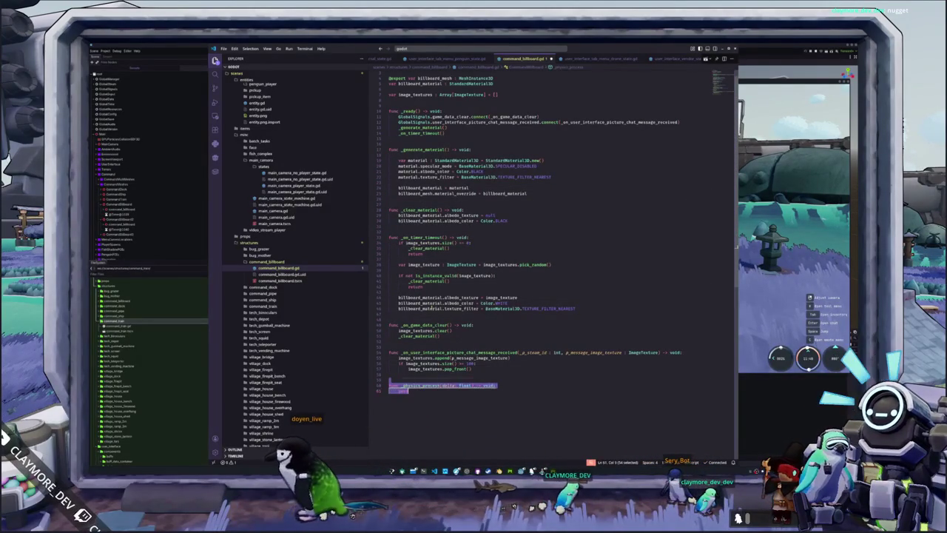
key("Delete")
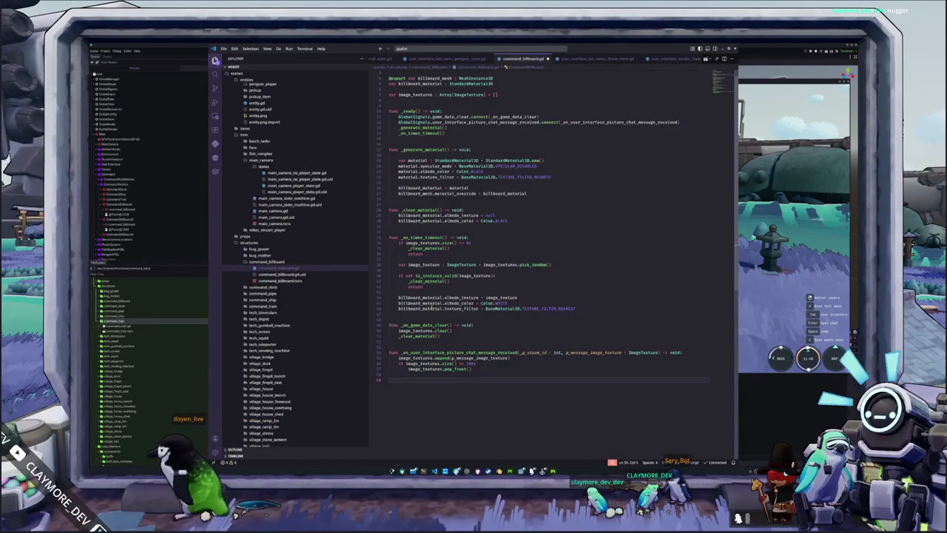
Step: Lower the stored-image cap from 100 to 5 and add a comment below it
key("Up")
key("Up")
key("Up")
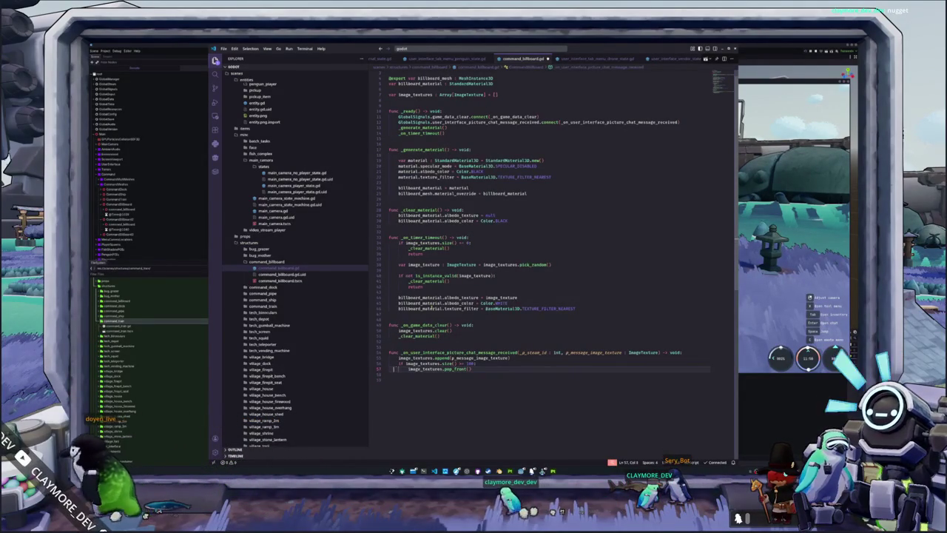
key("ctrl+shift+Left")
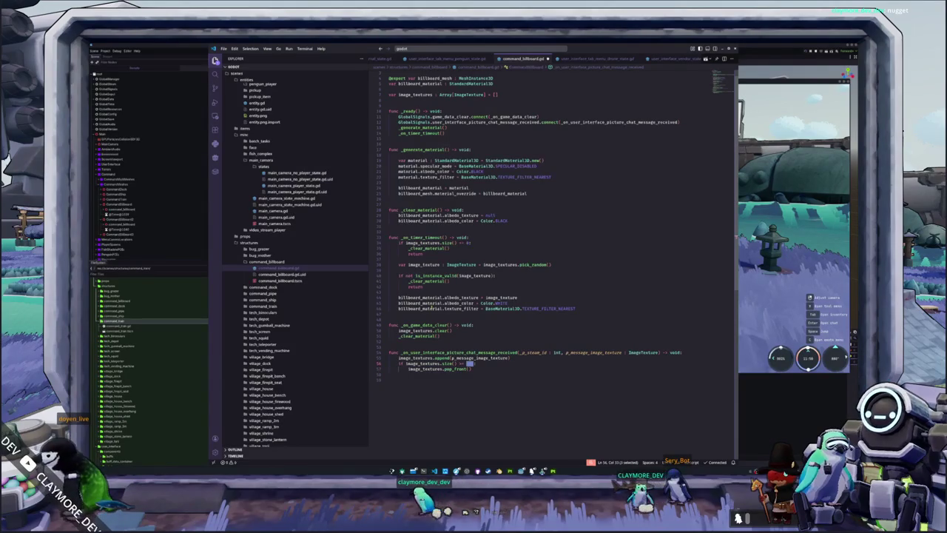
type("5")
key("Down")
key("Down")
key("Down")
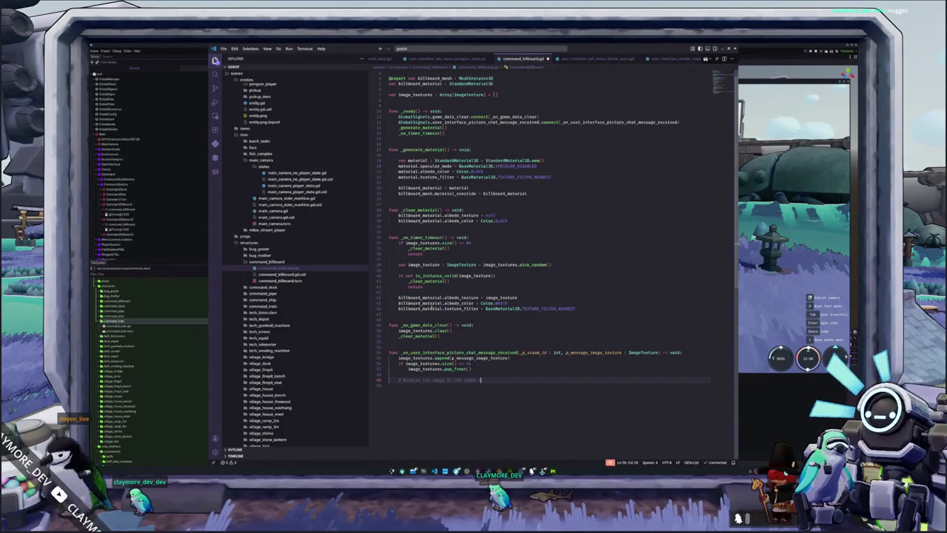
type("orted if")
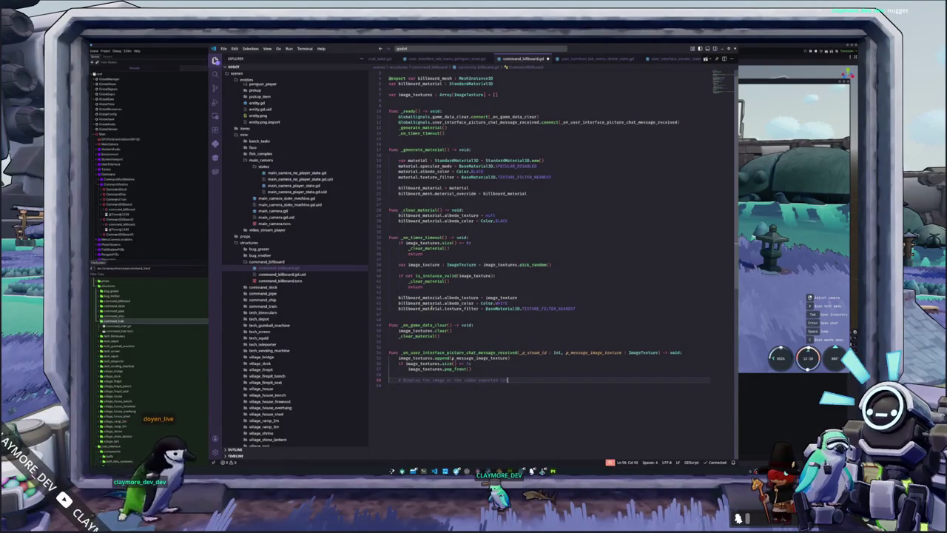
type(" it is valid")
key("Return")
key("alt+Tab")
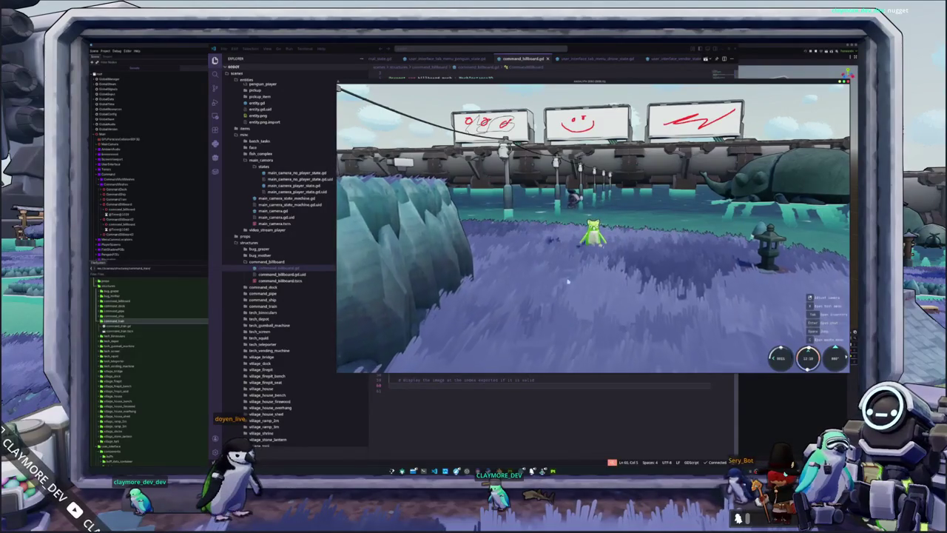
key("alt+Tab")
left_click(413, 106)
key("Up")
key("Up")
key("Up")
key("Return")
key("Return")
key("Up")
type("@export var image")
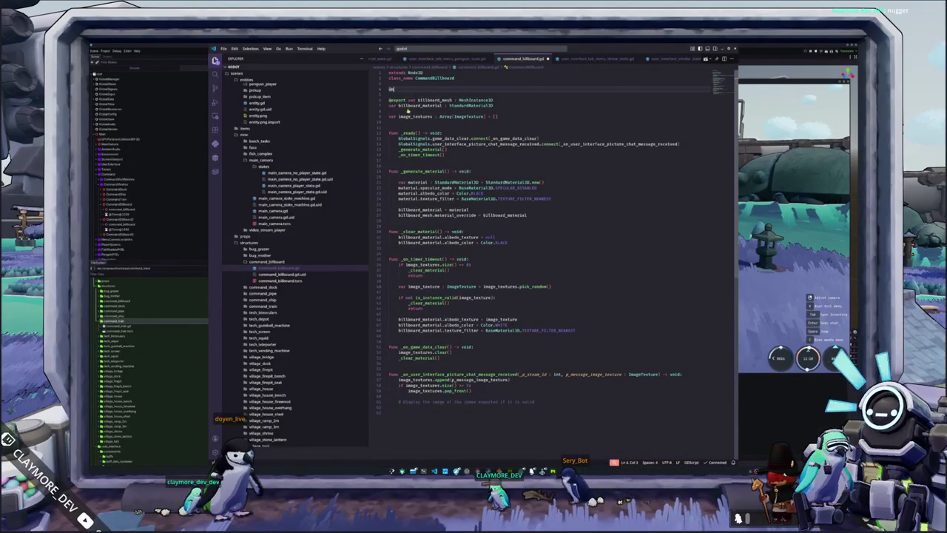
type("_index : int = ")
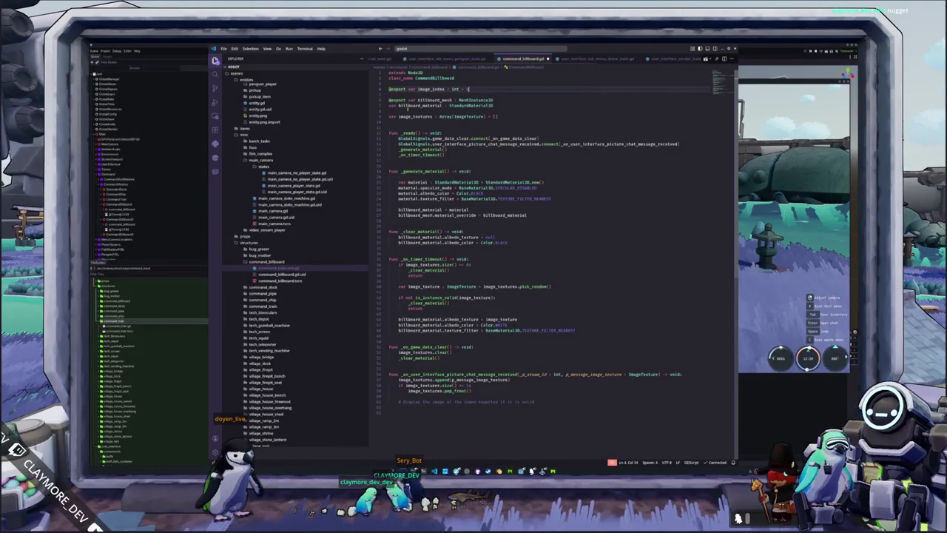
type("0")
key("alt+Tab")
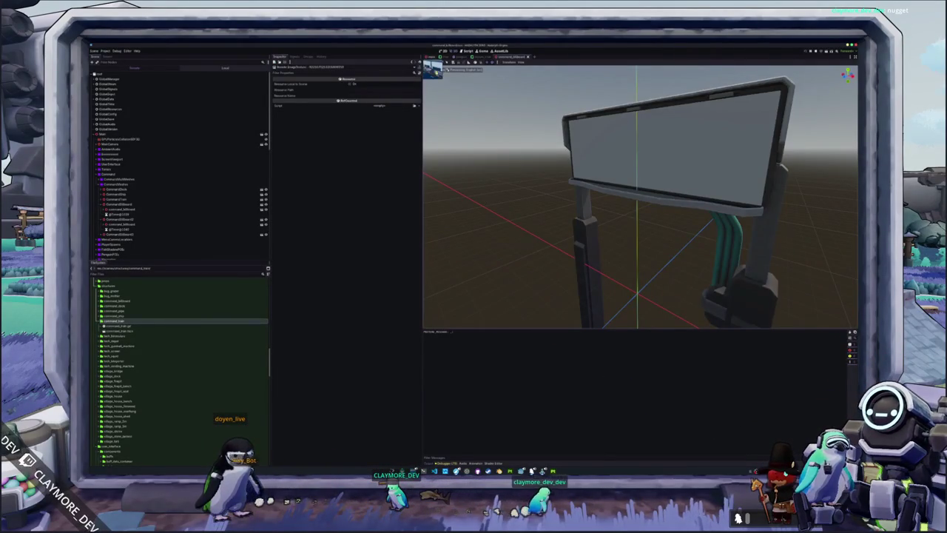
Step: Open the world scene and check a billboard's Transform section in the Inspector, then return to VS Code
left_click(467, 57)
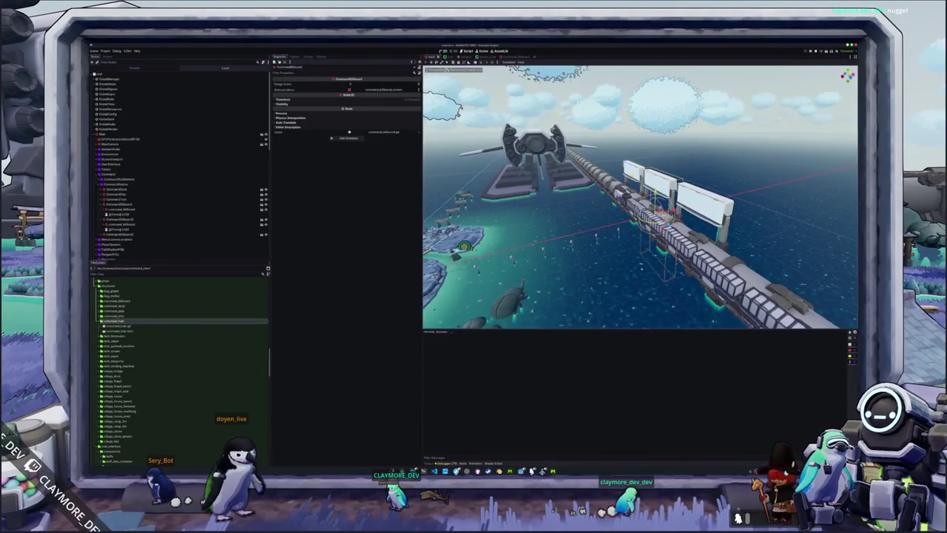
left_click(374, 99)
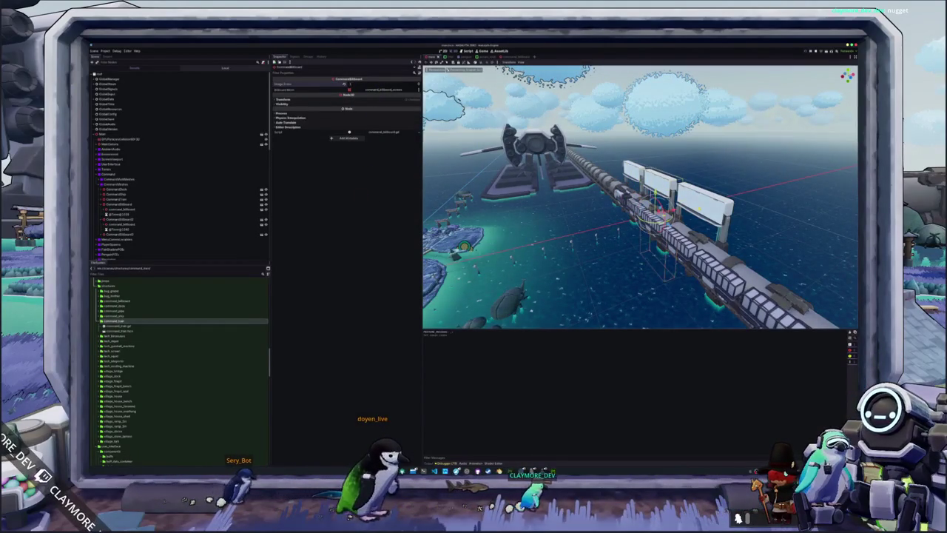
left_click(363, 99)
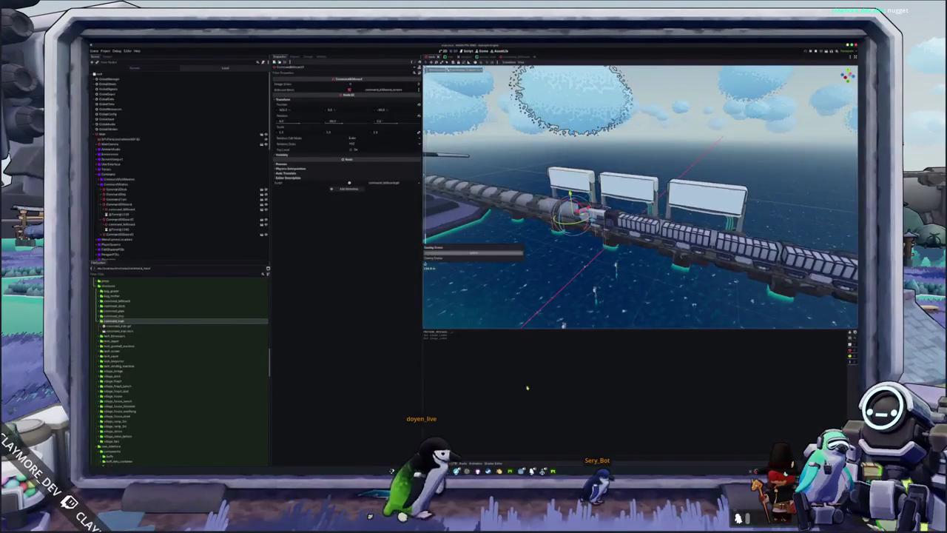
key("alt+Tab")
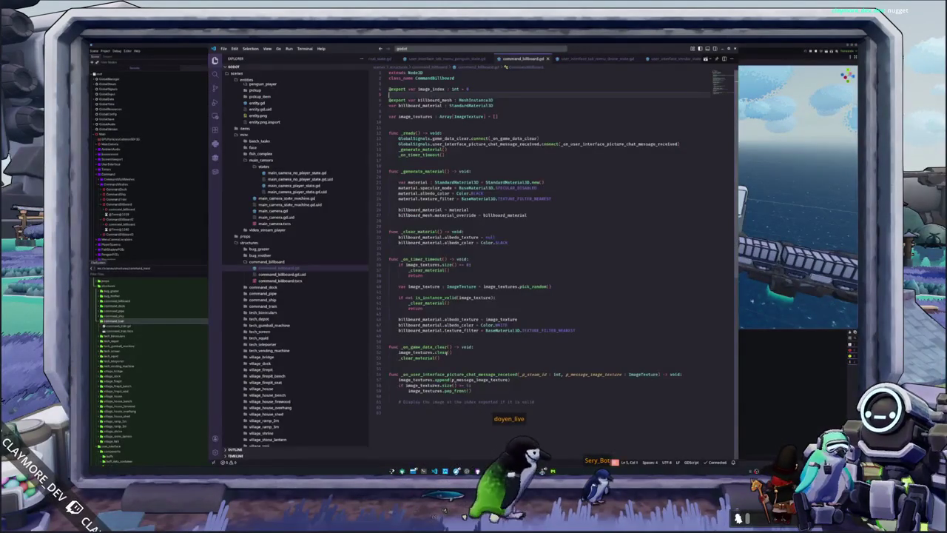
Step: Type 'if image_textures.size() >= image_index:' with a pass body on the line after the comment
left_click(429, 408)
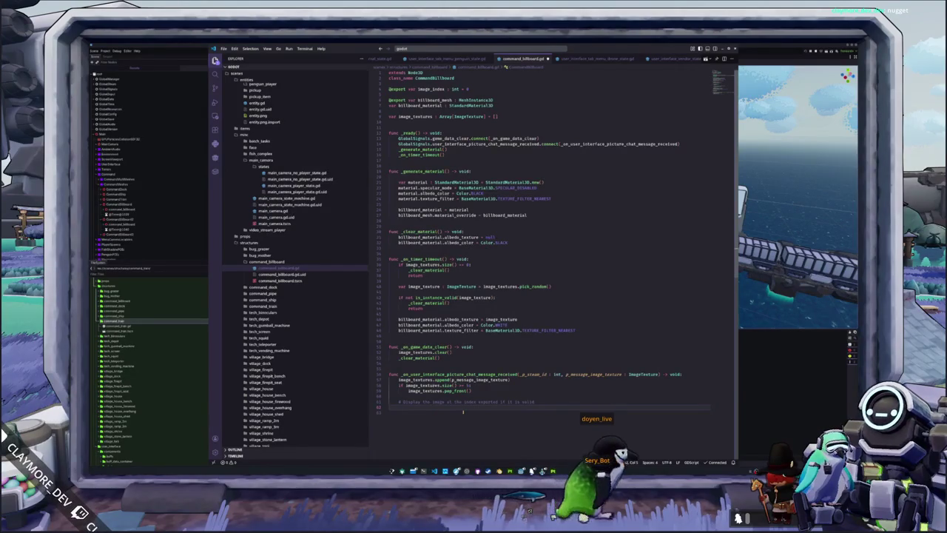
scroll(466, 418, "down", 2)
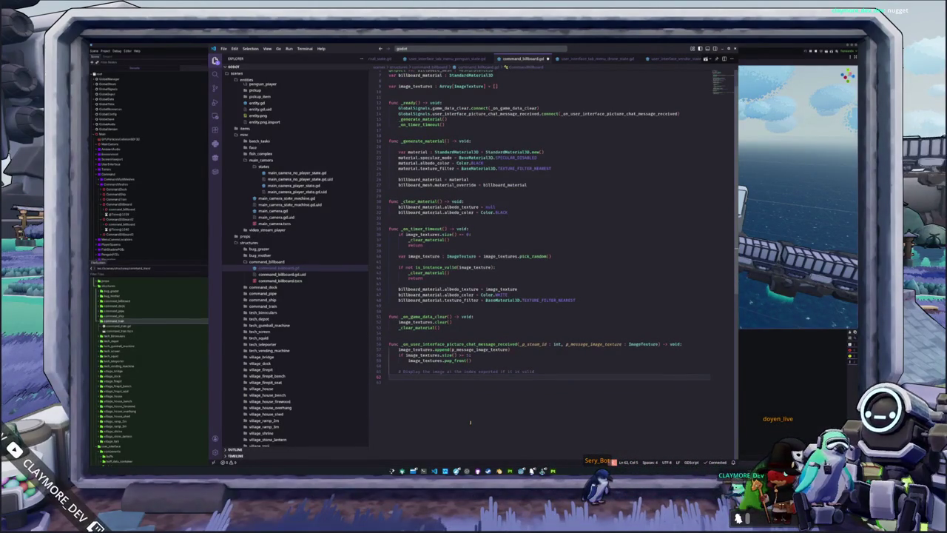
type("if image_texture")
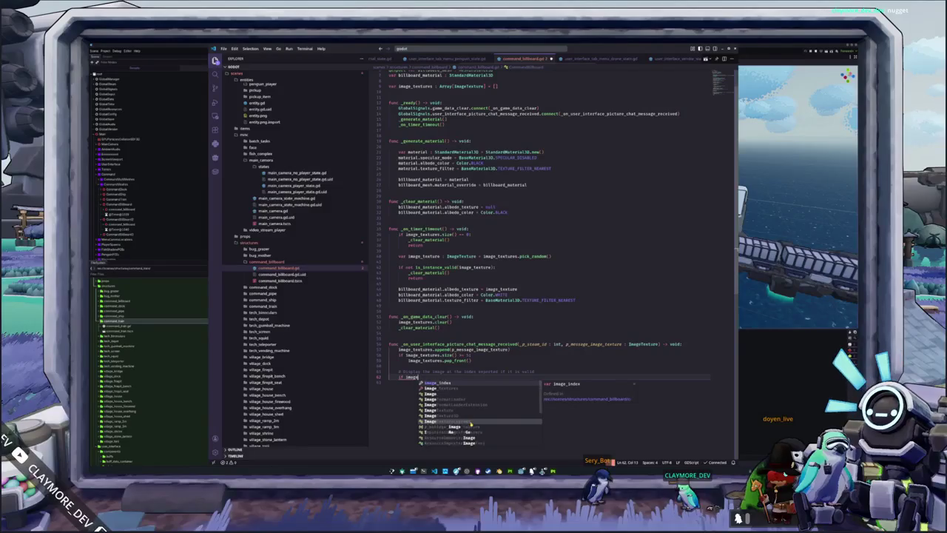
type("s.size(")
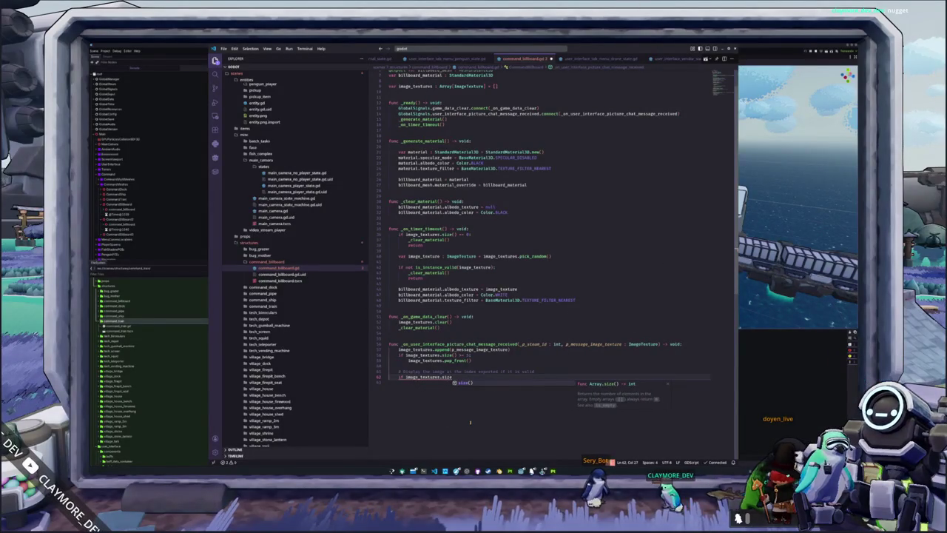
type(") >= ")
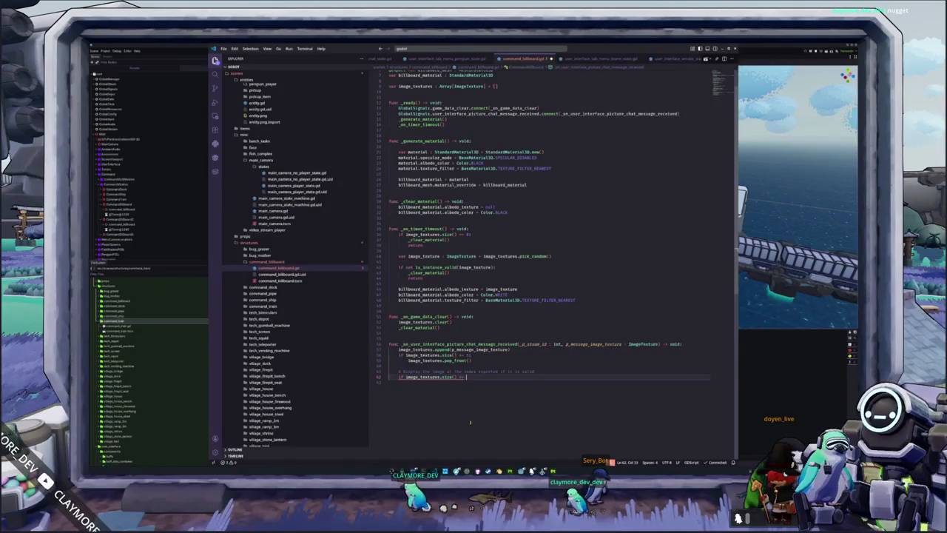
type("image_index:")
key("Return")
type("pass")
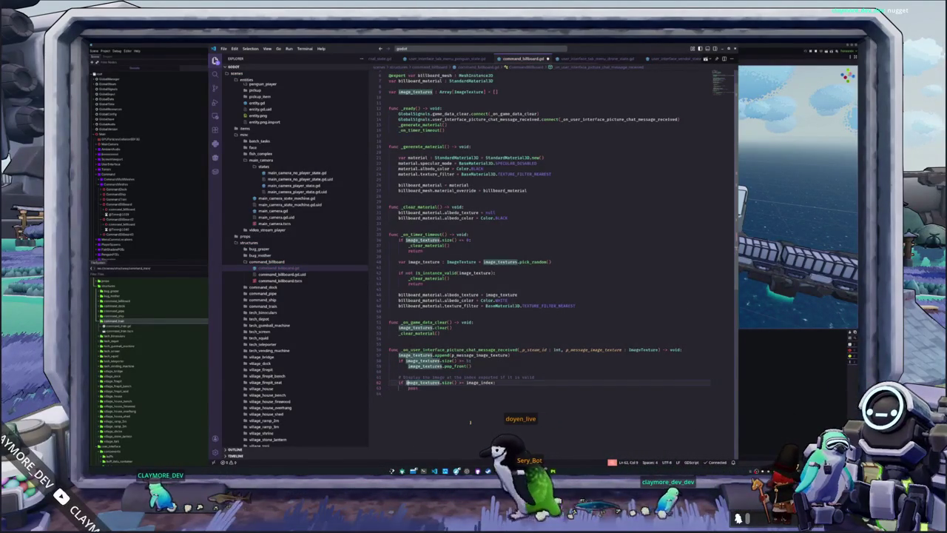
Step: Revise the size check on line 62 and give it a 'return' body for an early exit
key("Up")
key("ctrl+Left")
key("ctrl+shift+Right")
key("ctrl+shift+Right")
key("ctrl+shift+Right")
key("Right")
key("Left")
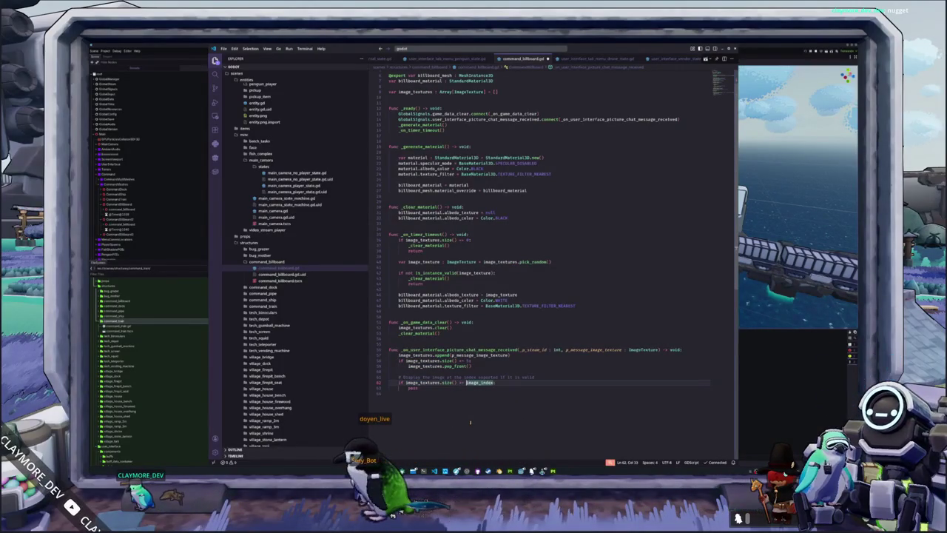
key("Left")
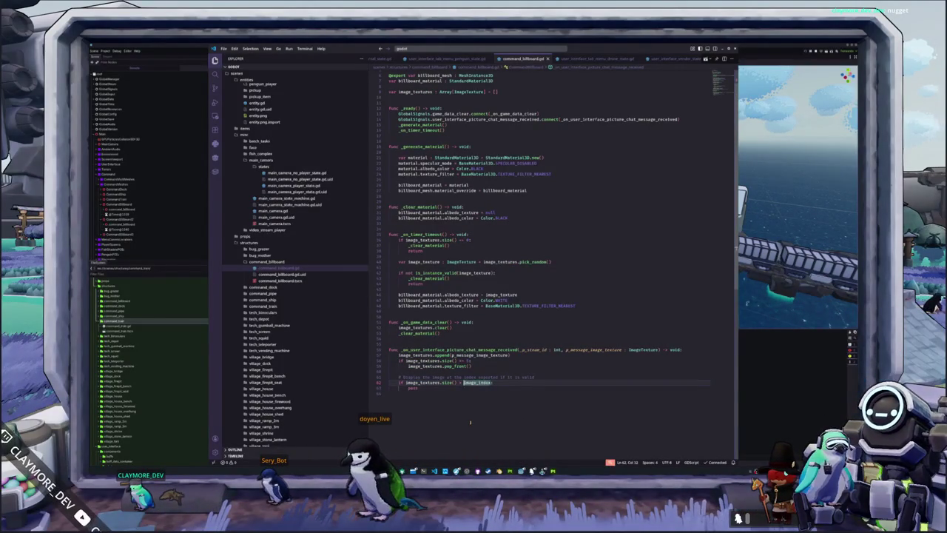
key("ctrl+shift+Left")
key("ctrl+shift+Left")
key("Right")
key("Left")
key("End")
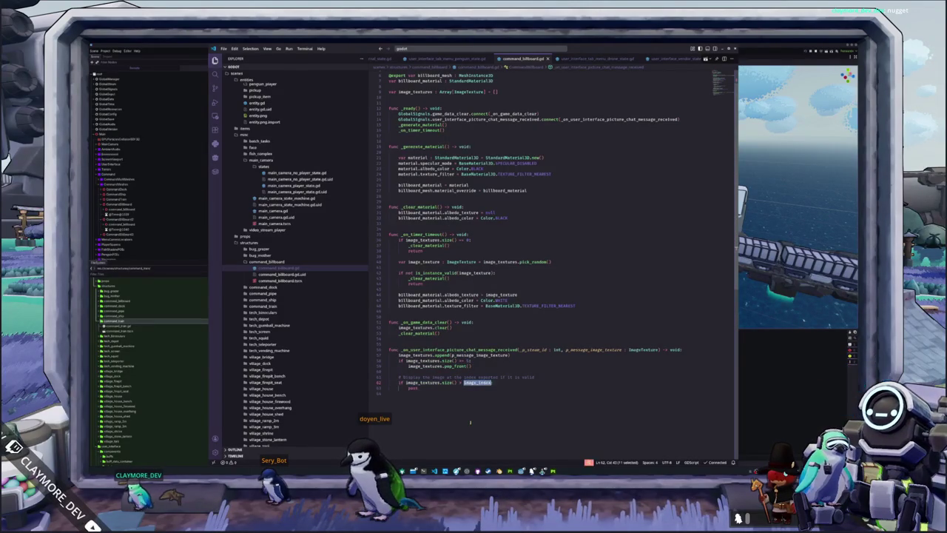
type(":")
key("Return")
key("Up")
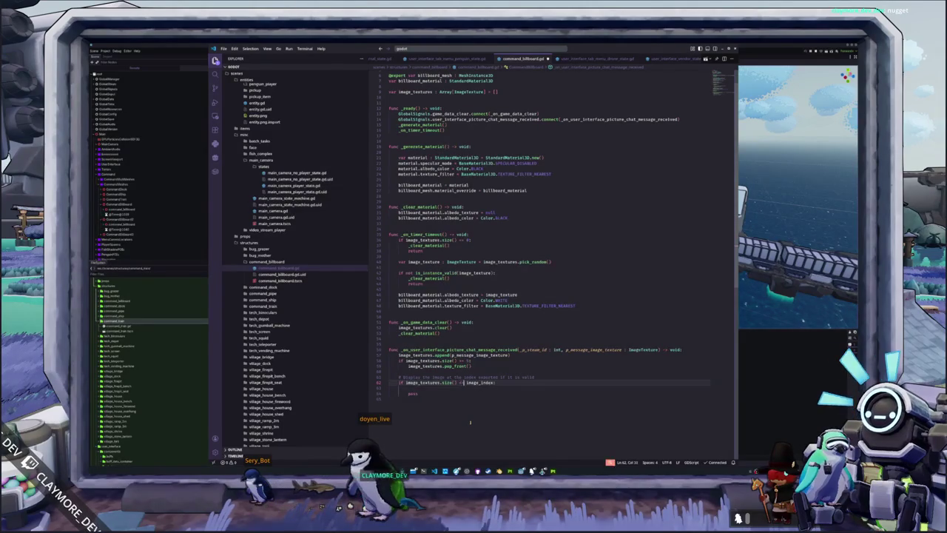
type("return")
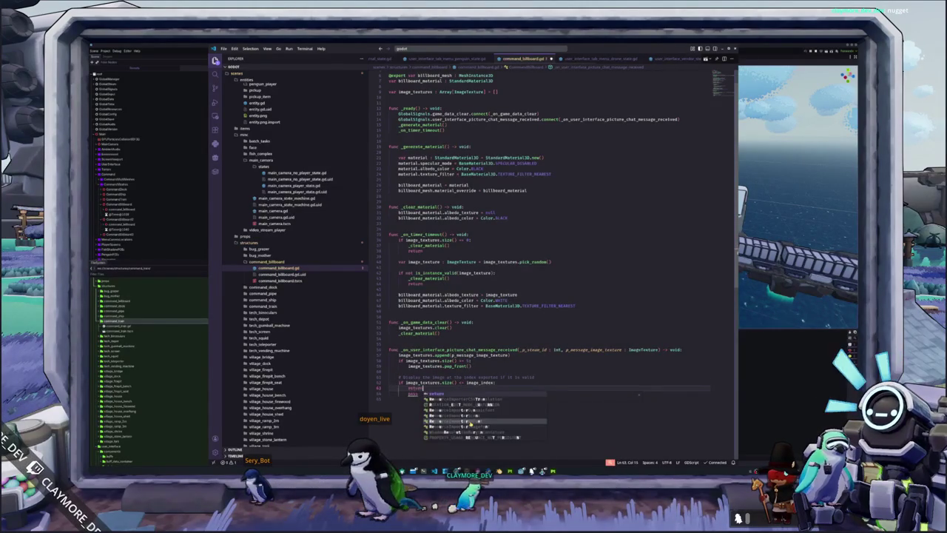
key("Return")
Step: Replace the old comment on line 61 with a new explanatory comment
key("Up")
key("Up")
key("Up")
key("End")
key("shift+Home")
key("BackSpace")
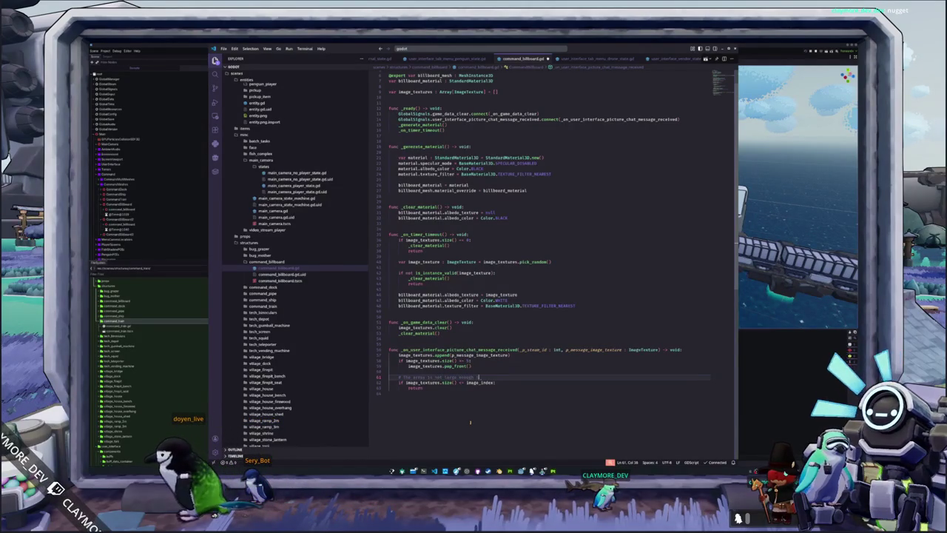
type("play each")
key("Down")
key("Down")
key("Down")
key("Return")
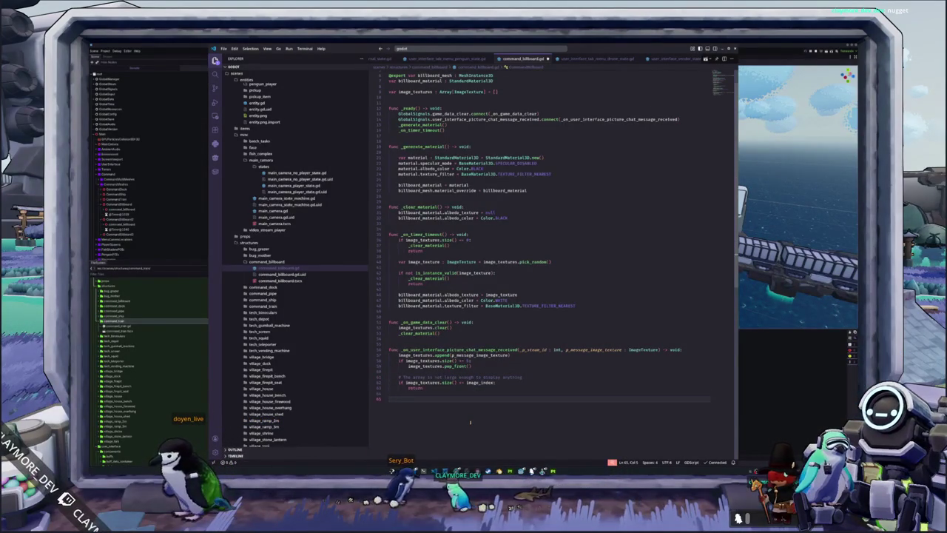
scroll(443, 395, "down", 2)
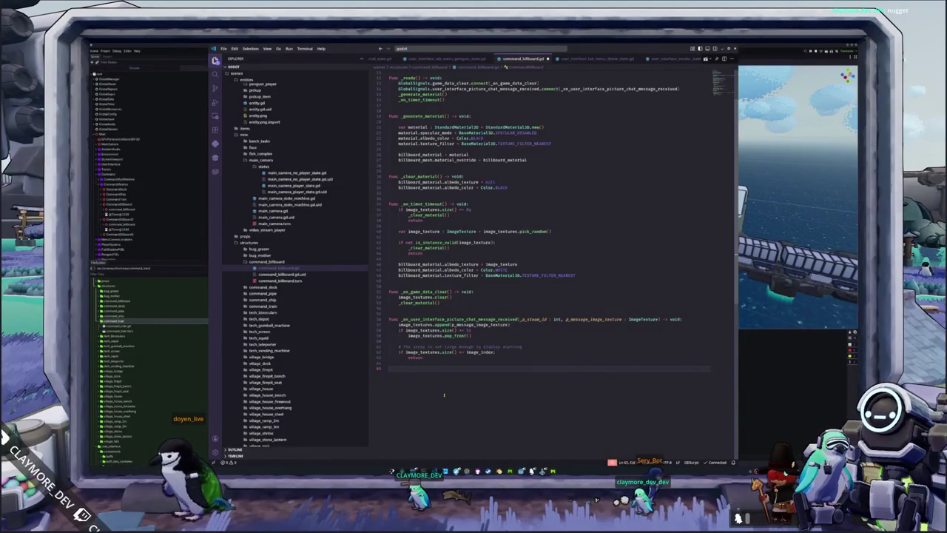
Step: Call _set_material(image_textures[image_index]) and rename _on_timer_timeout to _set_material(image_texture : ImageTexture)
type("_set_material()")
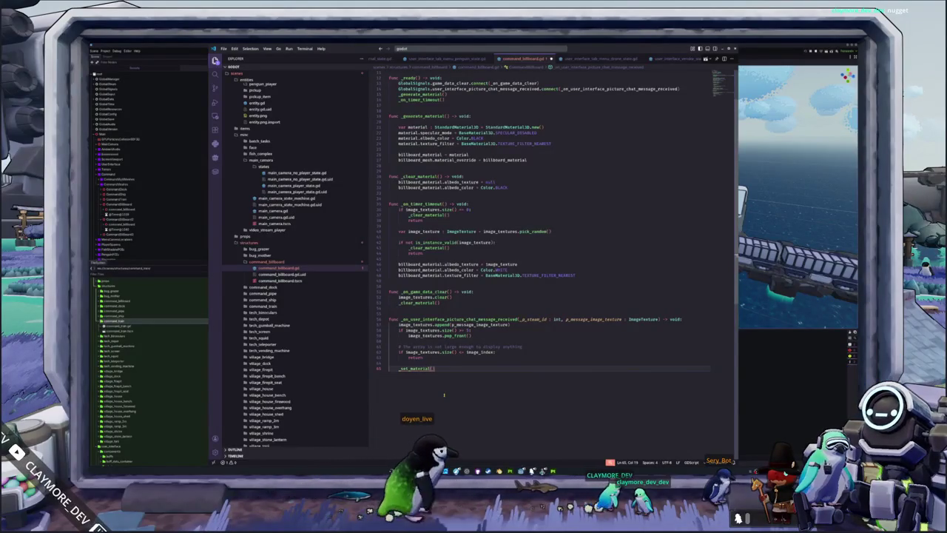
type("image_textu")
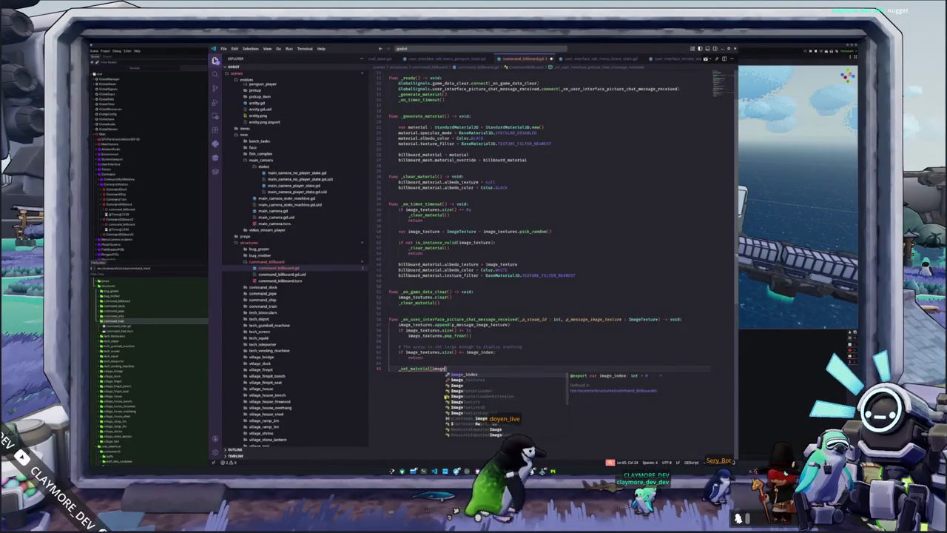
type("res")
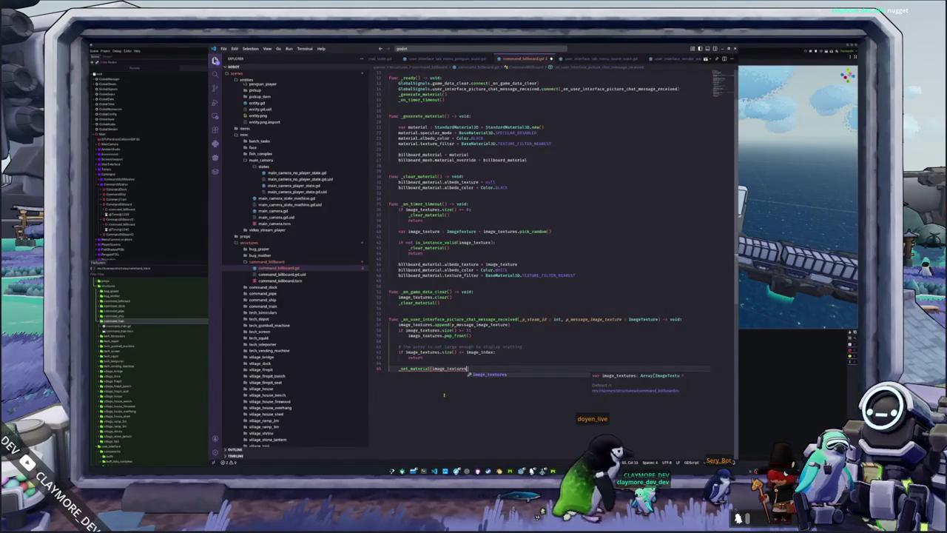
type("[image_index")
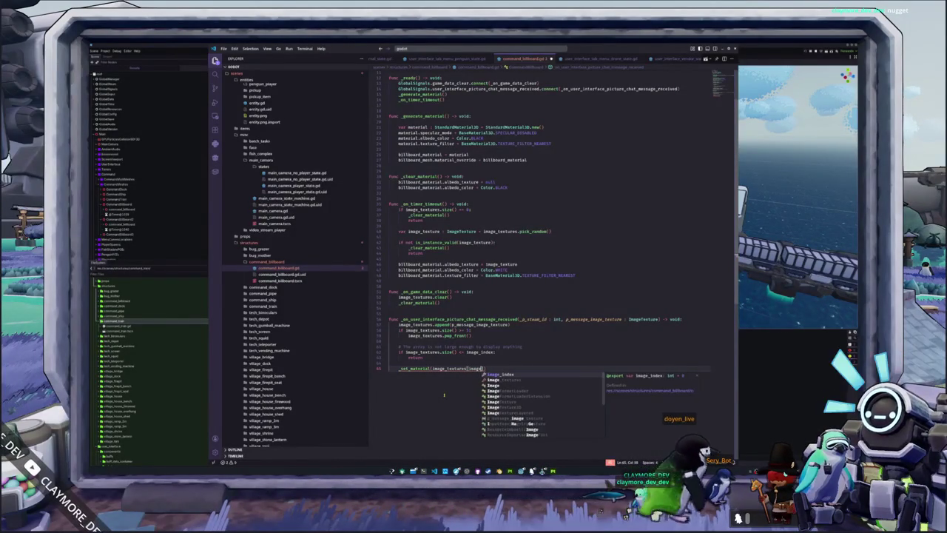
key("Up")
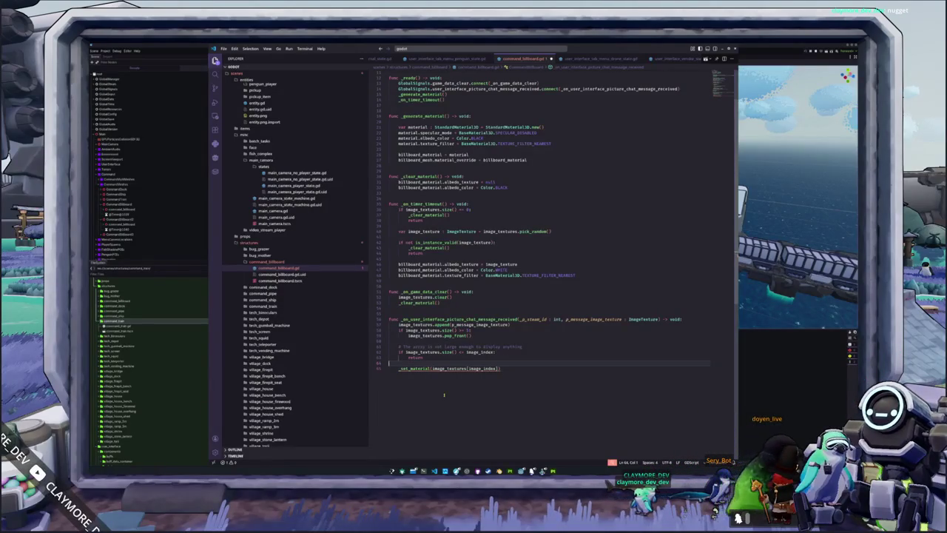
key("Up")
key("Up")
key("Up")
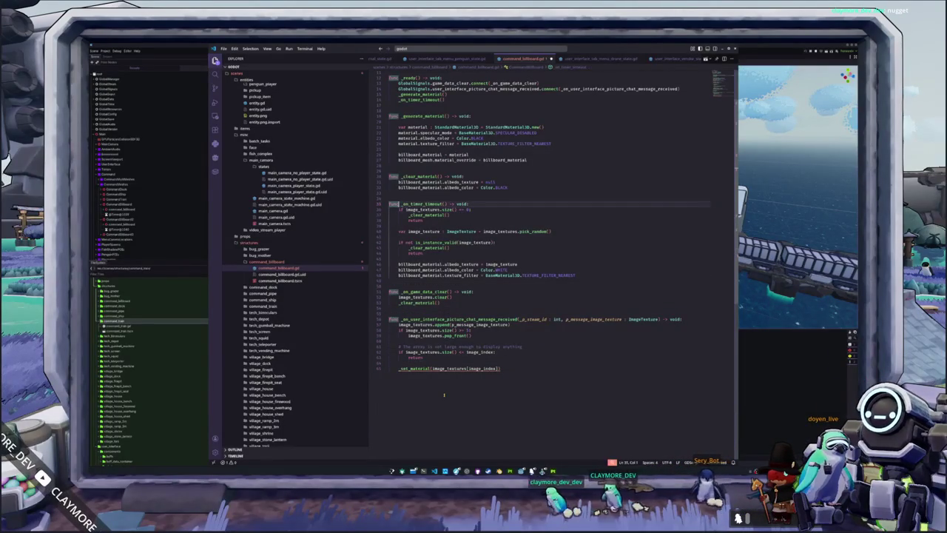
key("ctrl+d")
type("_set_mat")
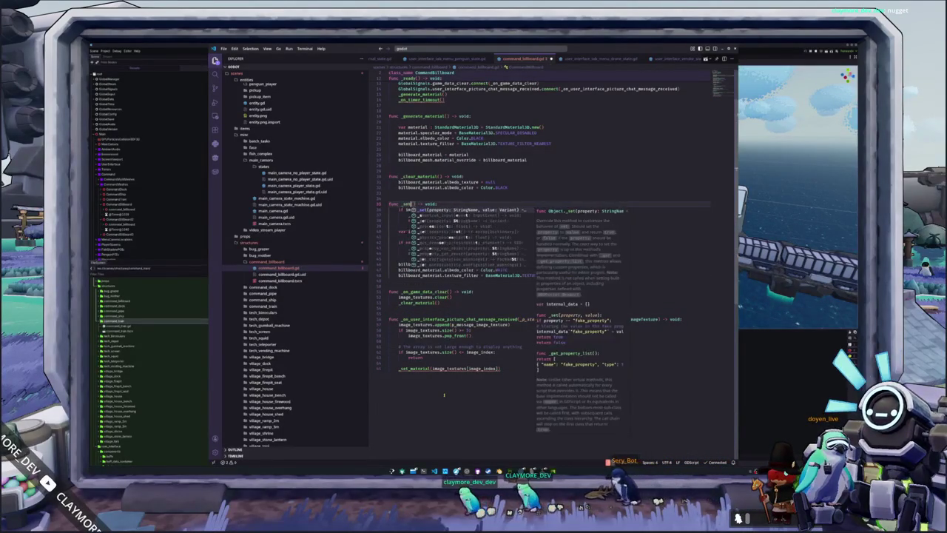
type("erial")
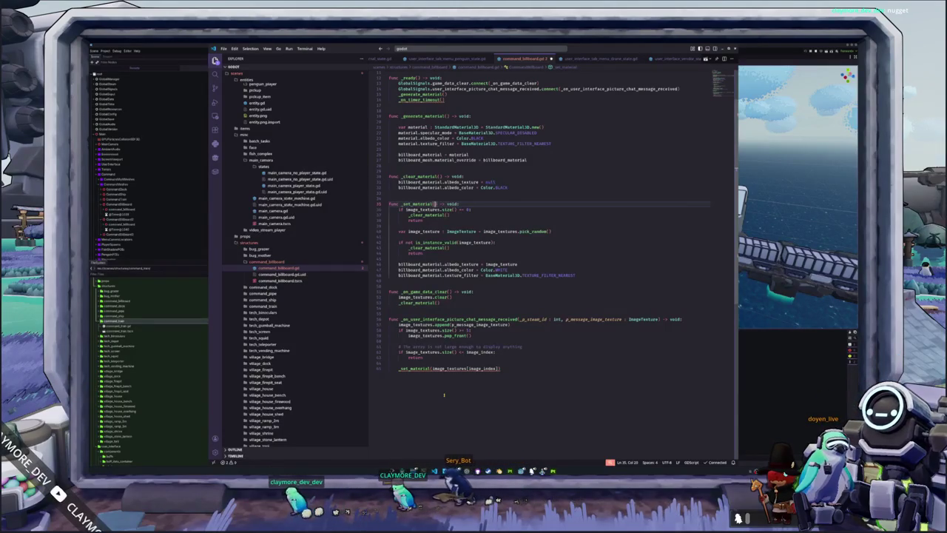
key("Right")
type("imag")
type("e_texture : I")
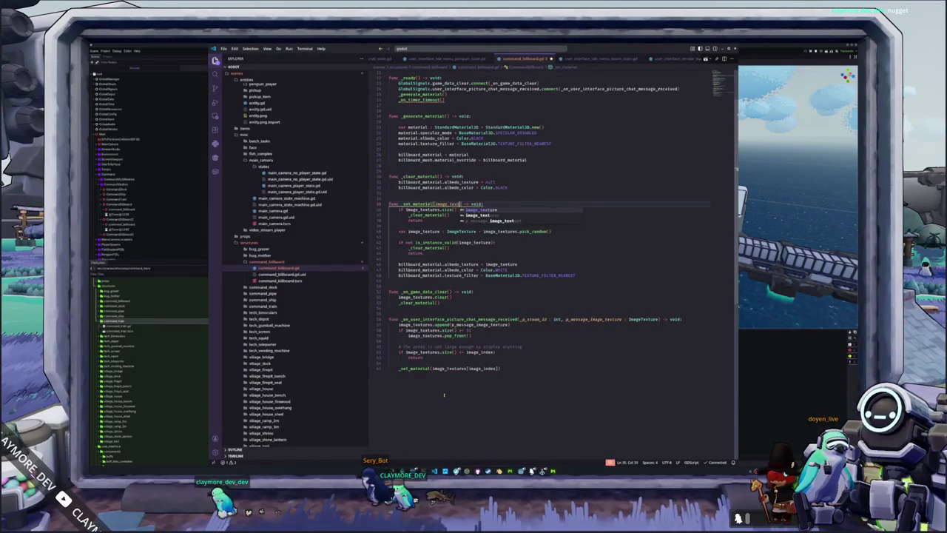
type("mageTe")
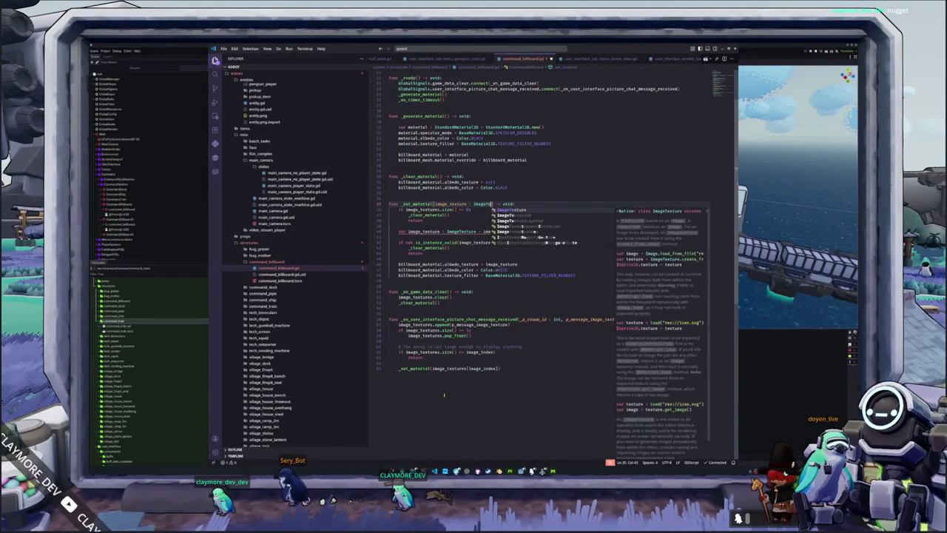
key("Return")
Step: Delete the pick_random line, the empty-array check and the texture_filter line from _set_material
key("Down")
key("Down")
key("shift+Down")
key("shift+Down")
key("Delete")
key("shift+Up")
key("shift+Up")
key("Delete")
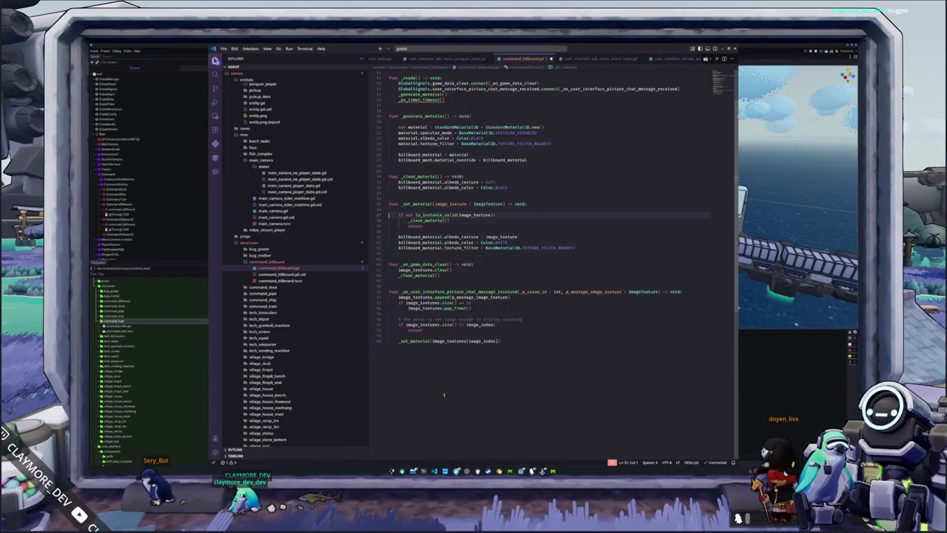
key("Delete")
key("Down")
key("Down")
key("Down")
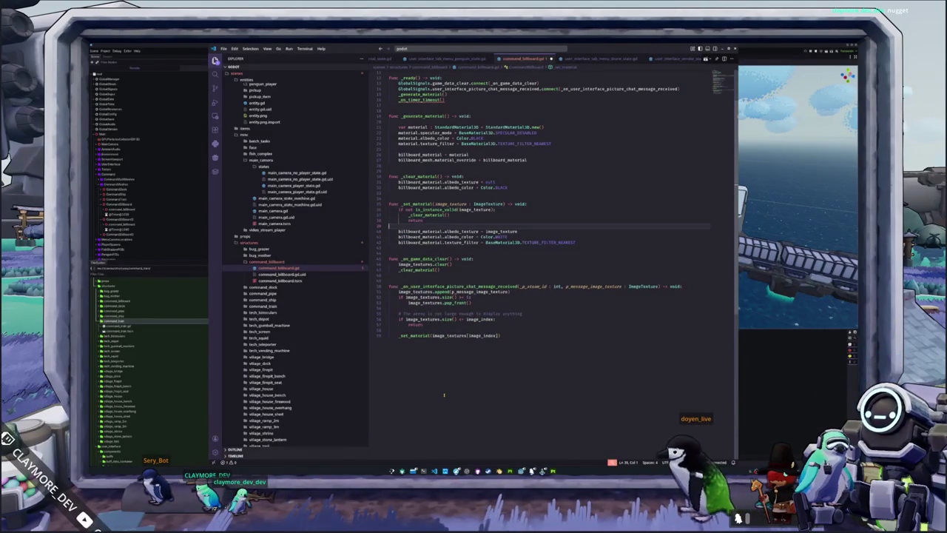
key("Up")
key("ctrl+shift+k")
Step: Remove the old timer callback call from _ready
key("Up")
key("Up")
key("Up")
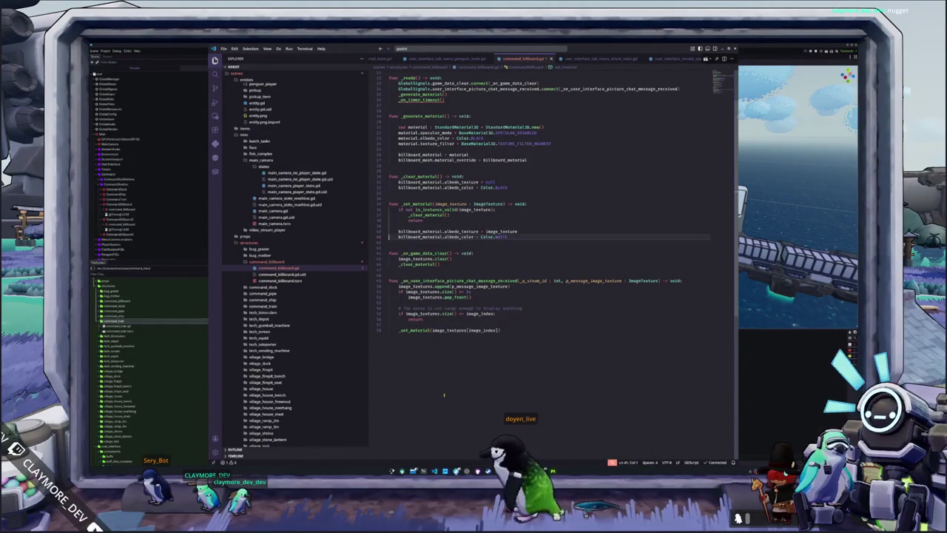
key("Up")
key("ctrl+shift+k")
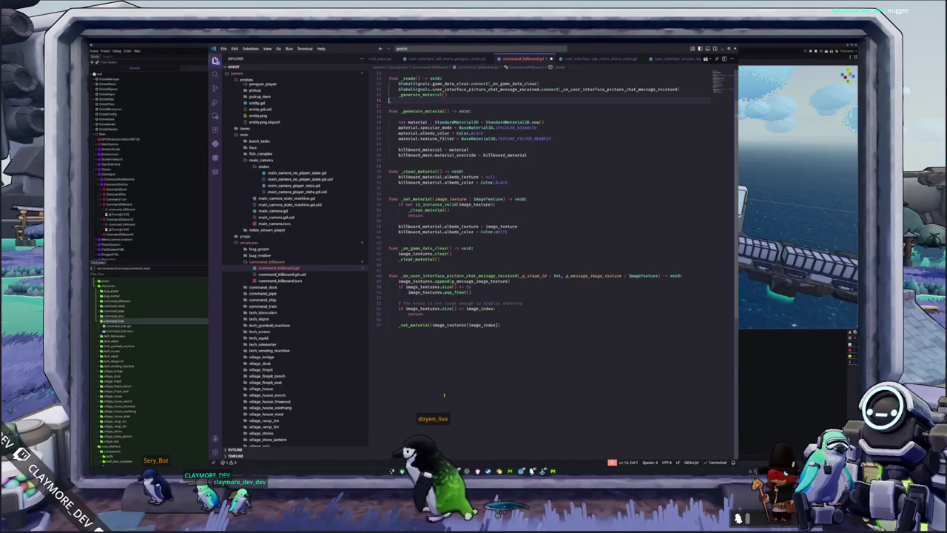
key("Up")
key("Up")
key("Up")
key("Up")
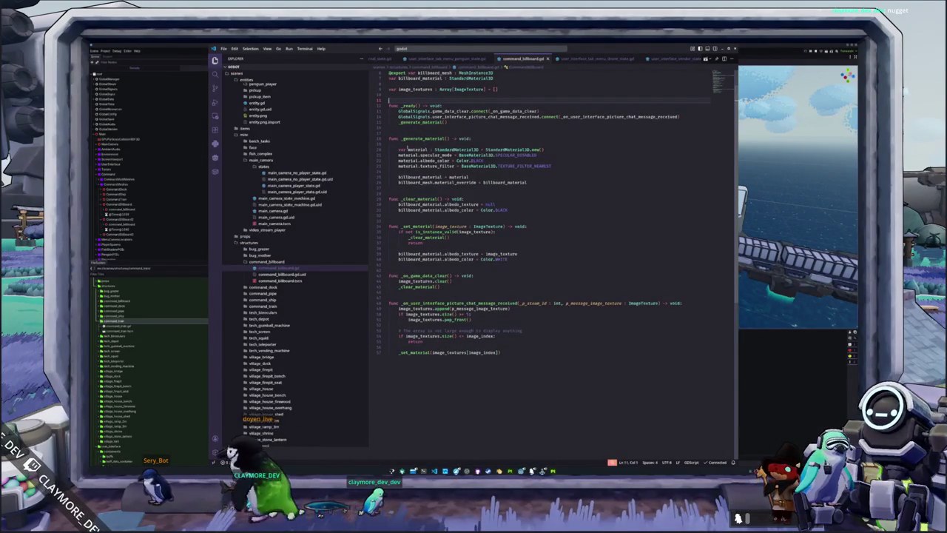
left_click(427, 275)
key("Down")
key("Down")
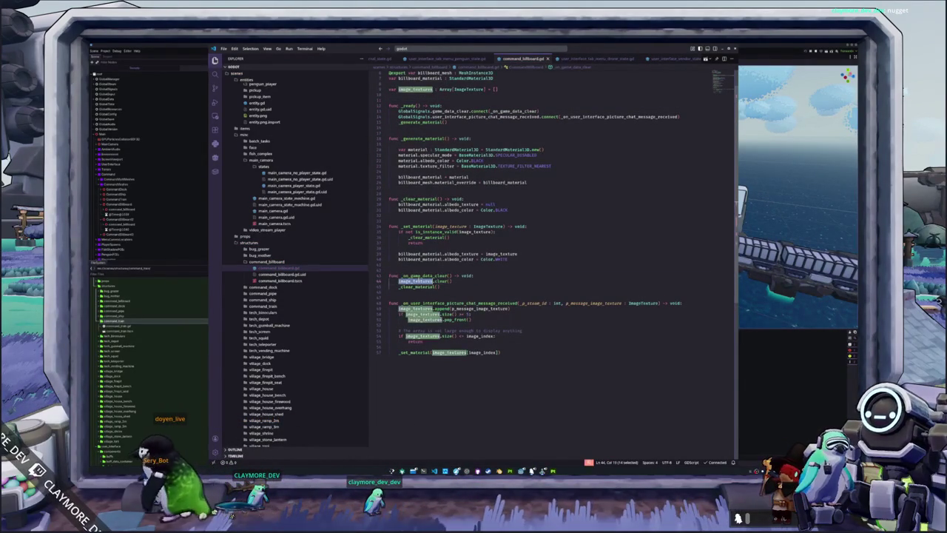
key("alt+Tab")
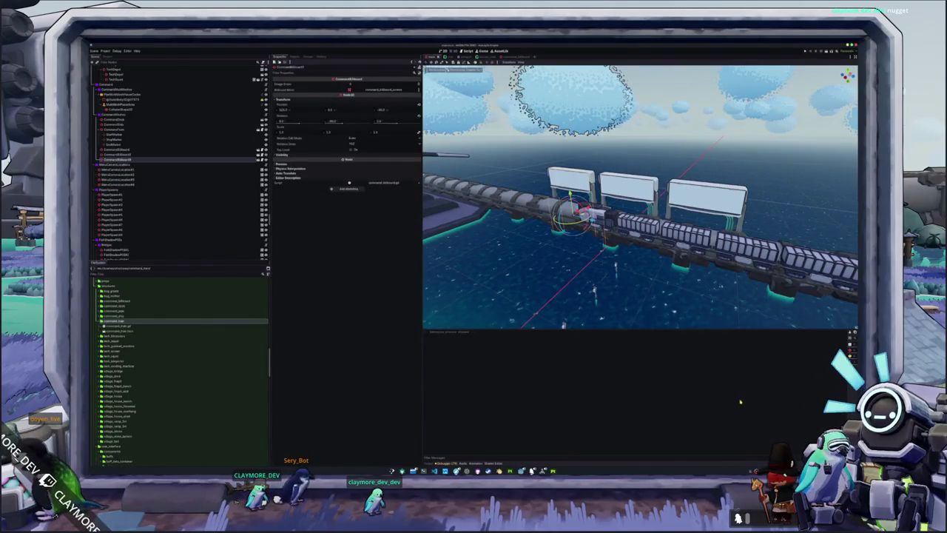
Step: Run the project with F5 and open the in-game chat once the island loads
key("F5")
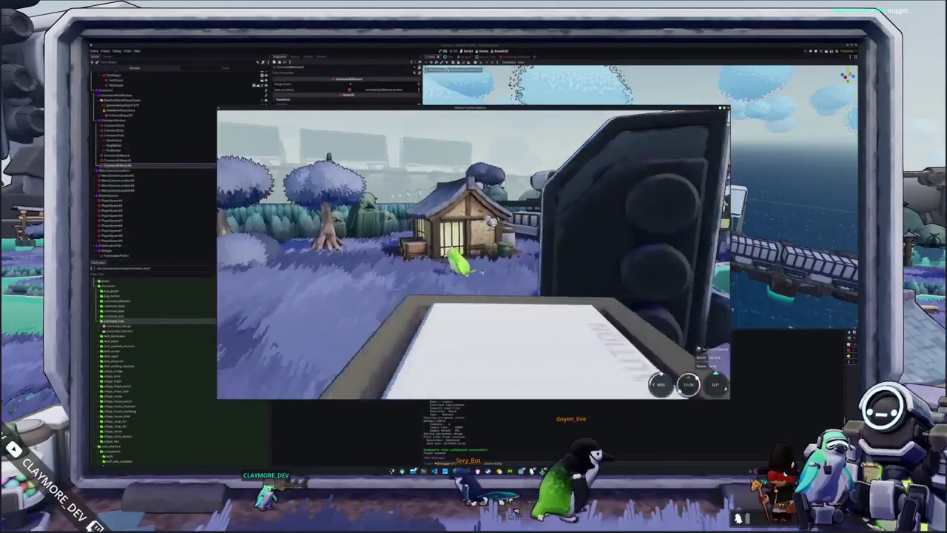
key("Return")
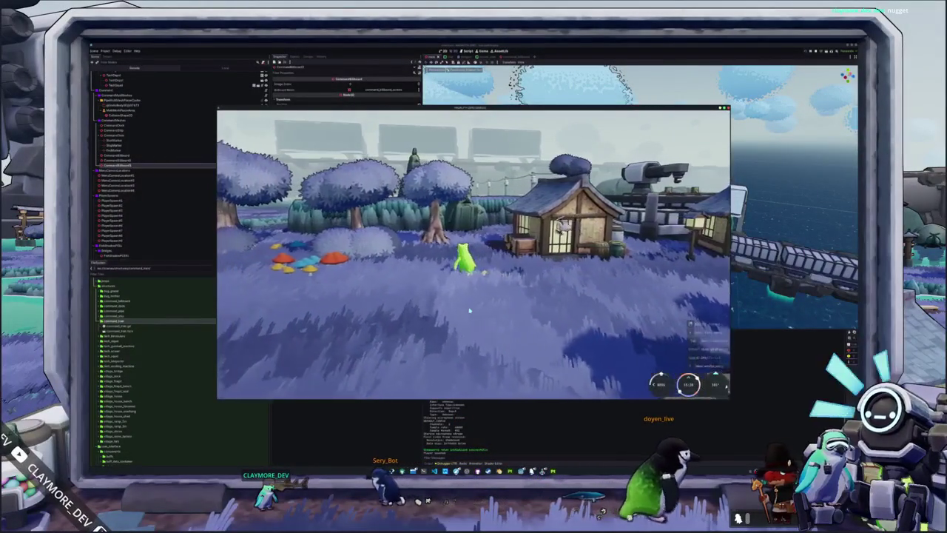
Step: In Picture Chat, send a scribble, a smiley, three squiggles and a two-line drawing
left_click(314, 390)
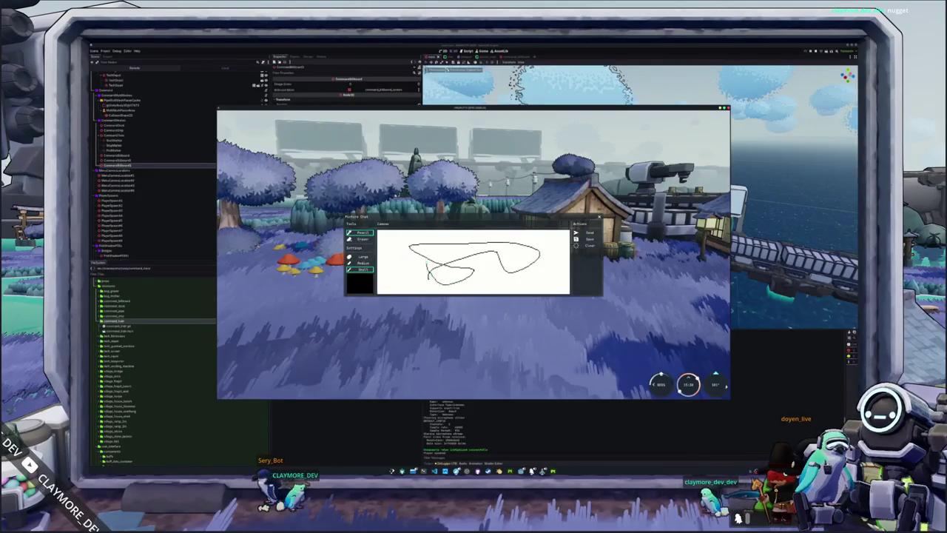
left_click(588, 239)
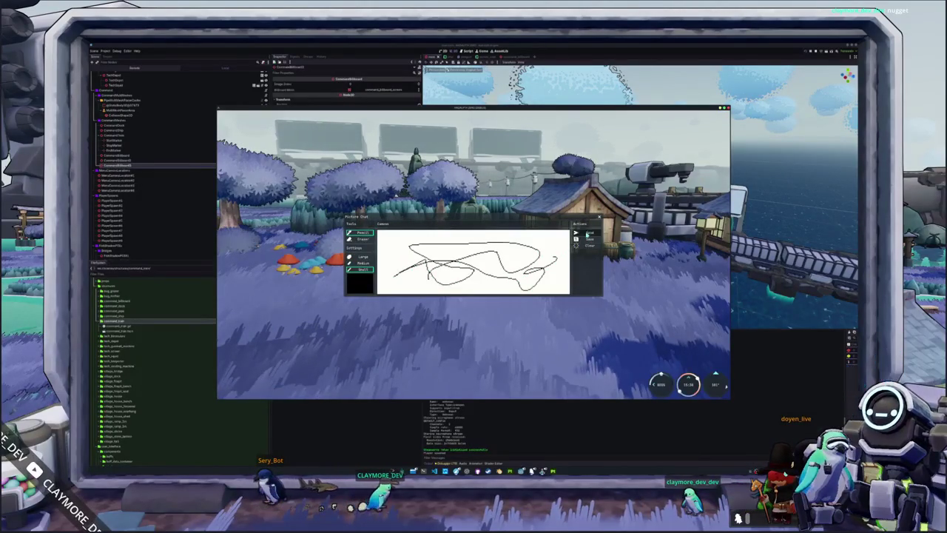
left_click(589, 245)
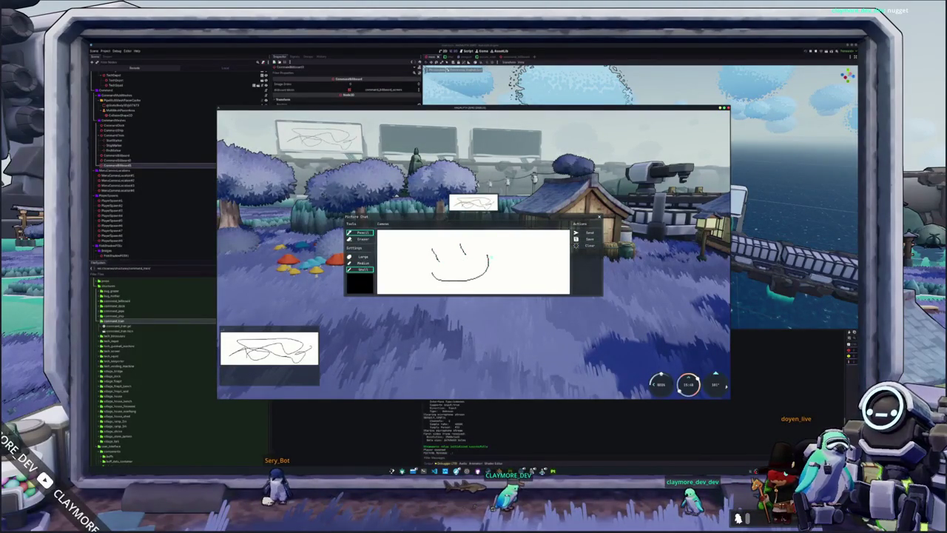
left_click(588, 239)
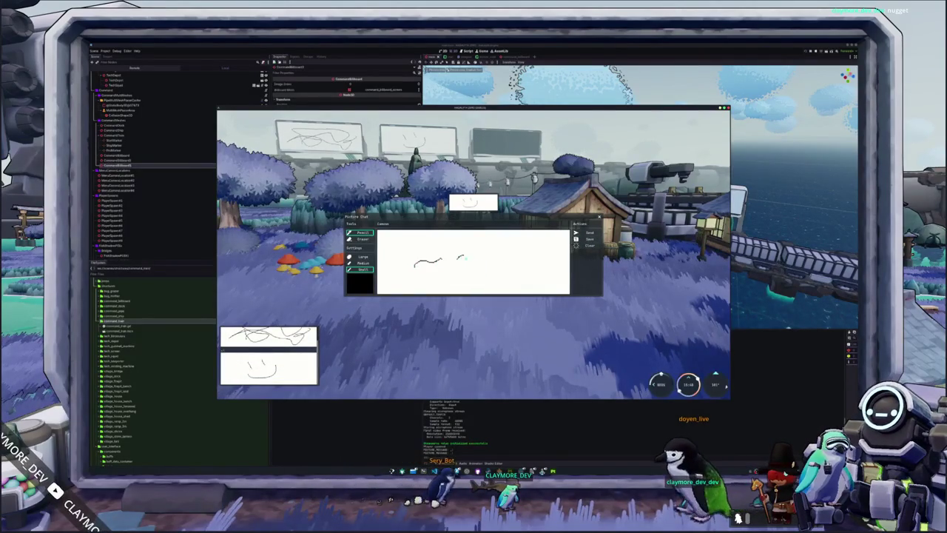
left_click(589, 234)
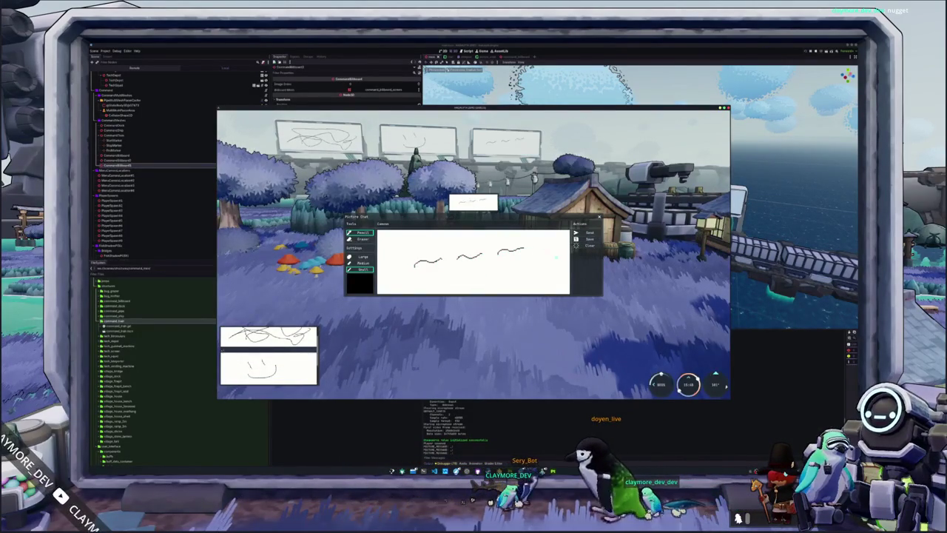
left_click(585, 233)
left_click_drag(420, 284, 524, 271)
left_click(587, 233)
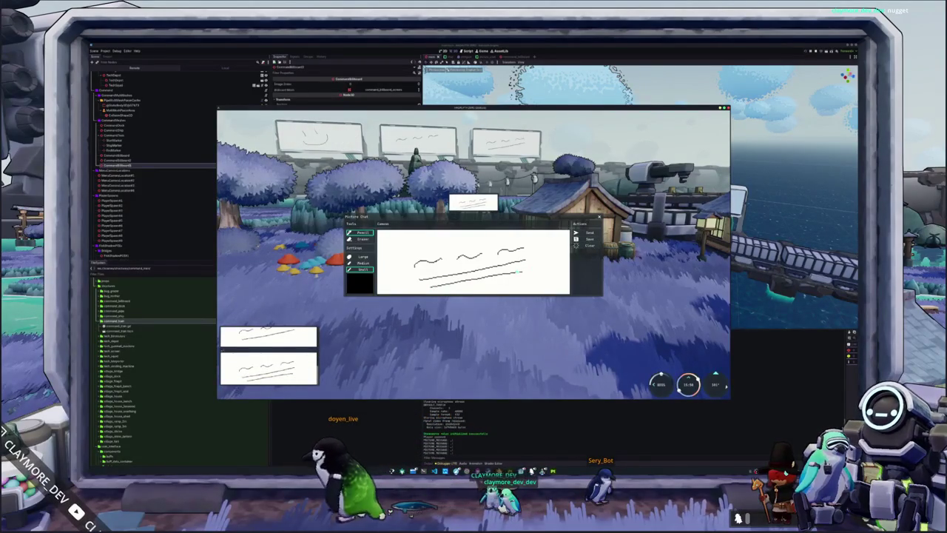
Step: Add extra strokes and send several more drawings, checking the three billboards, then return to VS Code
left_click_drag(410, 250, 509, 239)
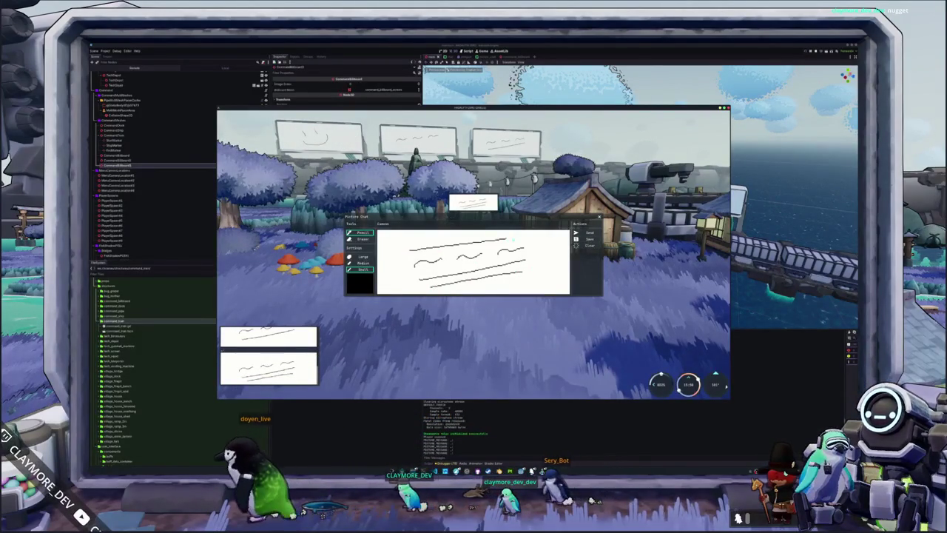
left_click(587, 233)
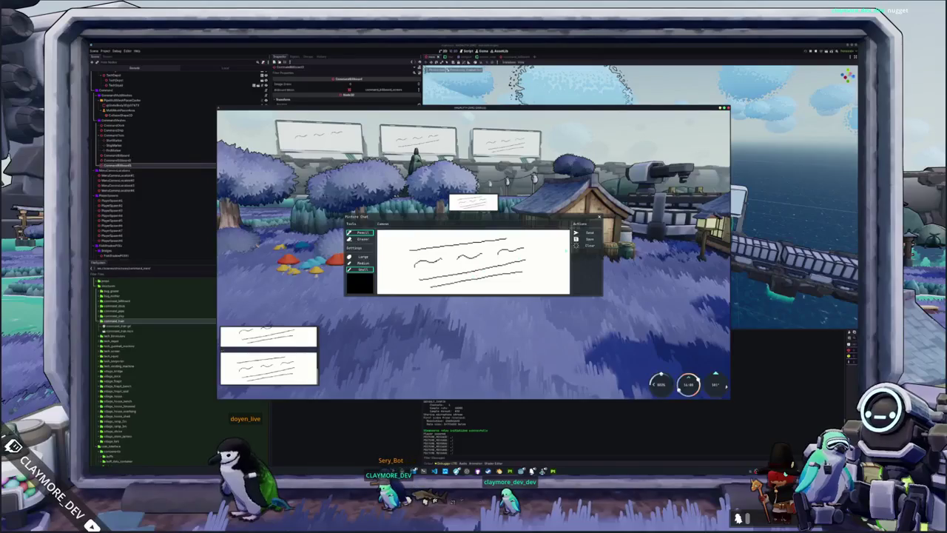
left_click_drag(445, 263, 500, 275)
left_click(587, 233)
left_click(586, 233)
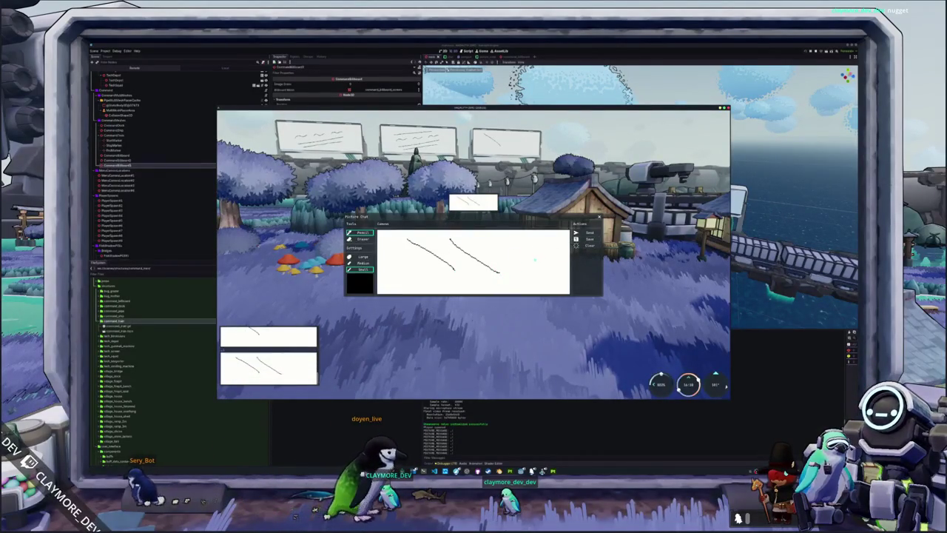
left_click(587, 234)
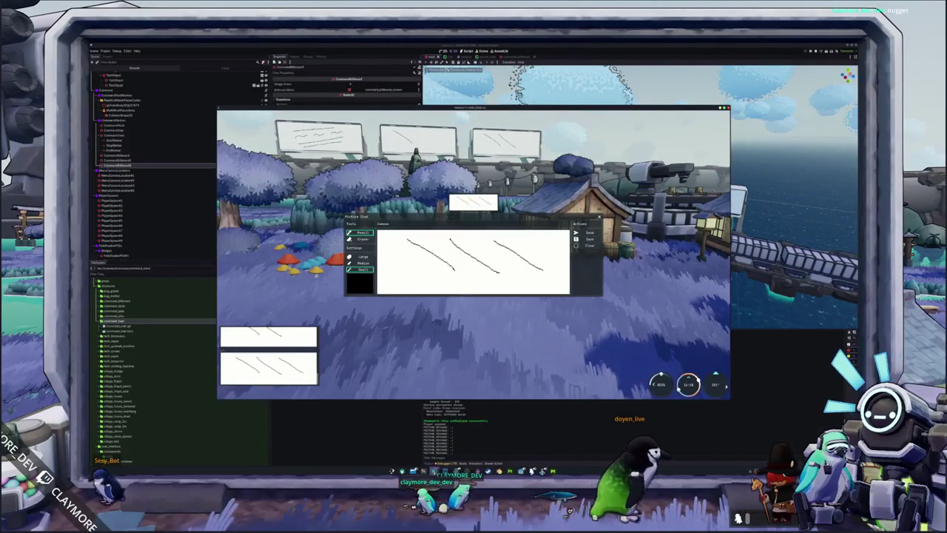
left_click(434, 470)
left_click(451, 345)
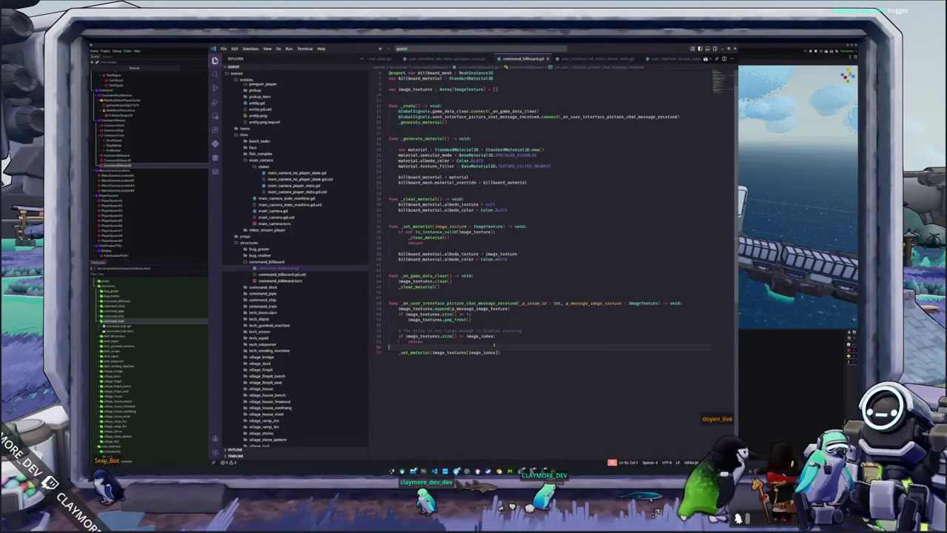
Step: Change pop_front() to pop_back() on line 51 and append to push_front on line 49
left_click(448, 319)
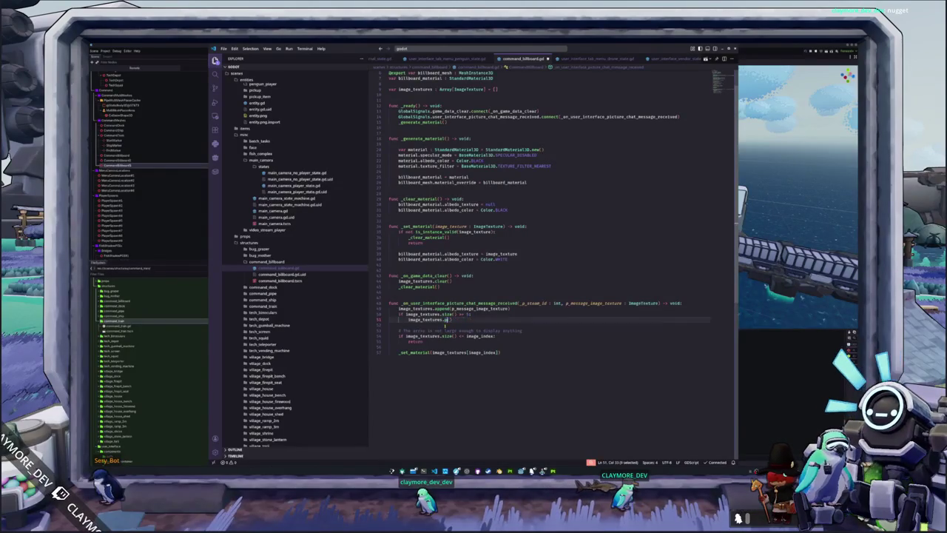
type("op_")
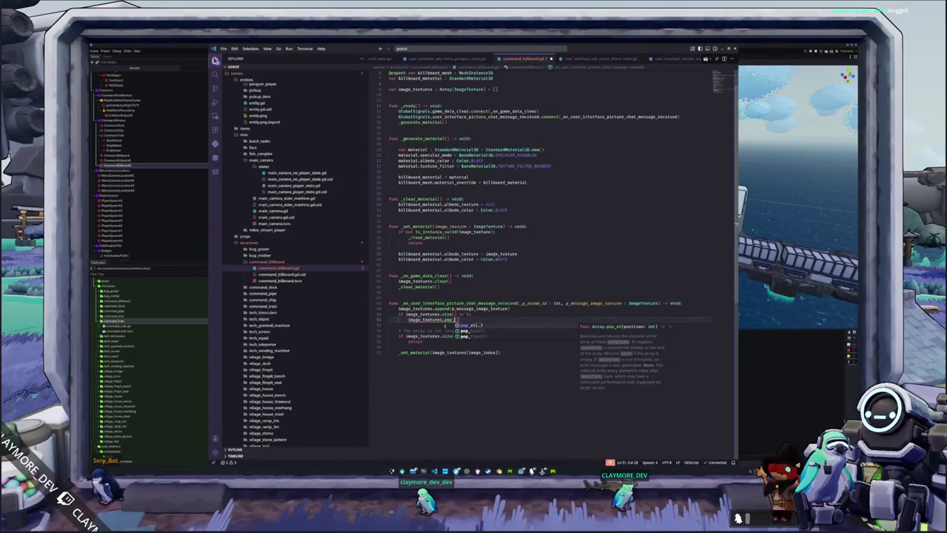
type("back(")
double_click(441, 308)
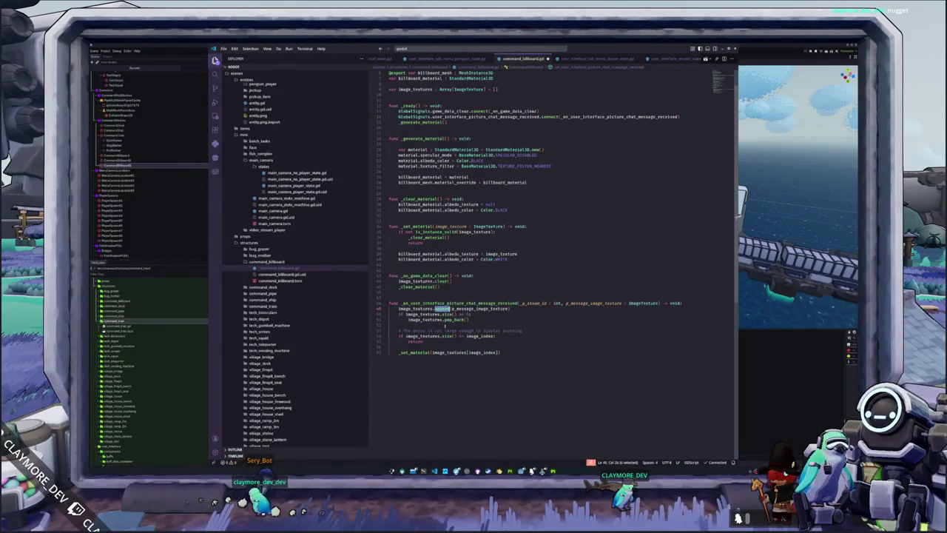
type("push_front")
key("Escape")
Step: In the game, send the current drawing twice, then add a curl stroke and send it
key("alt+Tab")
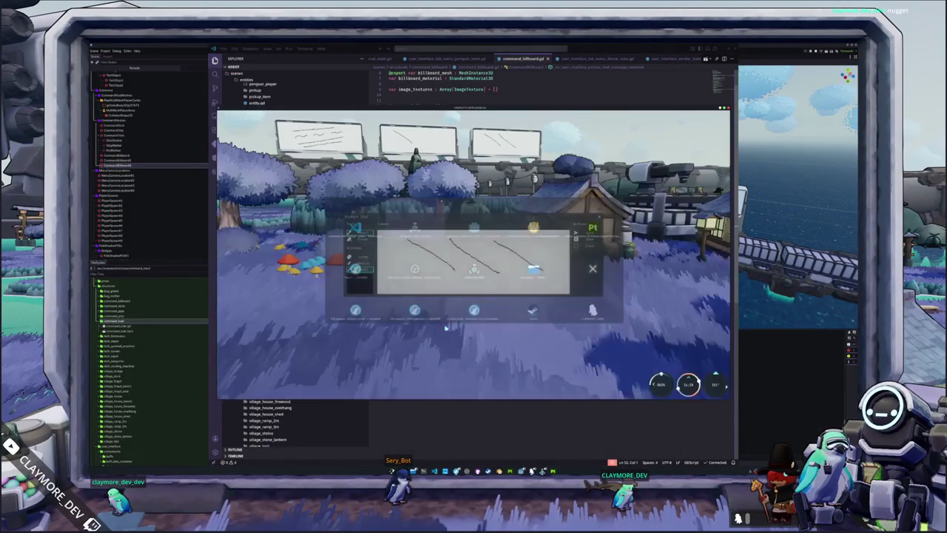
left_click(585, 232)
left_click(584, 232)
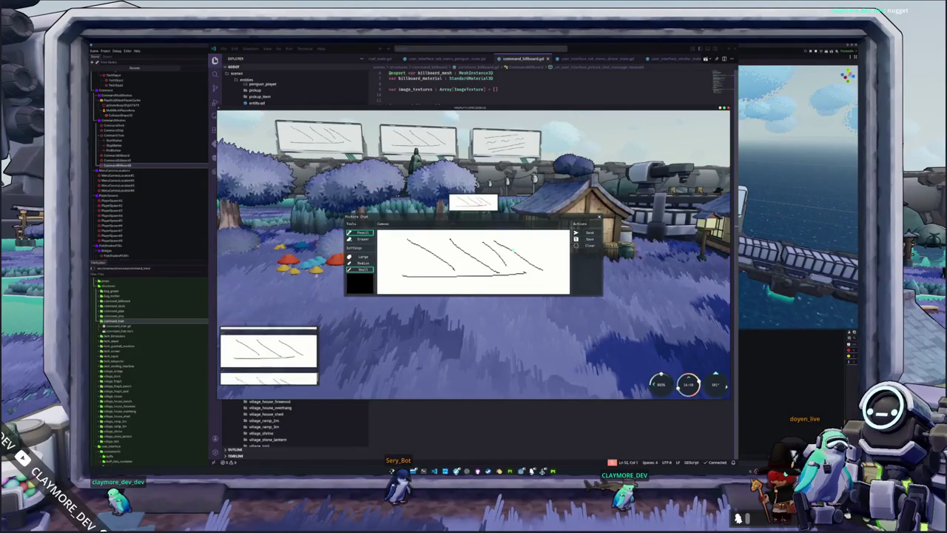
mouse_move(534, 276)
left_mouse_down()
mouse_move(554, 263)
mouse_move(549, 244)
mouse_move(540, 257)
left_mouse_up()
left_click(590, 233)
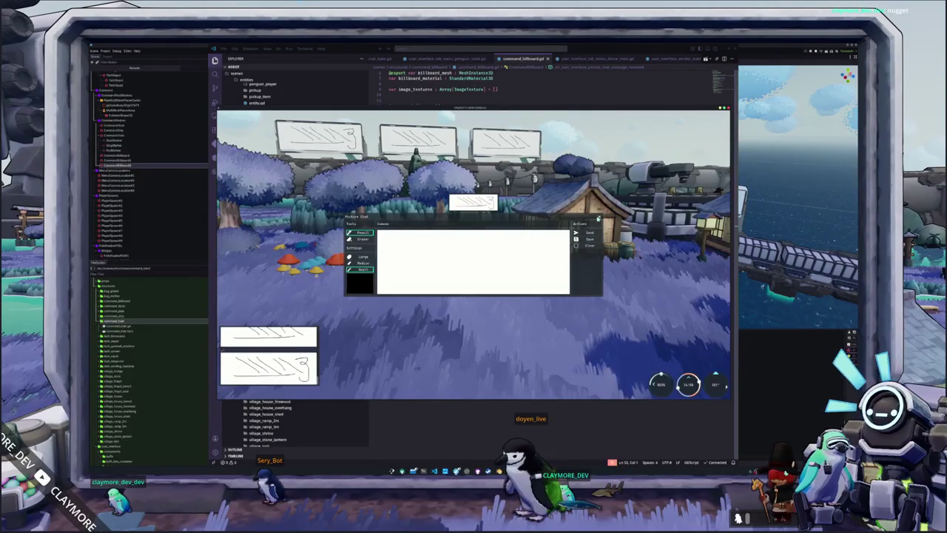
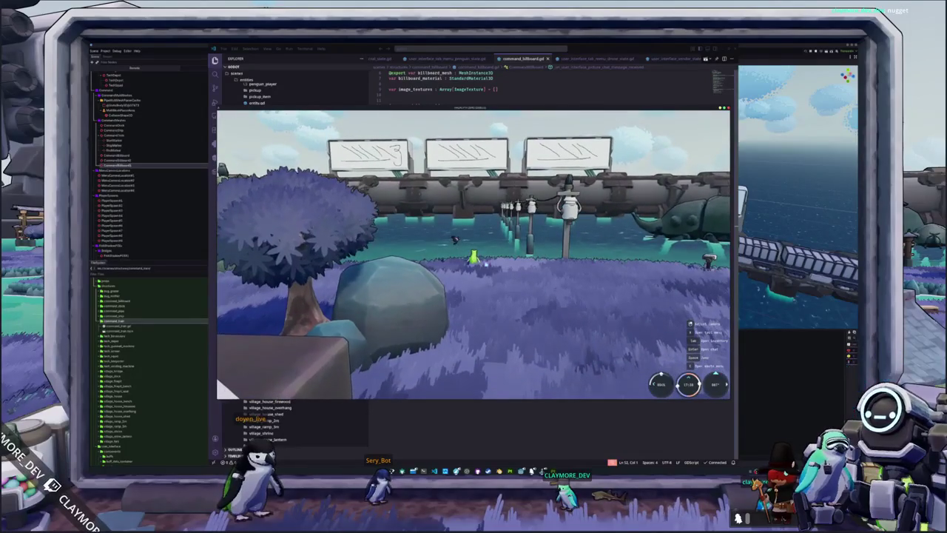
Step: Rotate another CommandBillboard node about 90° so it lies along the pipeline
key("F8")
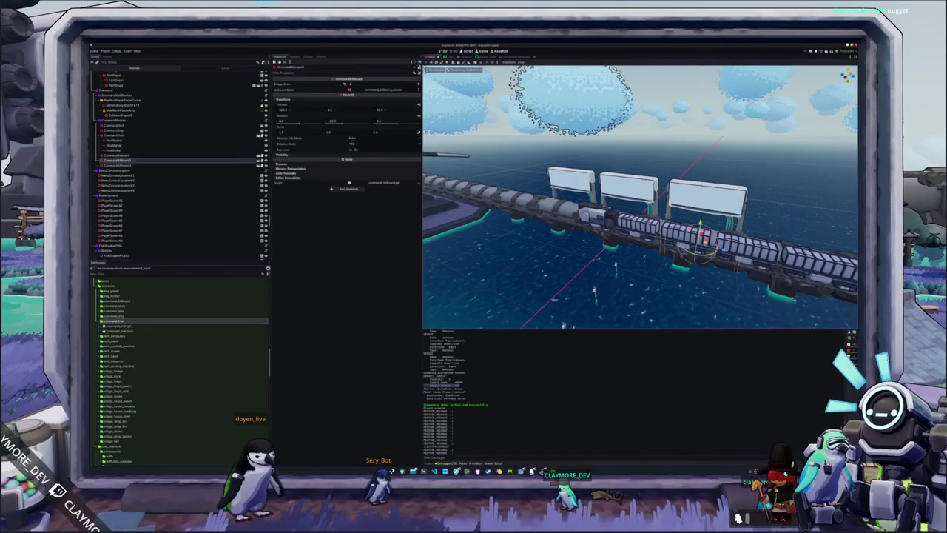
left_click(116, 156)
double_click(116, 165)
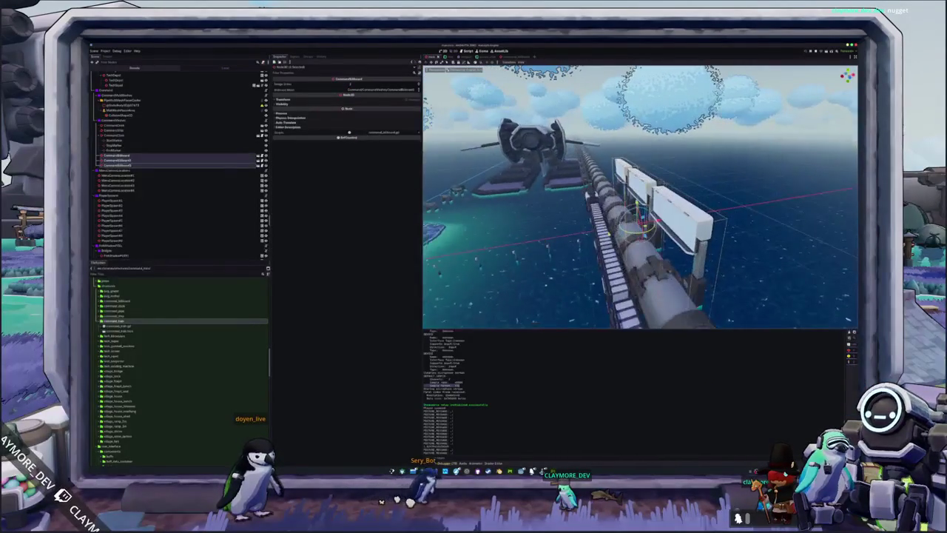
mouse_move(651, 226)
left_mouse_down()
mouse_move(585, 233)
mouse_move(629, 222)
mouse_move(533, 222)
left_mouse_up()
Step: Run the game and walk forward, sideways and back to view the billboards
key("F5")
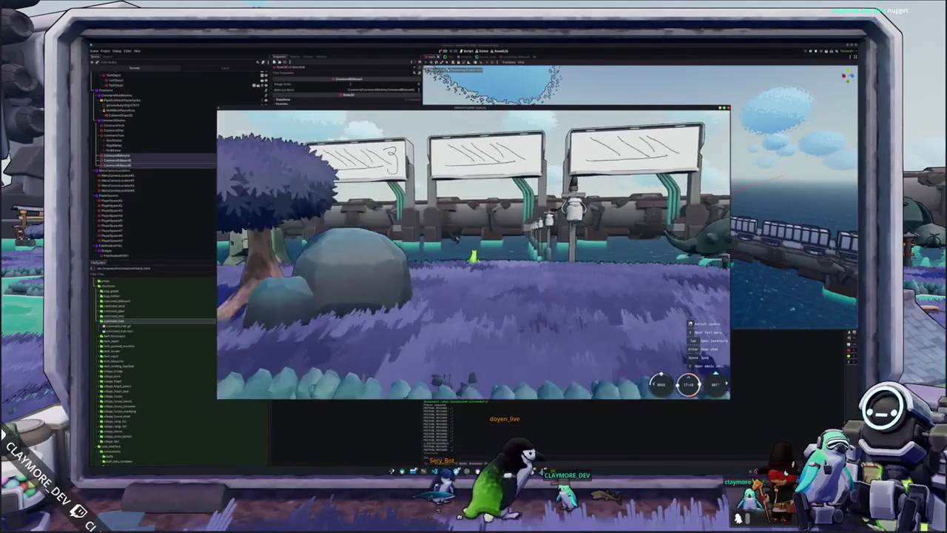
key("F8")
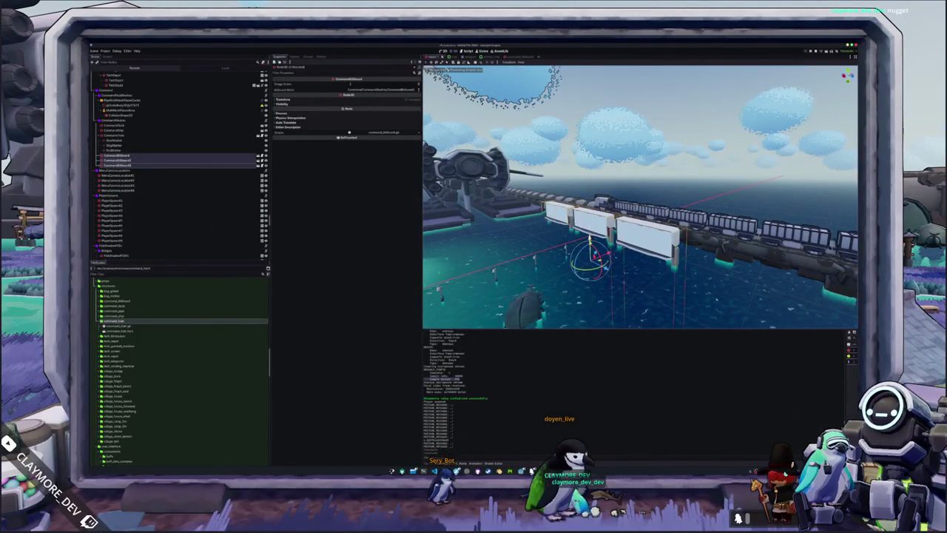
key("F5")
key("w")
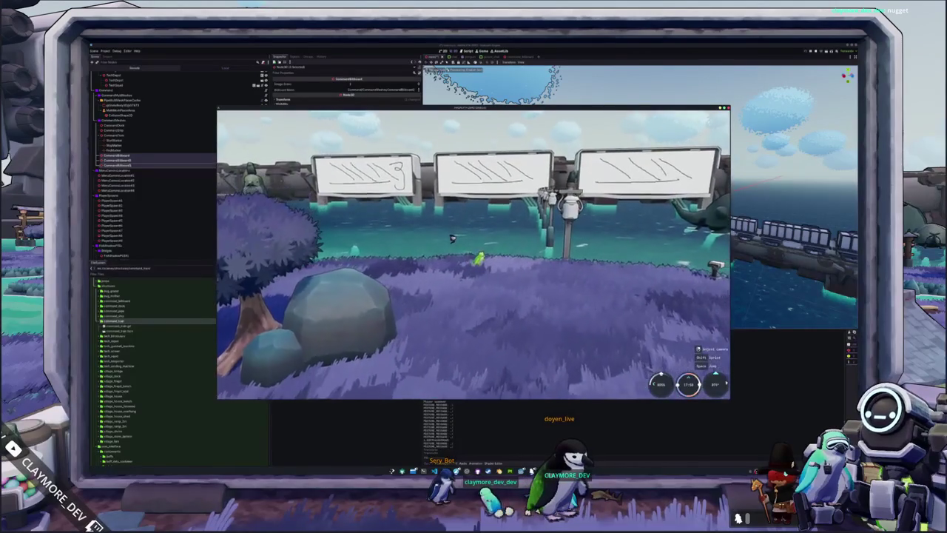
key("d")
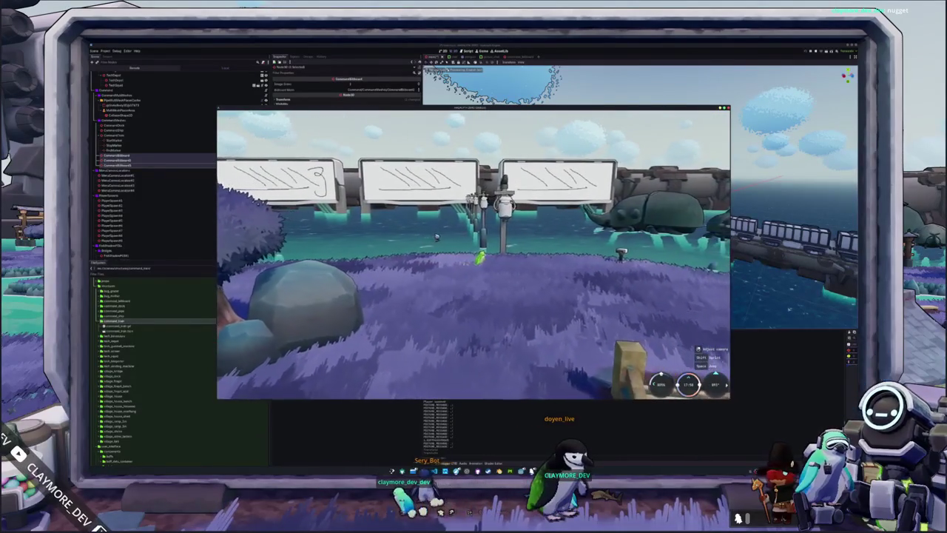
key("s")
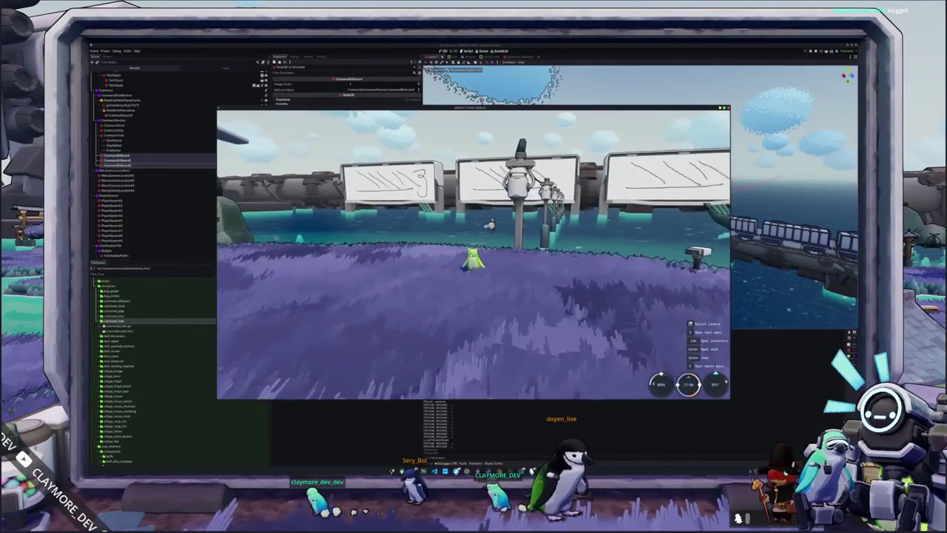
Step: Relaunch the game and swing the camera around the character toward the billboards
key("F8")
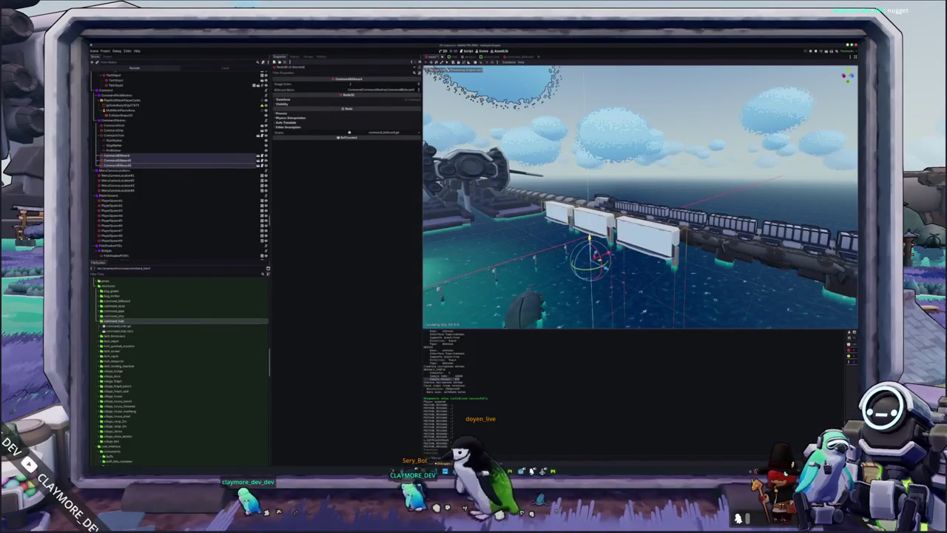
key("F5")
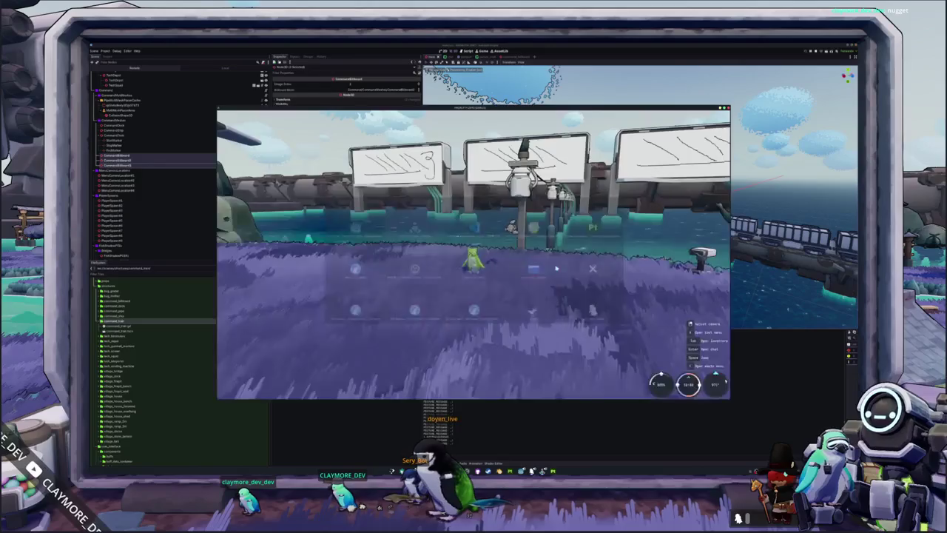
key("d")
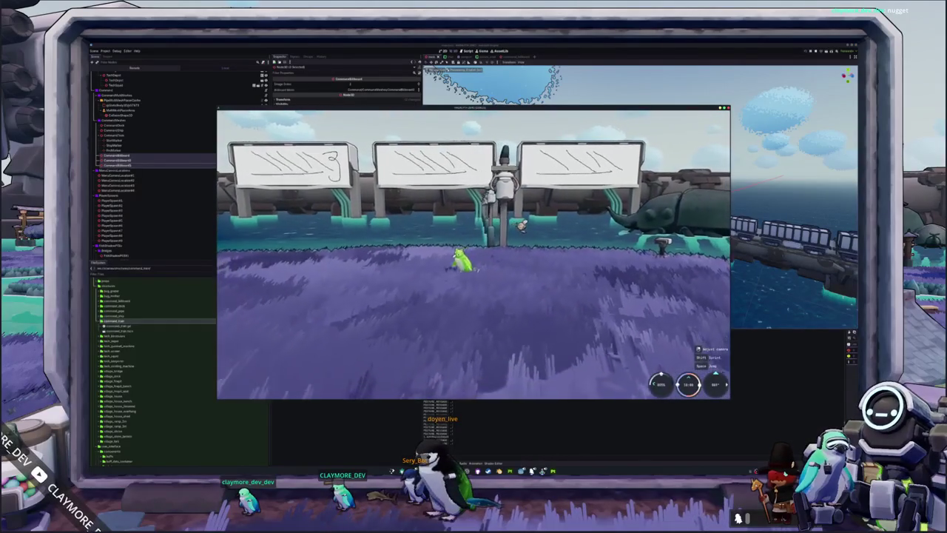
key("w")
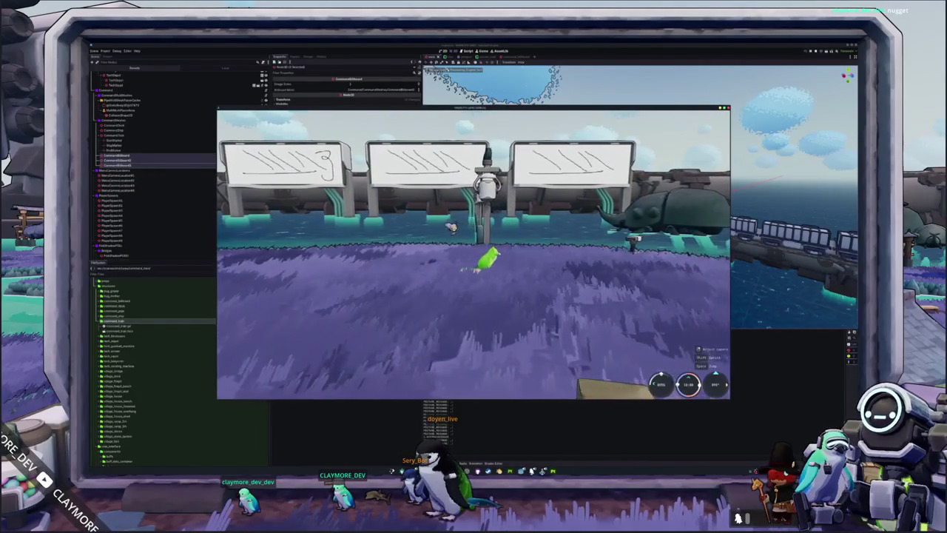
key("a")
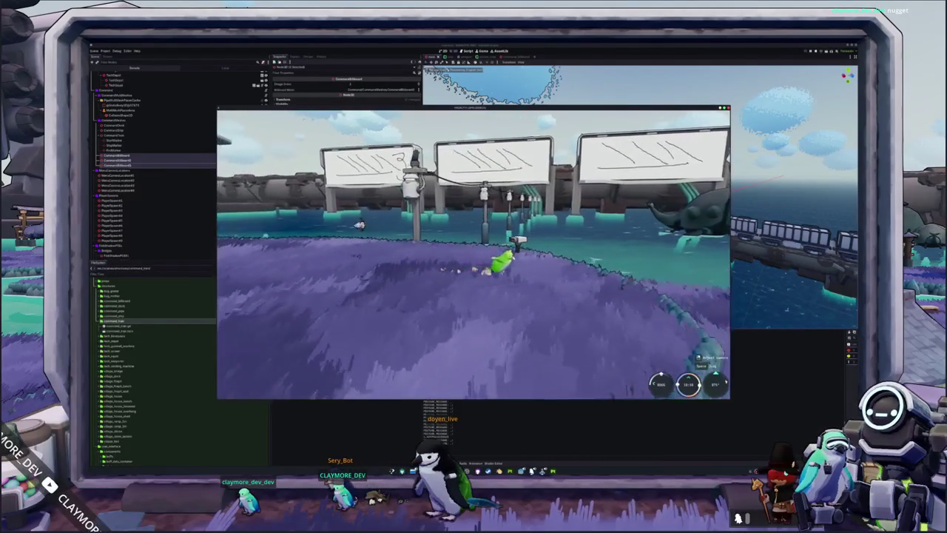
key("d")
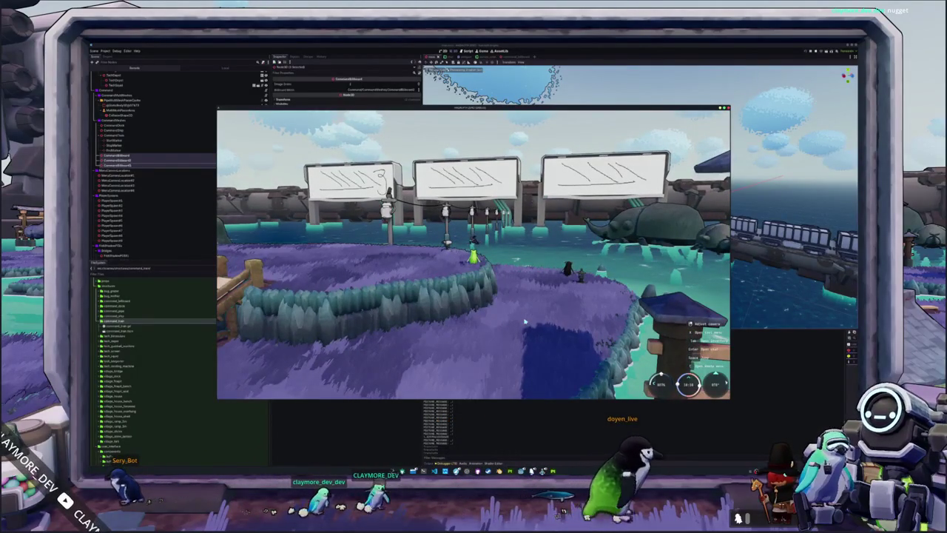
key("Return")
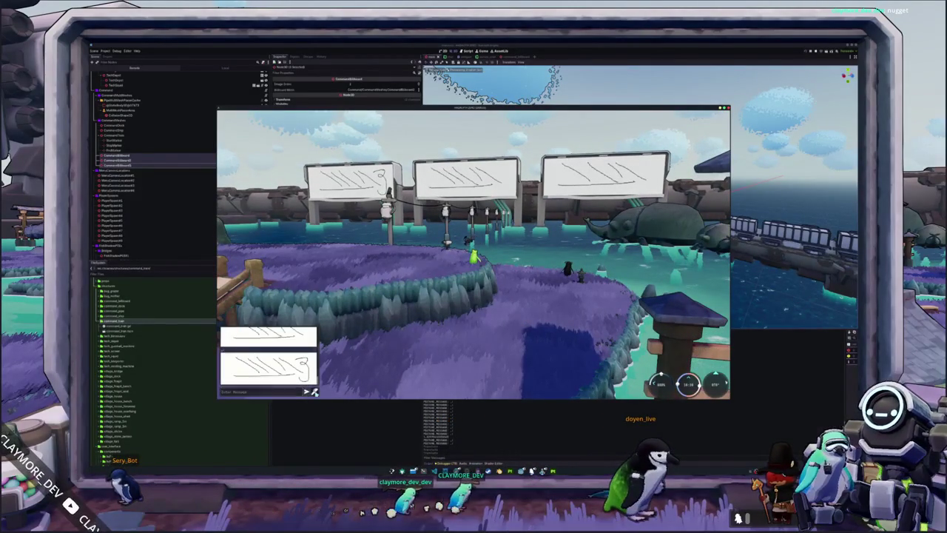
Step: Send hand-drawn 3, 2 and 1 through Picture Chat, then frame the billboards for a screenshot
left_click(314, 391)
left_click_drag(469, 247, 491, 257)
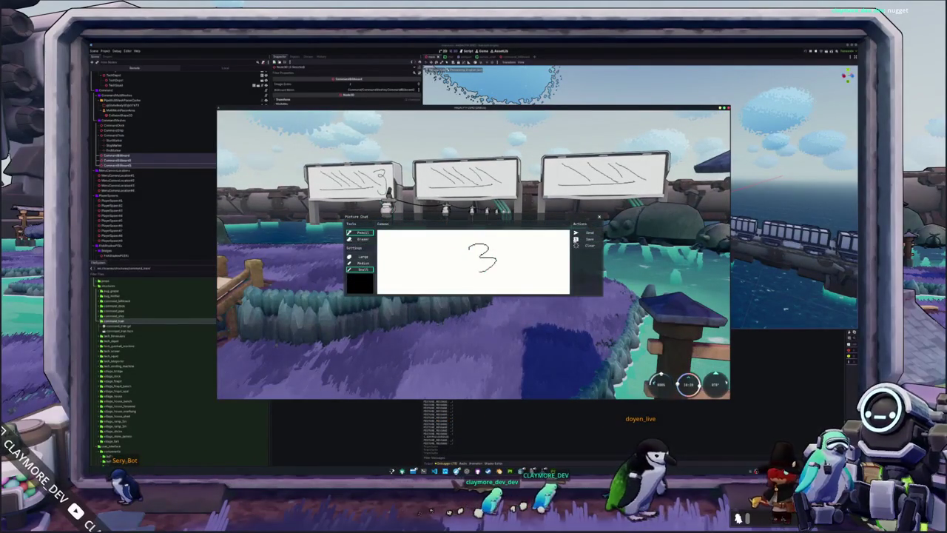
left_click(585, 233)
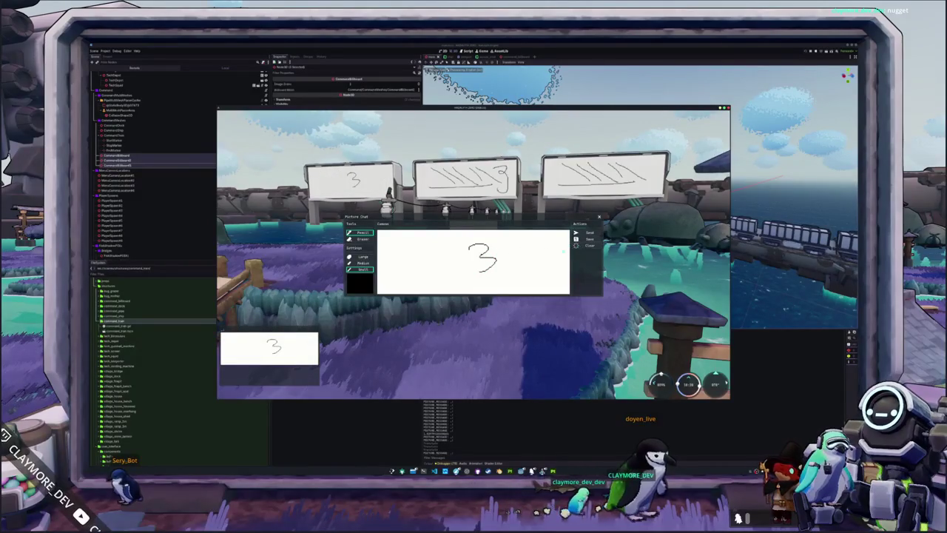
left_click(585, 233)
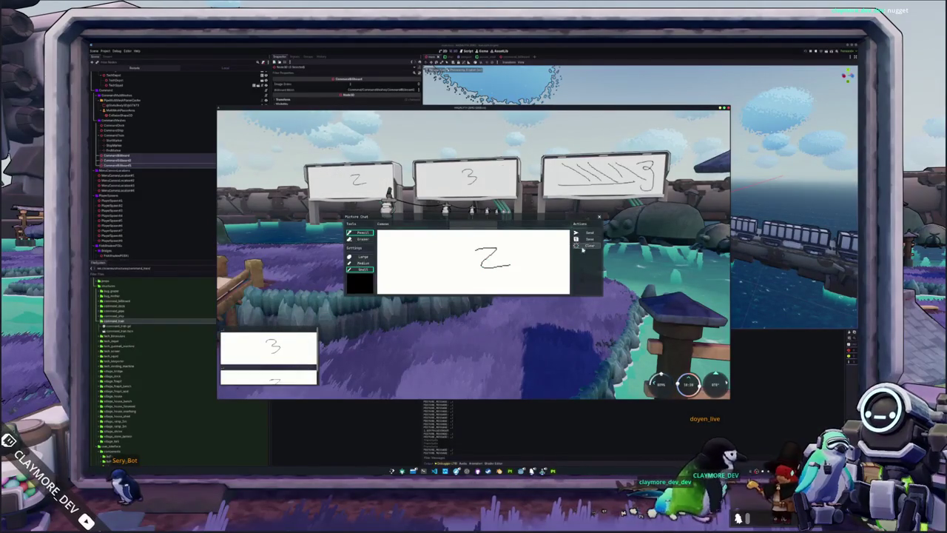
left_click(584, 233)
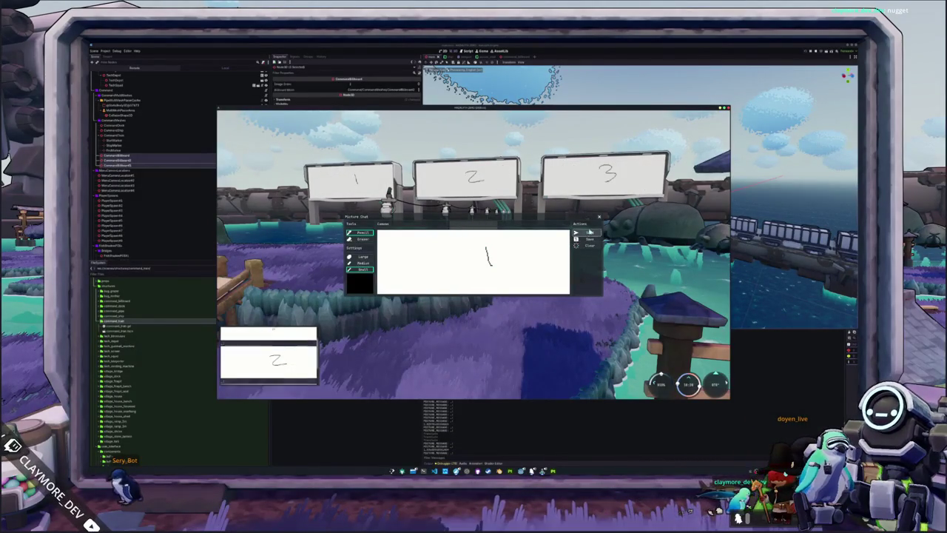
left_click(599, 217)
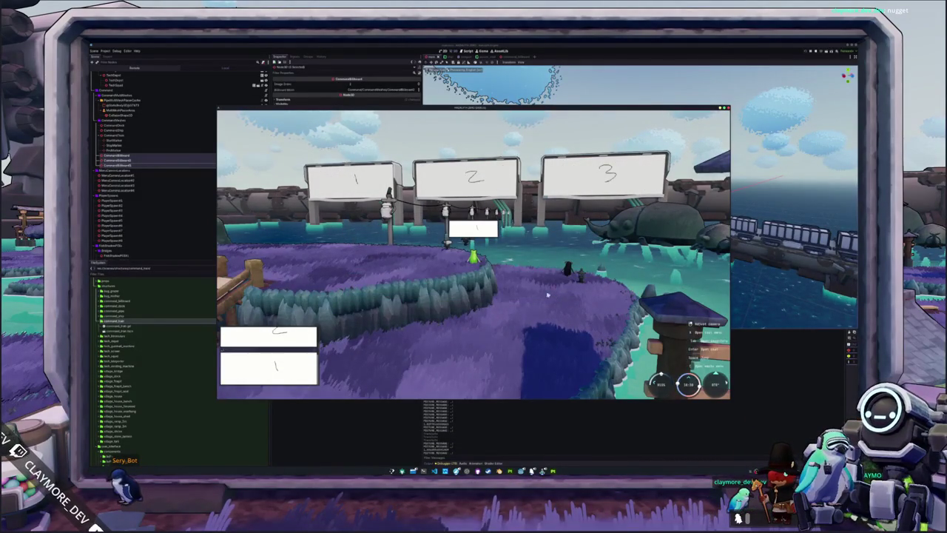
key("Print")
mouse_move(287, 146)
left_mouse_down()
mouse_move(333, 163)
mouse_move(680, 214)
left_mouse_up()
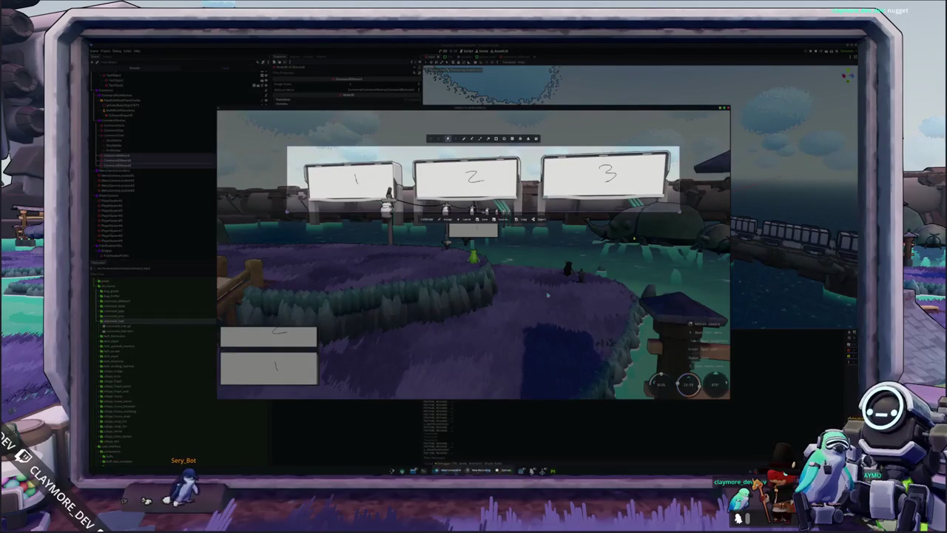
Step: Drag the billboard's Transform position to -10.77 and rerun the game
key("Return")
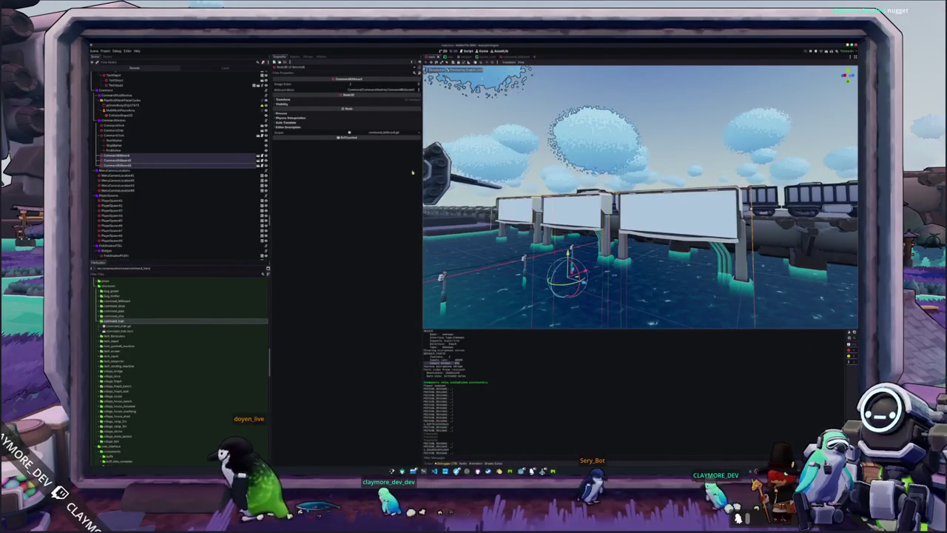
left_click(344, 99)
left_click_drag(344, 109, 345, 109)
key("F5")
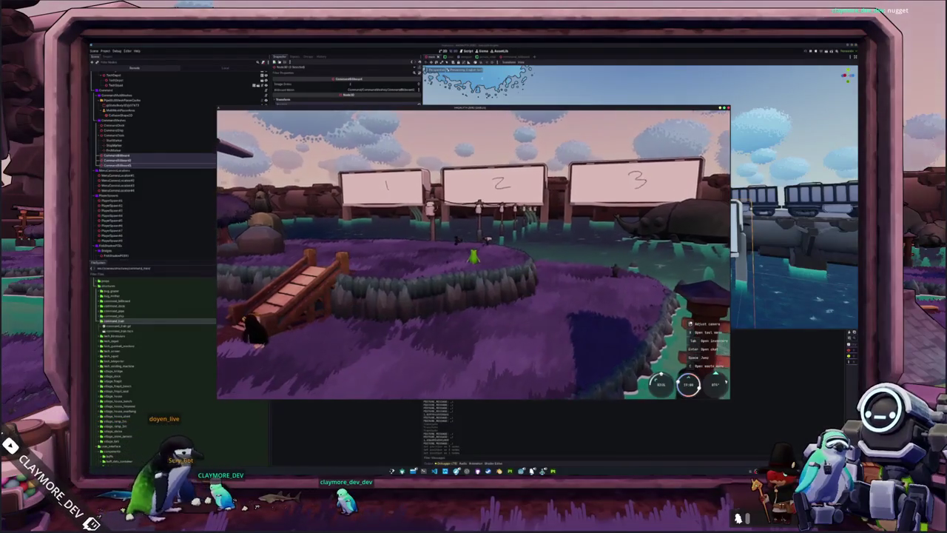
Step: Walk up the bridge and screenshot the whole game window showing billboards 1, 2 and 3
key("w")
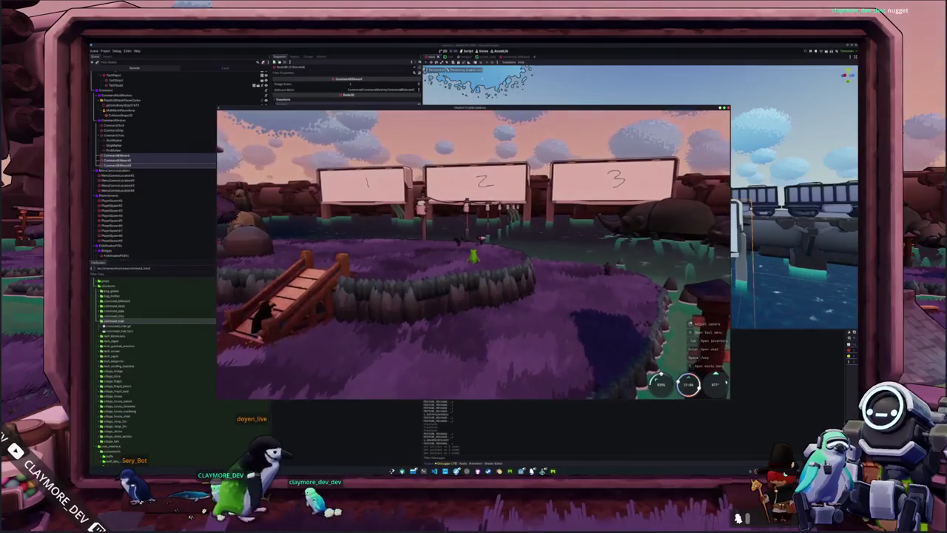
key("w")
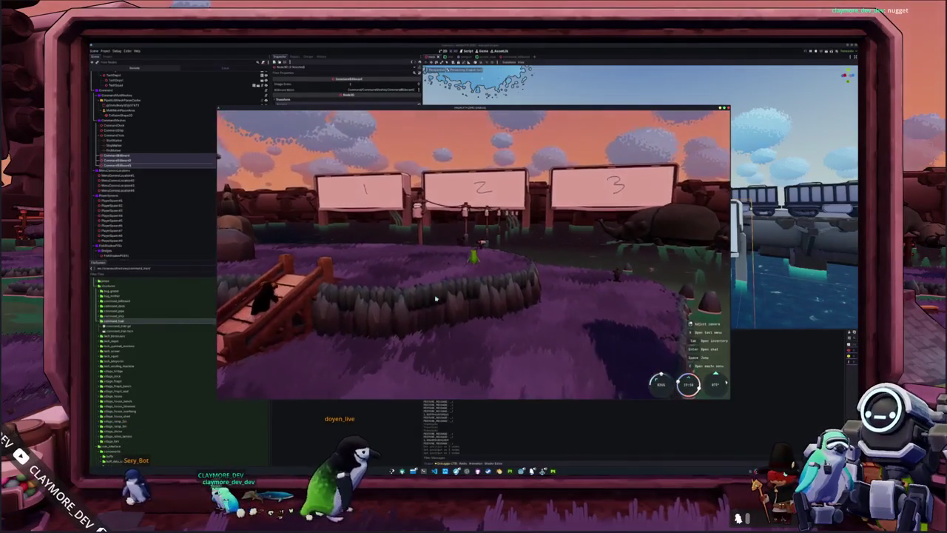
key("ctrl+Print")
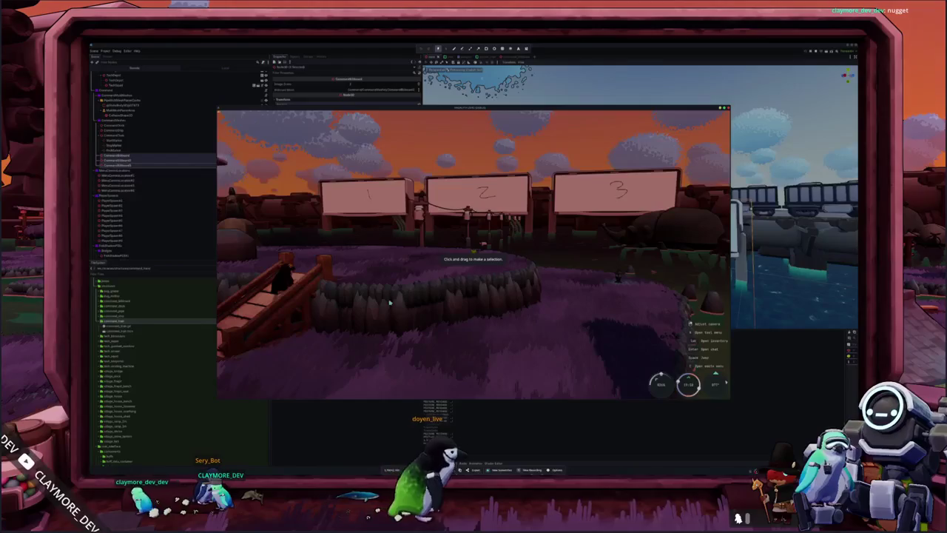
mouse_move(217, 111)
left_mouse_down()
mouse_move(634, 367)
mouse_move(729, 399)
left_mouse_up()
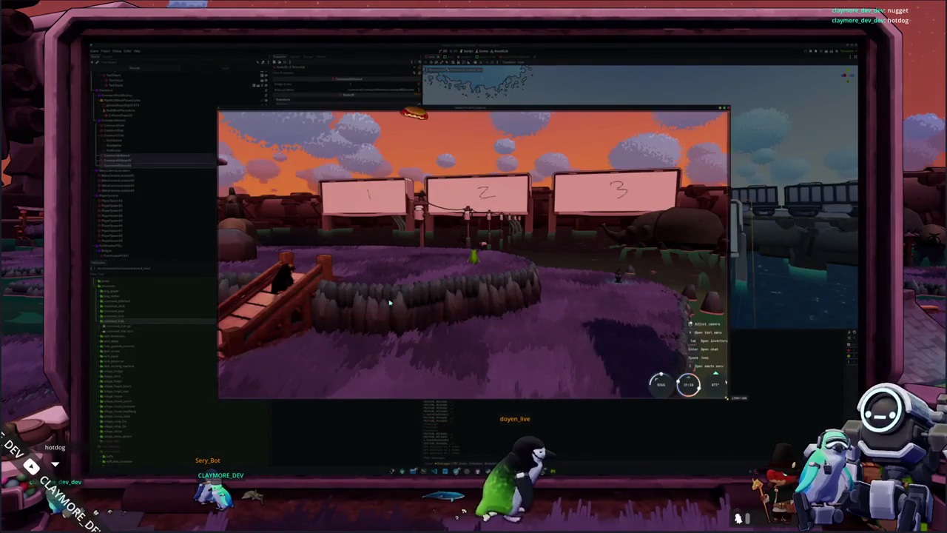
key("Return")
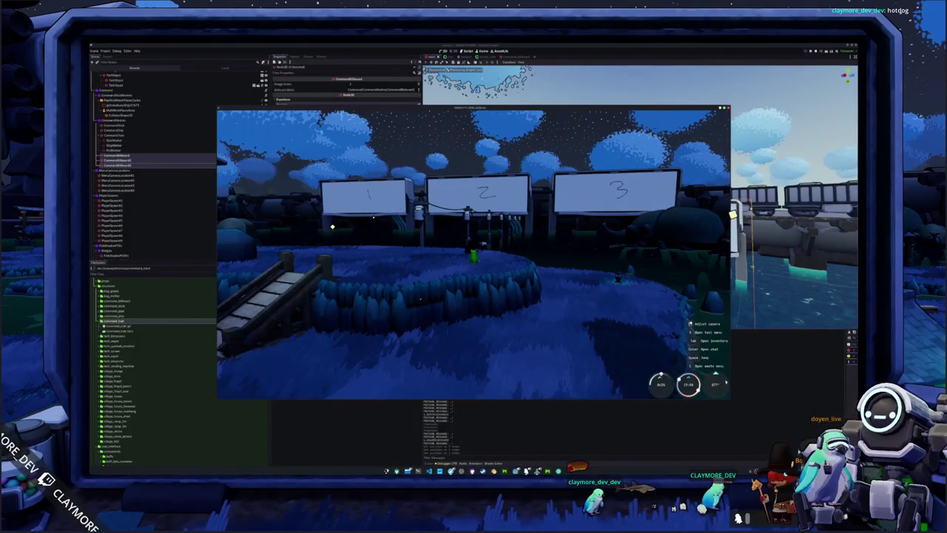
Step: Walk to the signpost and view billboard 3 up close, then walk away along the fence
key("w")
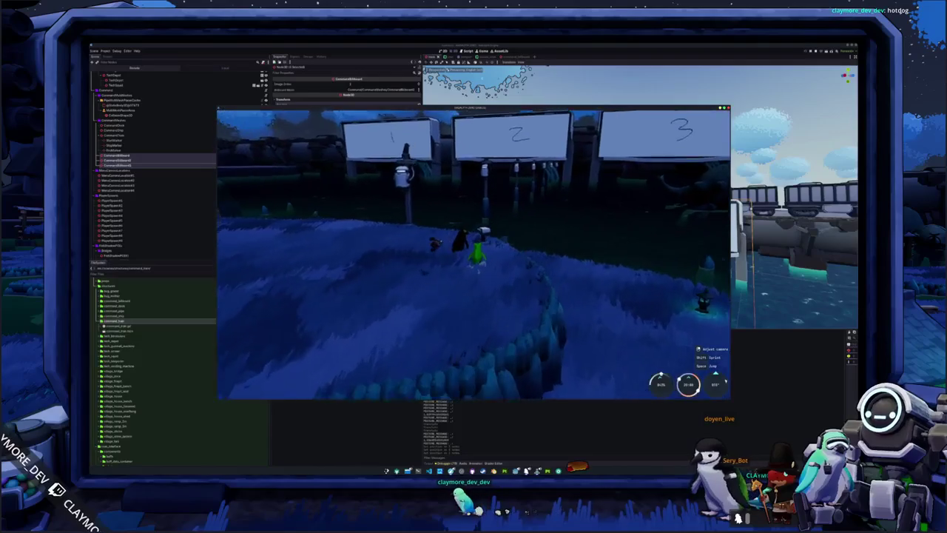
key("d")
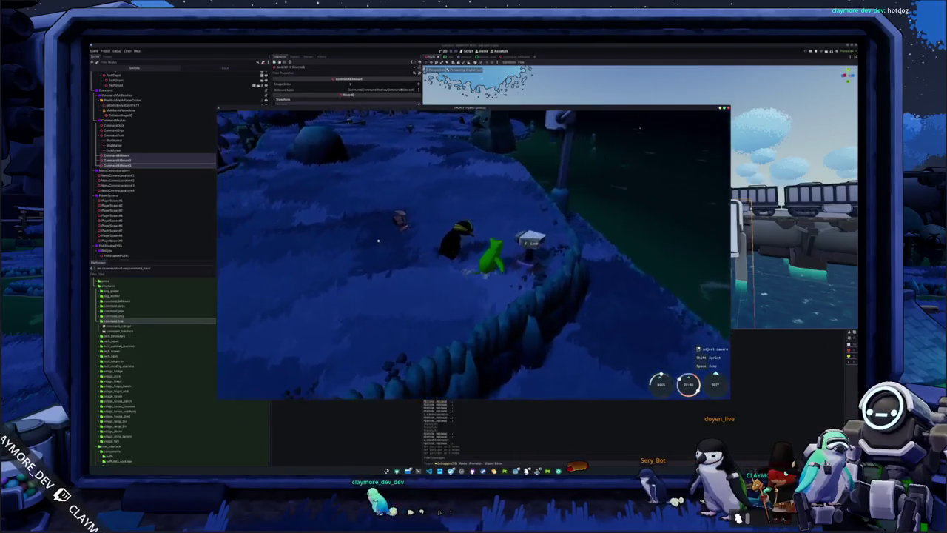
key("e")
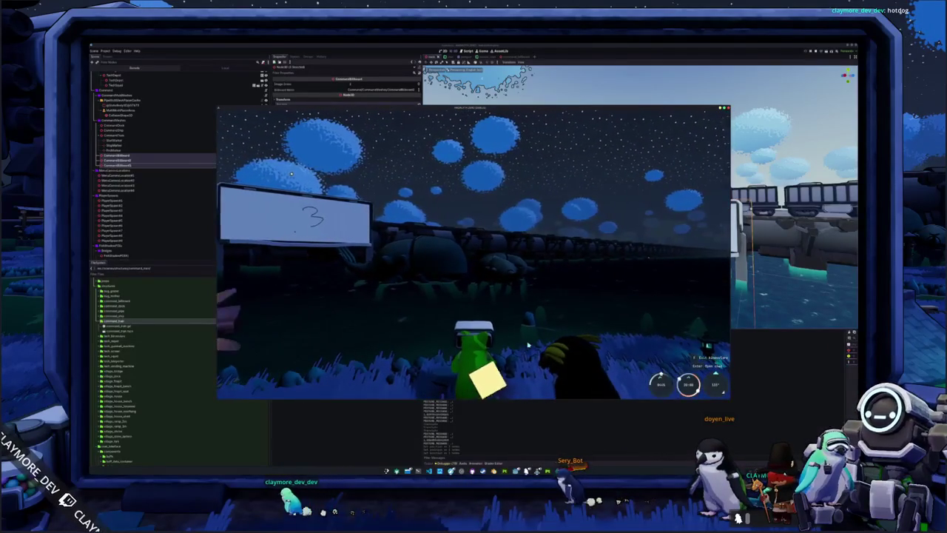
key("e")
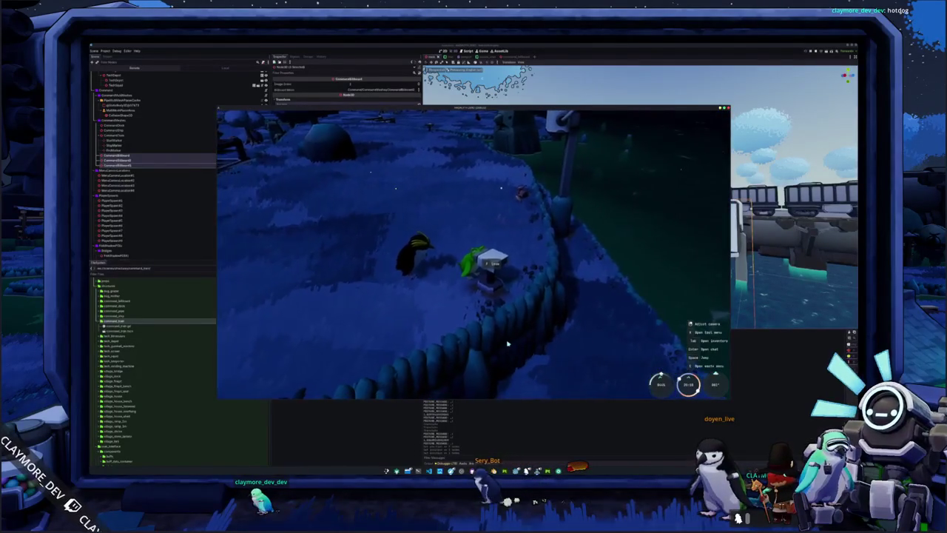
key("d")
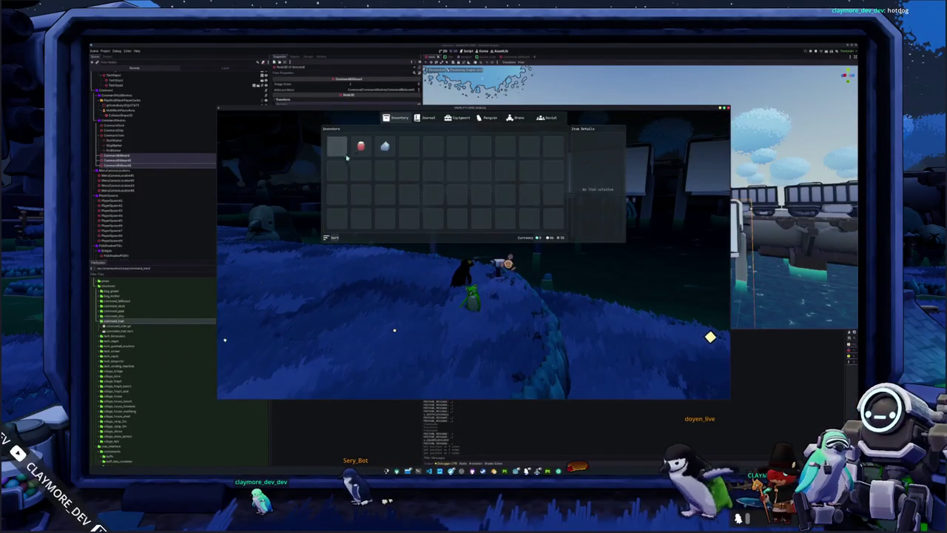
Step: Use Seal Milk for a jump boost and walk past the bridge and lit house
left_click(393, 156)
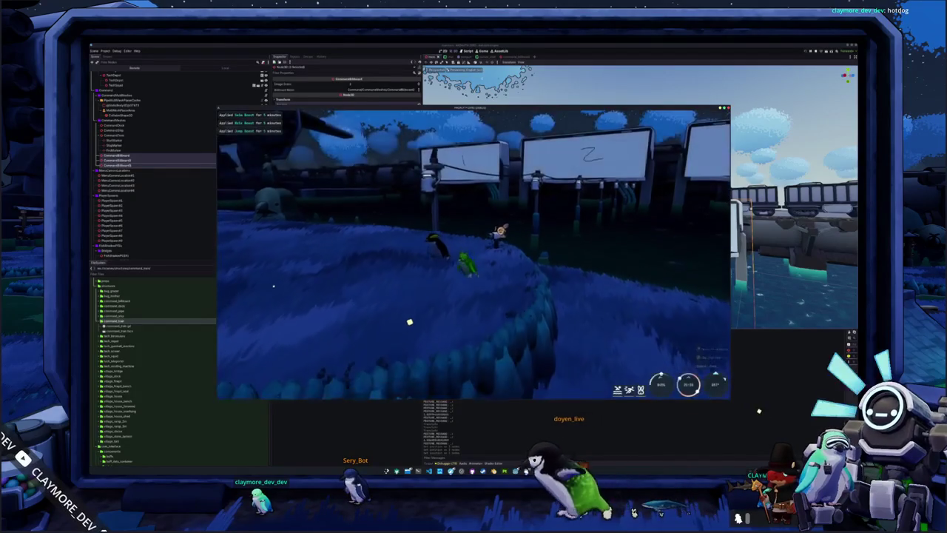
key("w")
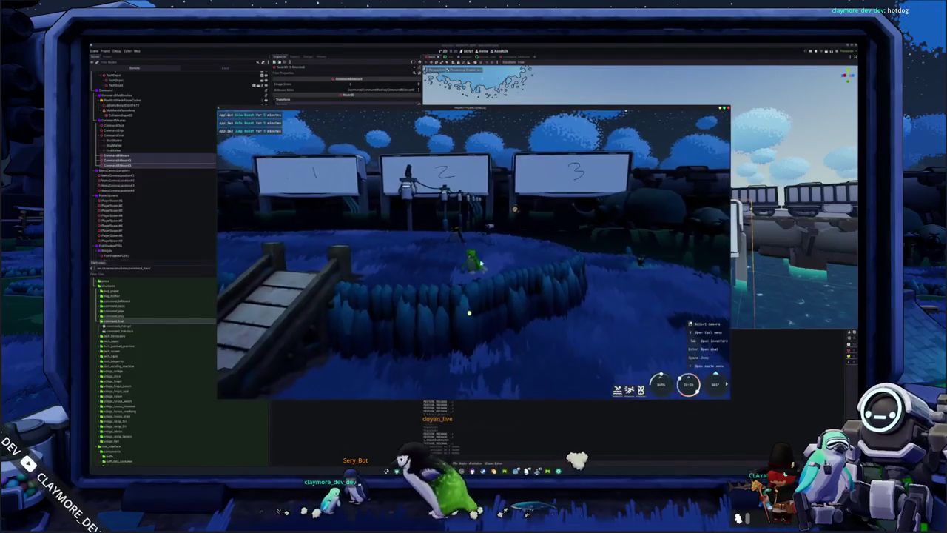
key("w")
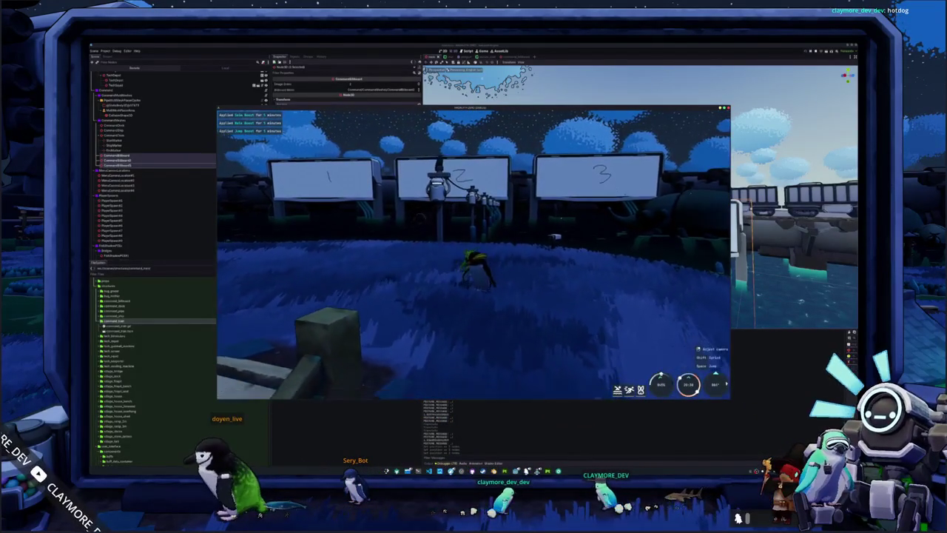
key("w")
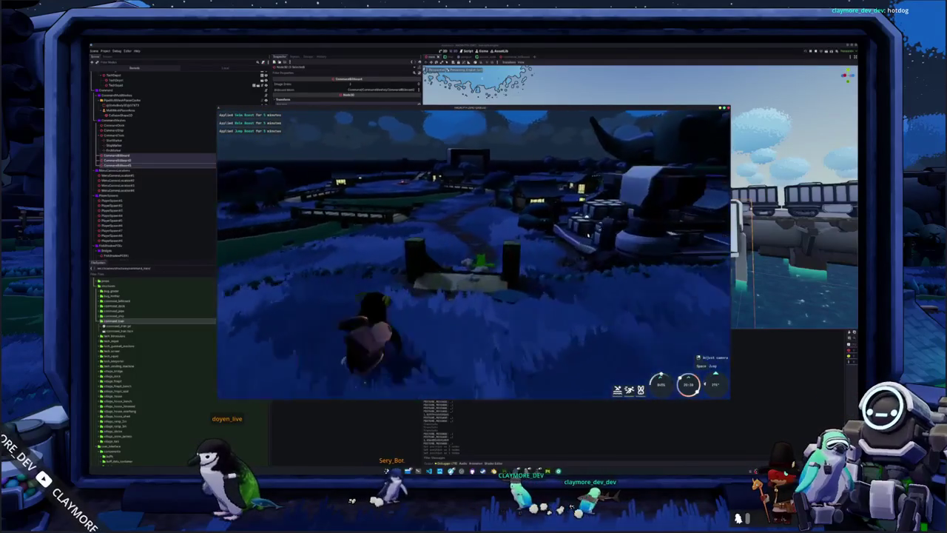
key("w")
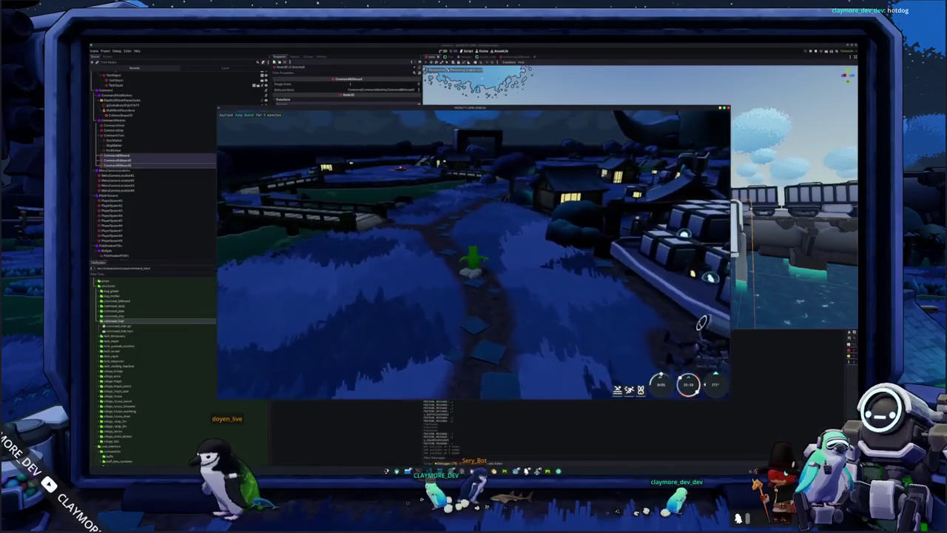
key("w")
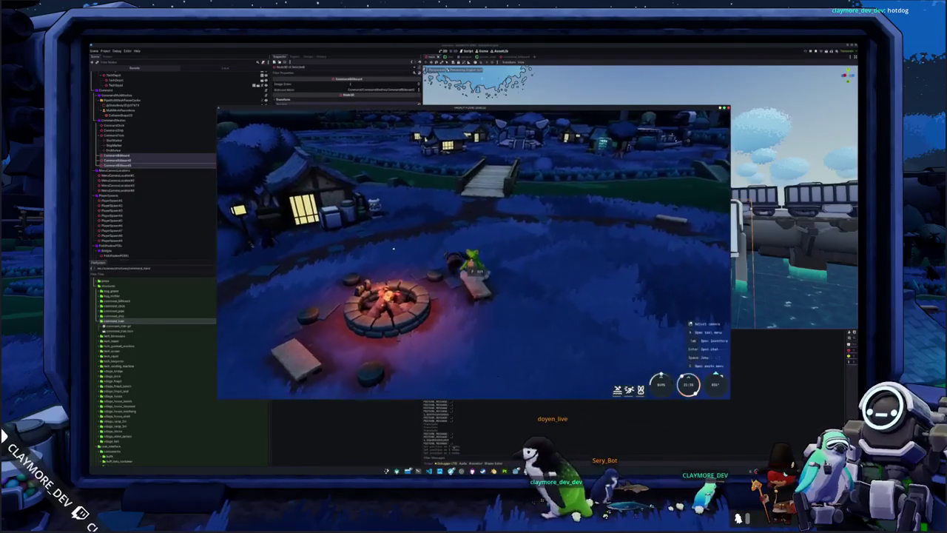
Step: Walk from the campfire across the bridge to the billboards, then stop the game
key("w")
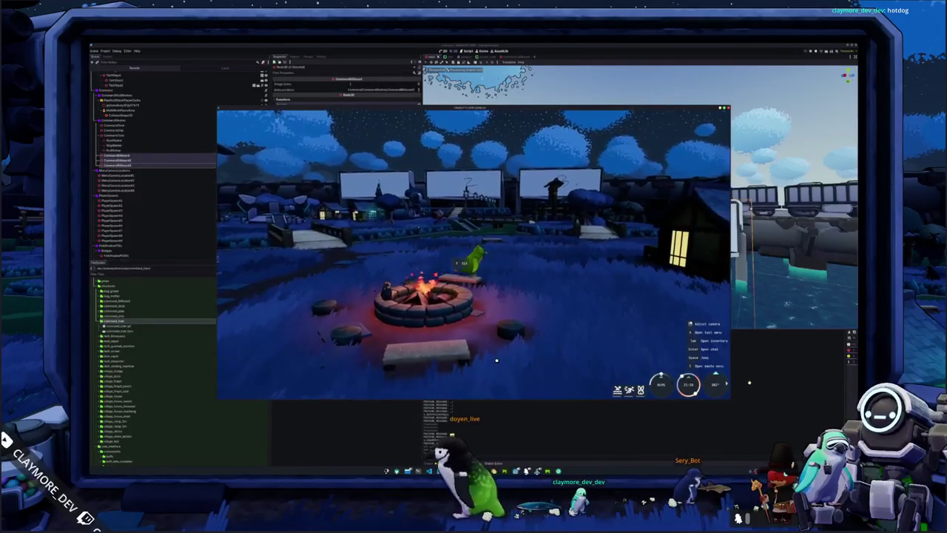
key("w")
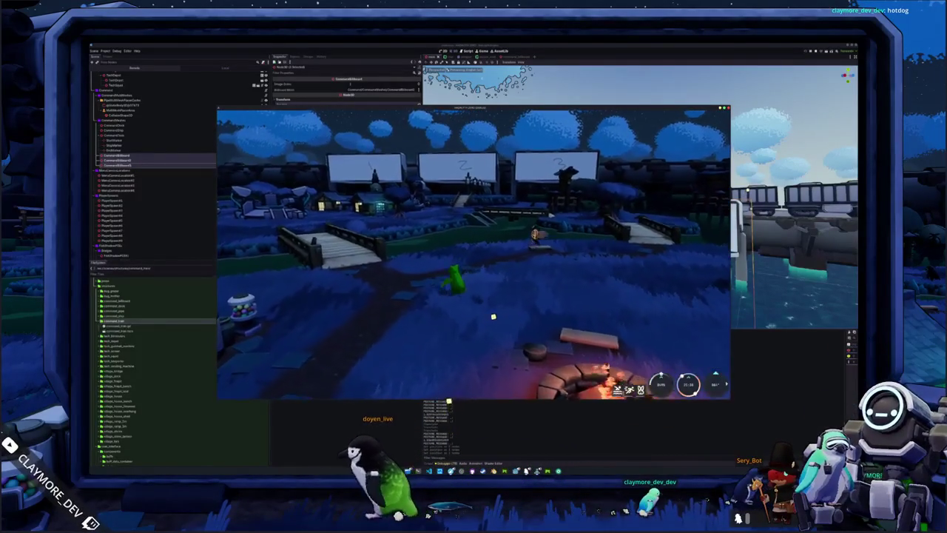
key("w")
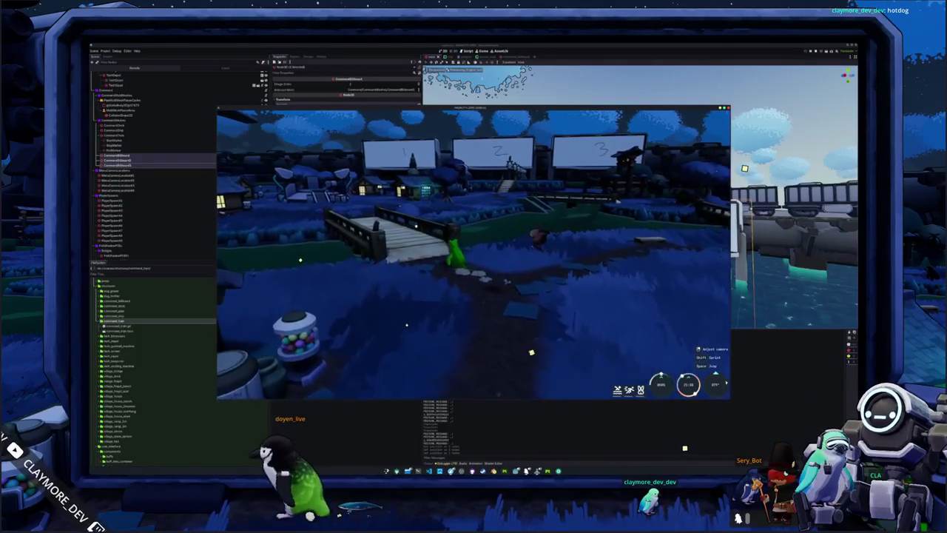
key("w")
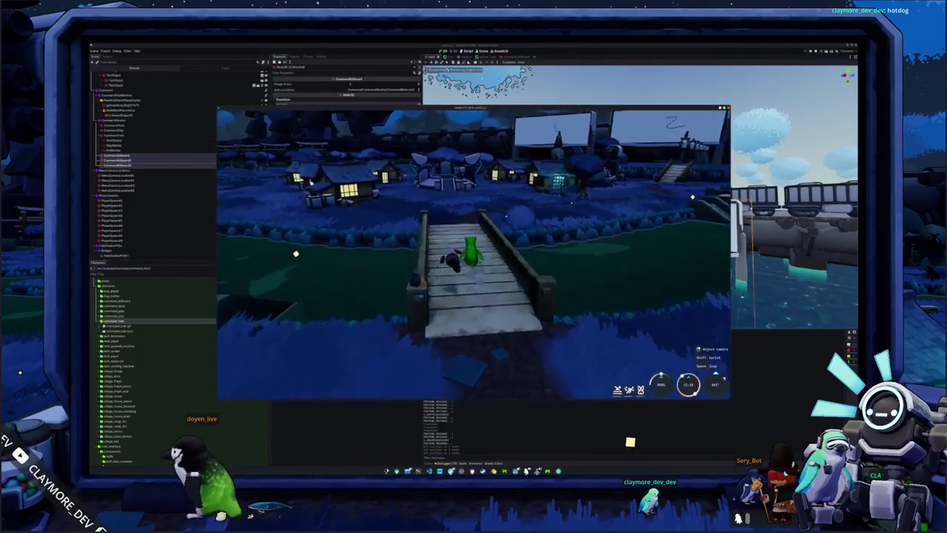
key("w")
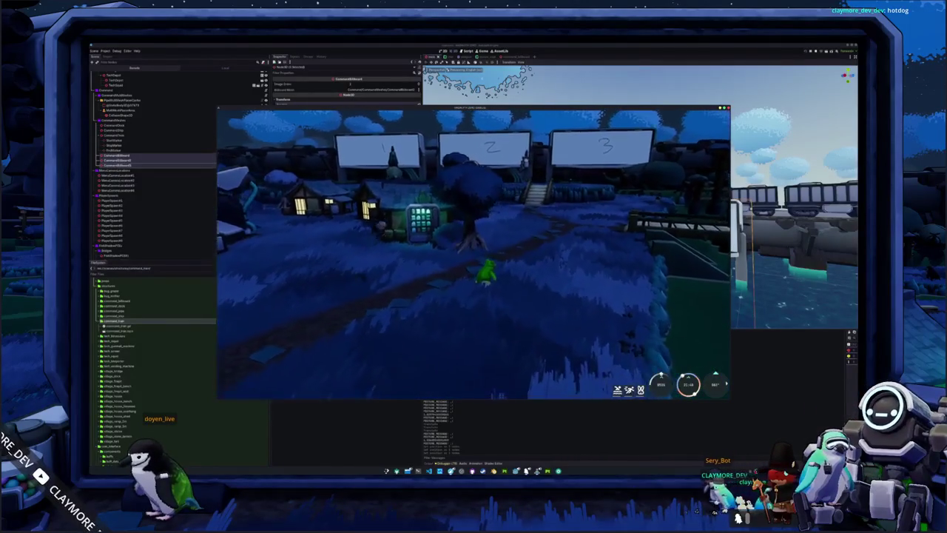
key("w")
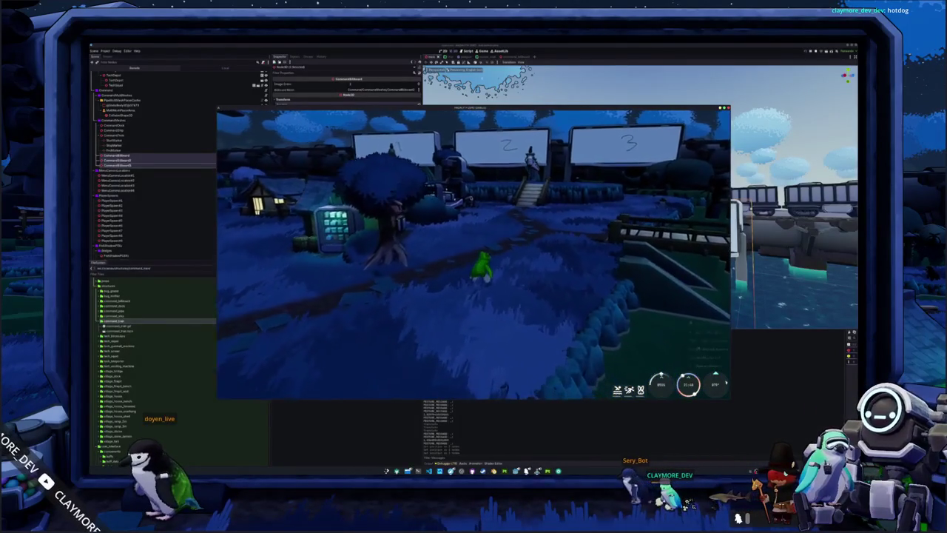
key("d")
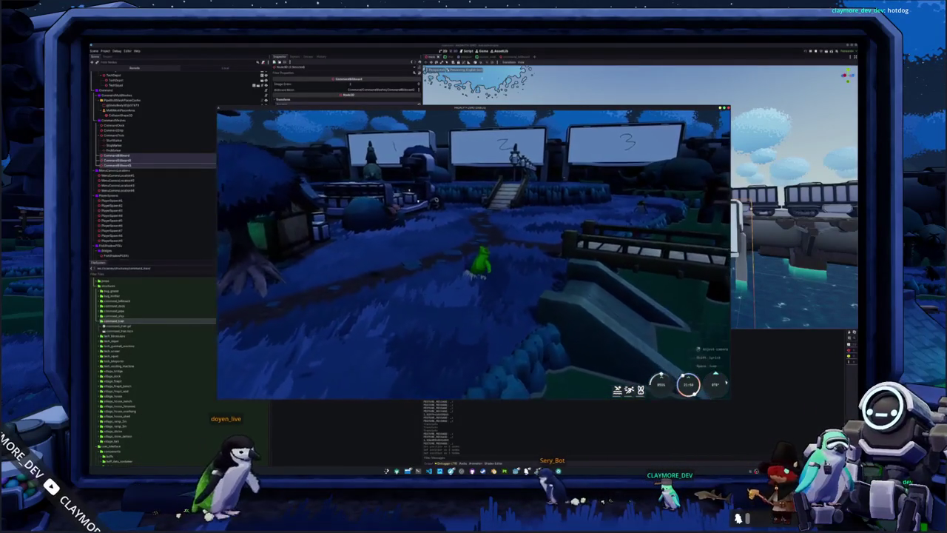
key("a")
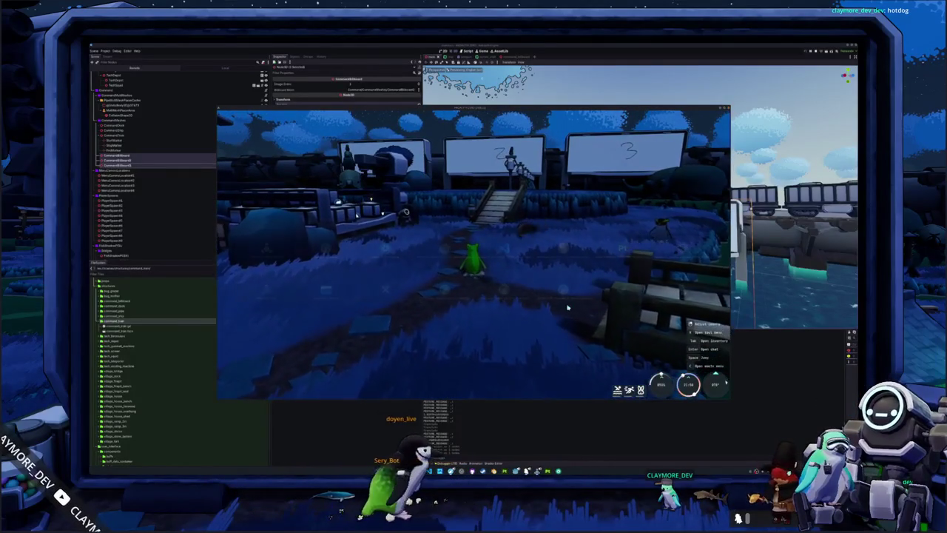
key("F8")
key("w")
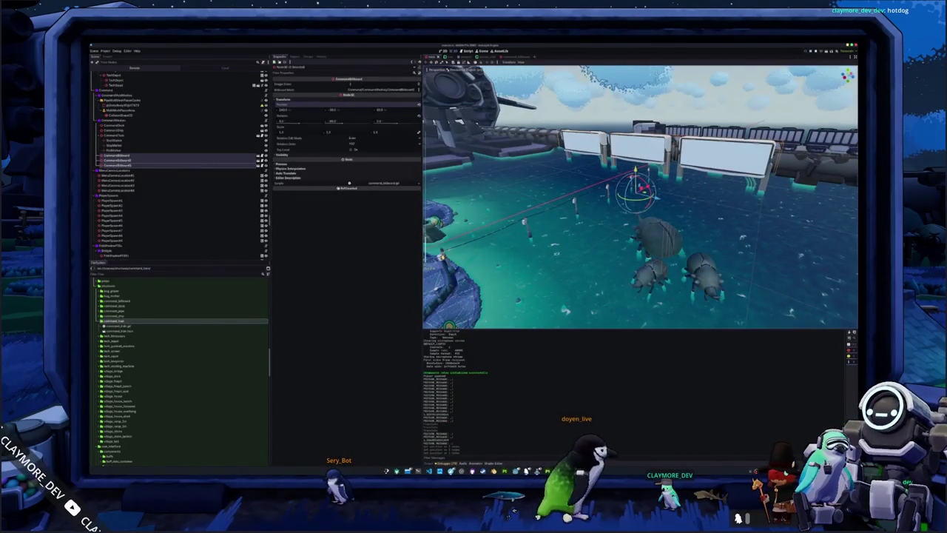
Step: Select TechPowerPos1 through MeshDistancePointStretcher4 and inspect them from top and orbited views
left_click(444, 270)
left_click(126, 175)
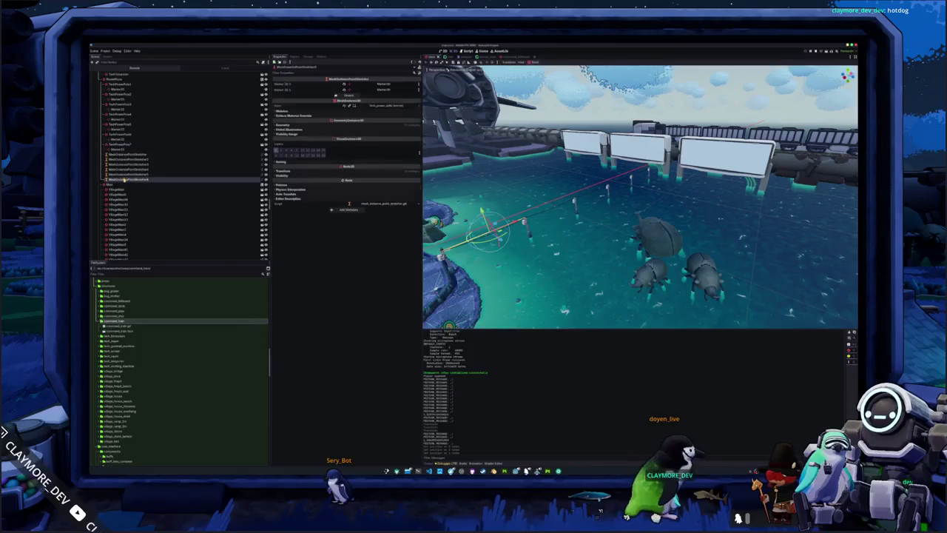
left_click(115, 154, "shift")
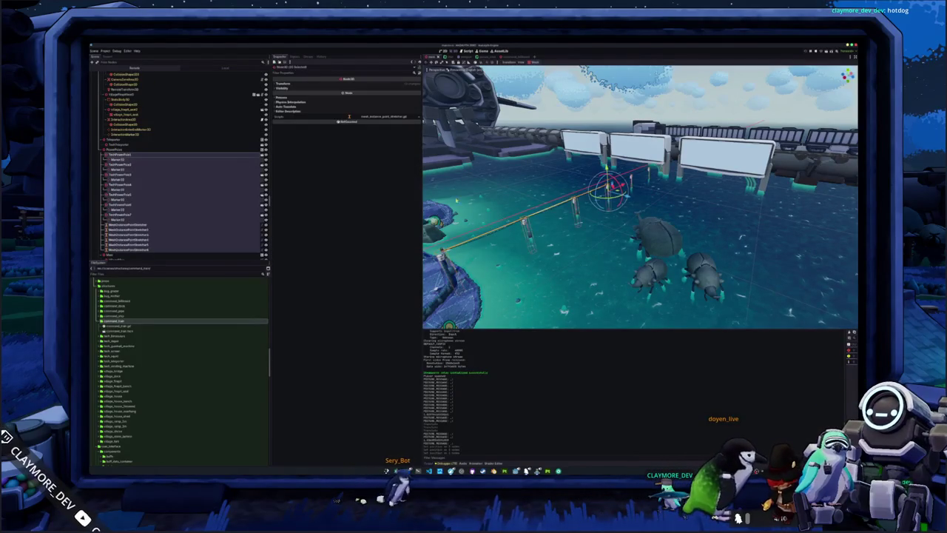
key("KP_7")
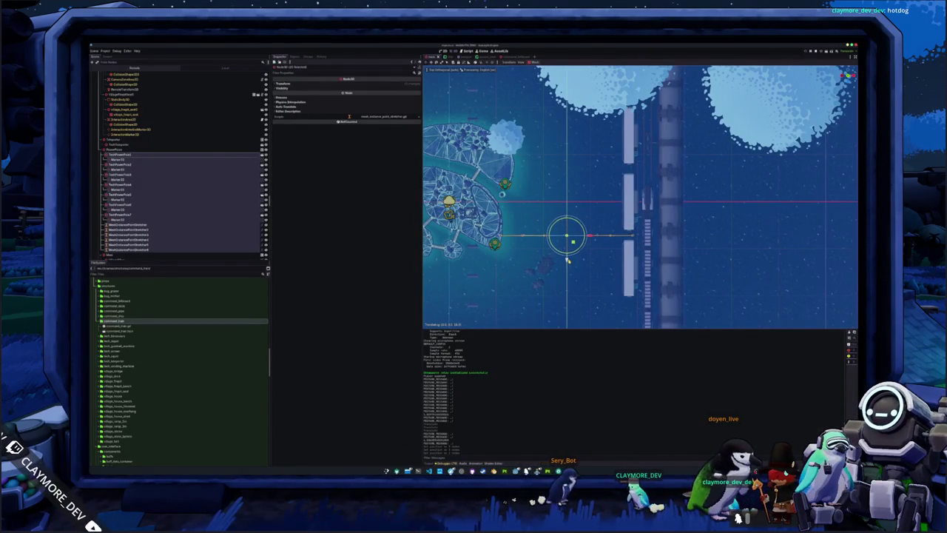
mouse_move(568, 261)
left_mouse_down()
mouse_move(573, 311)
mouse_move(622, 288)
mouse_move(564, 314)
left_mouse_up()
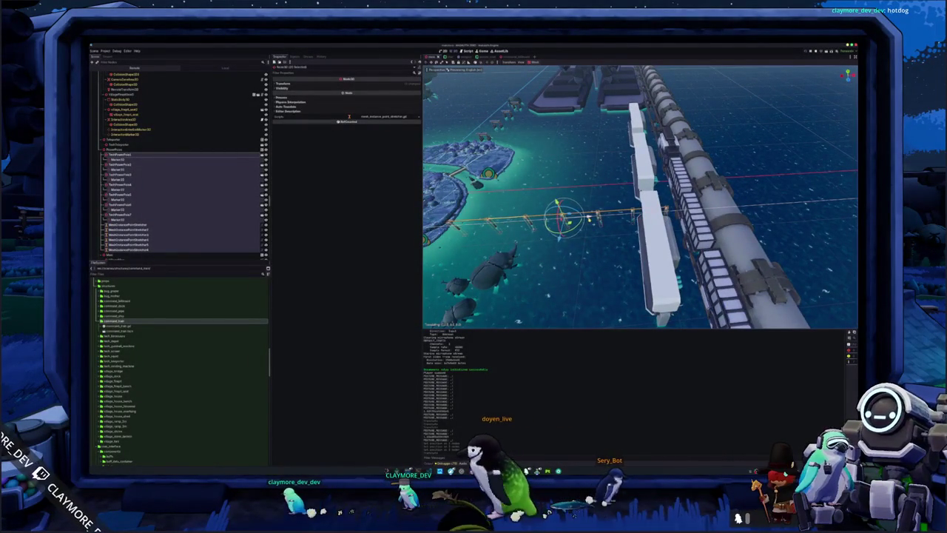
mouse_move(640, 196)
left_mouse_down()
mouse_move(585, 215)
mouse_move(566, 237)
mouse_move(551, 442)
left_mouse_up()
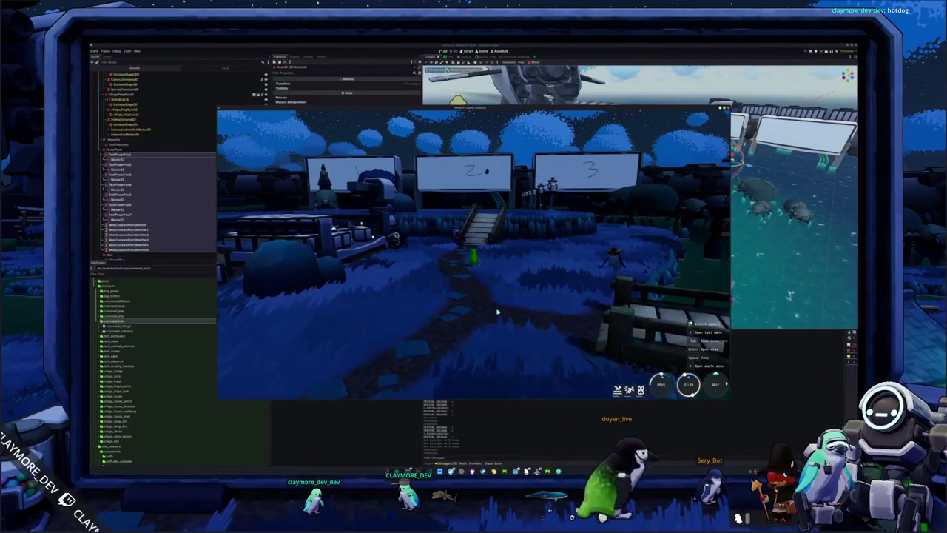
Step: Send the smiley face drawing through Picture Chat, then walk off the bridge onto the grass
key("Return")
left_click(315, 391)
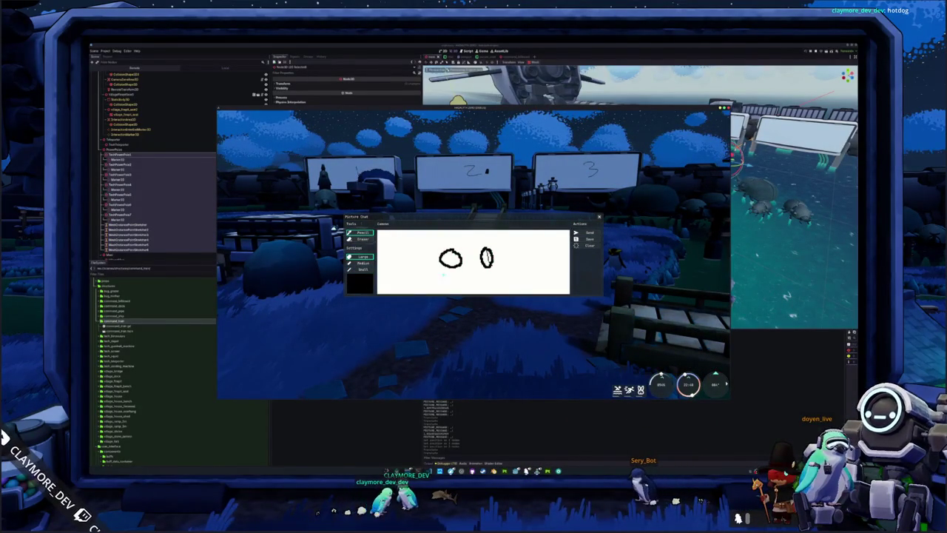
left_click(585, 232)
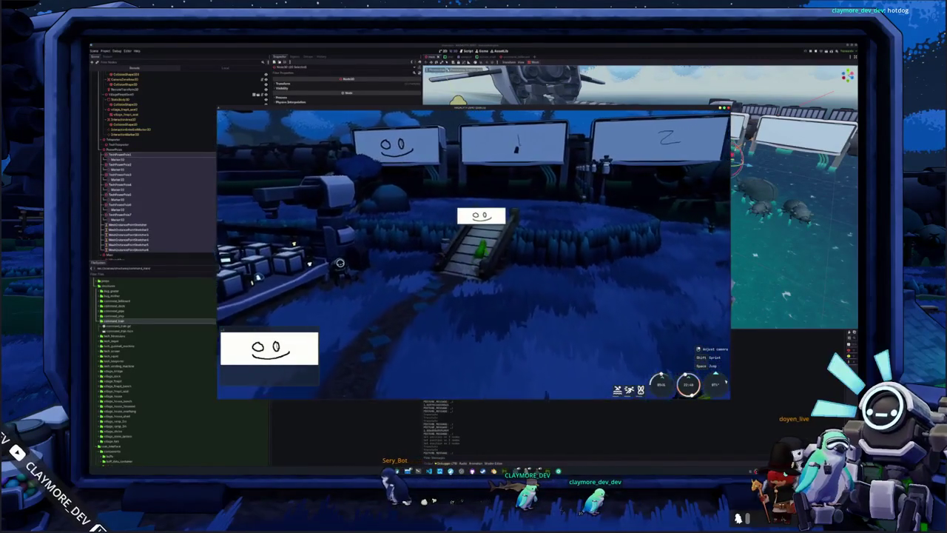
key("w")
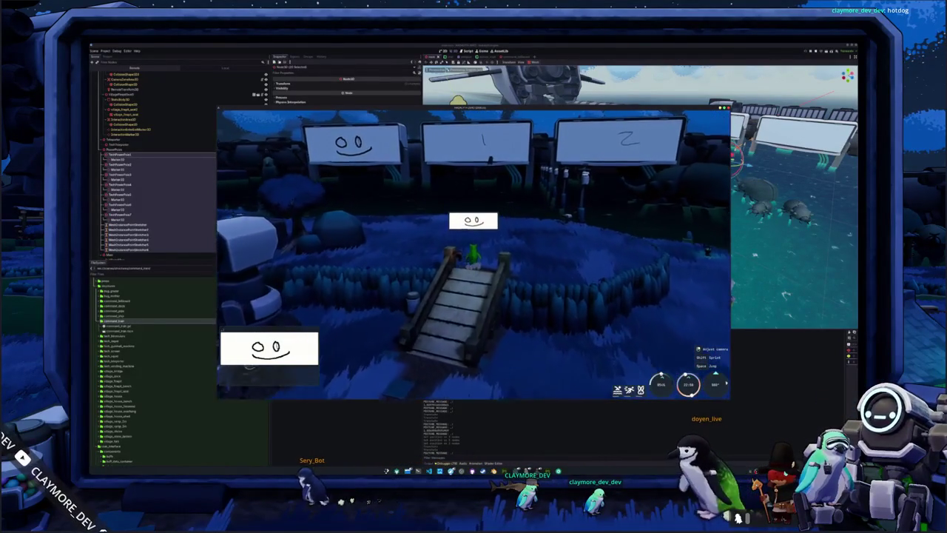
key("super")
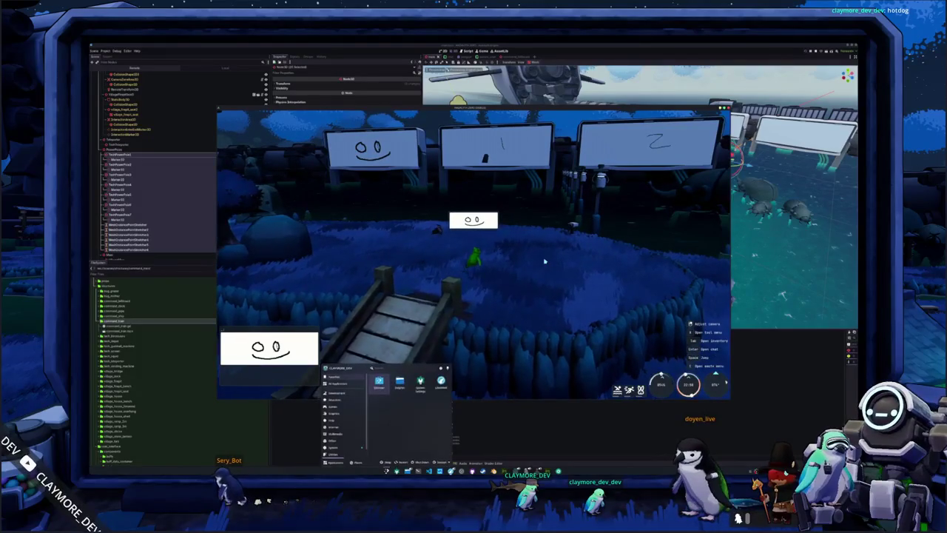
Step: Map the drawing tablet to the HUION screen with aspect-ratio-preserving area and apply
left_click(545, 261)
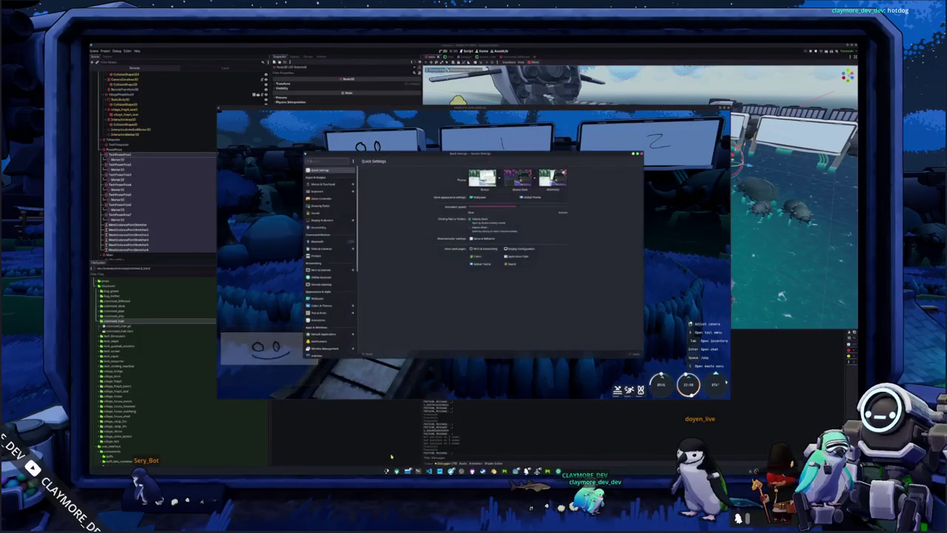
left_click(326, 206)
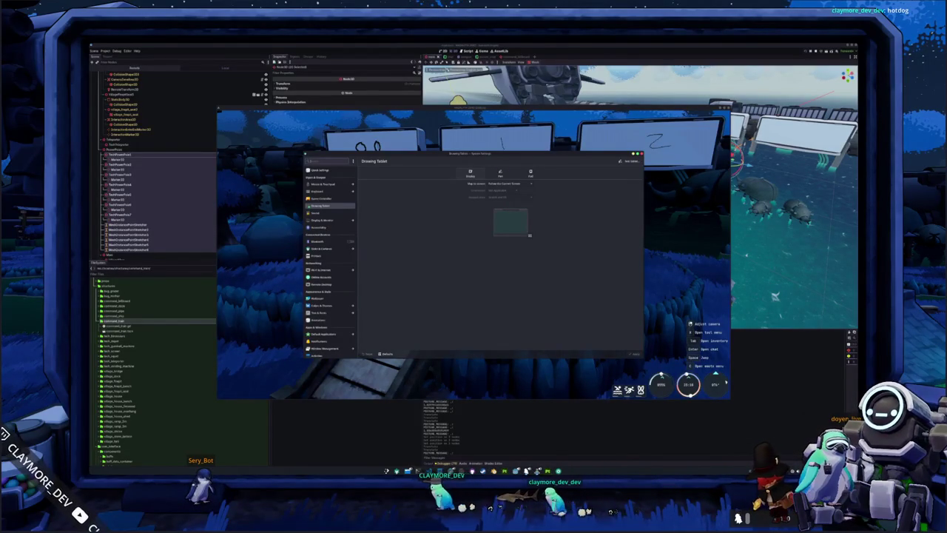
left_click(509, 184)
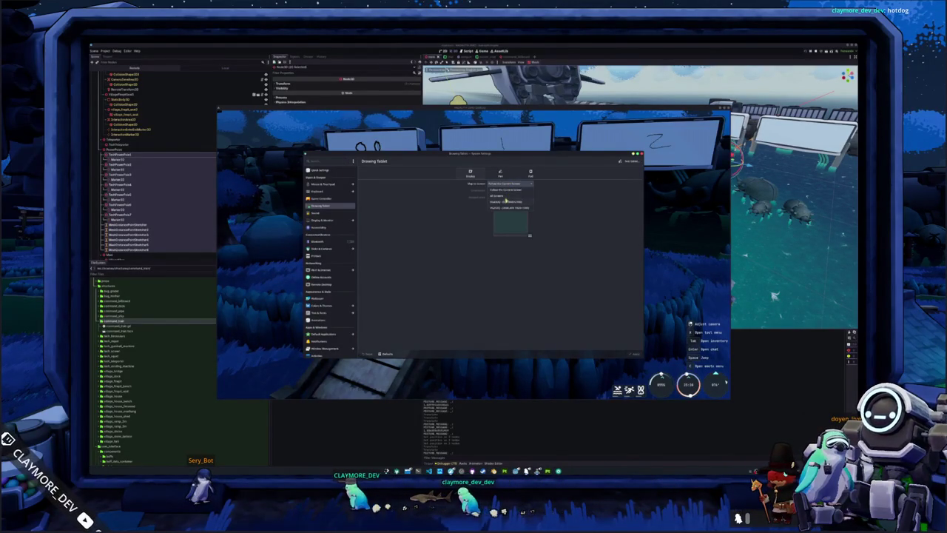
left_click(506, 209)
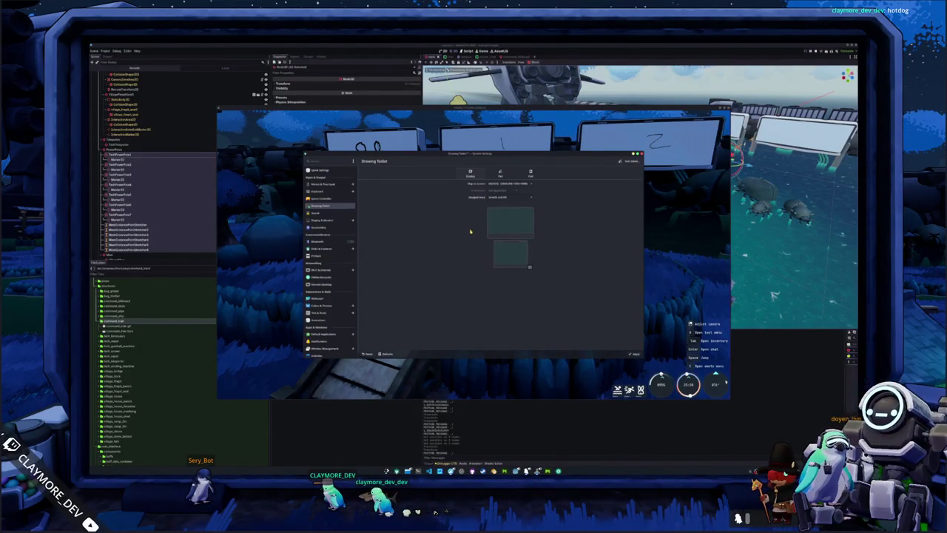
left_click(500, 198)
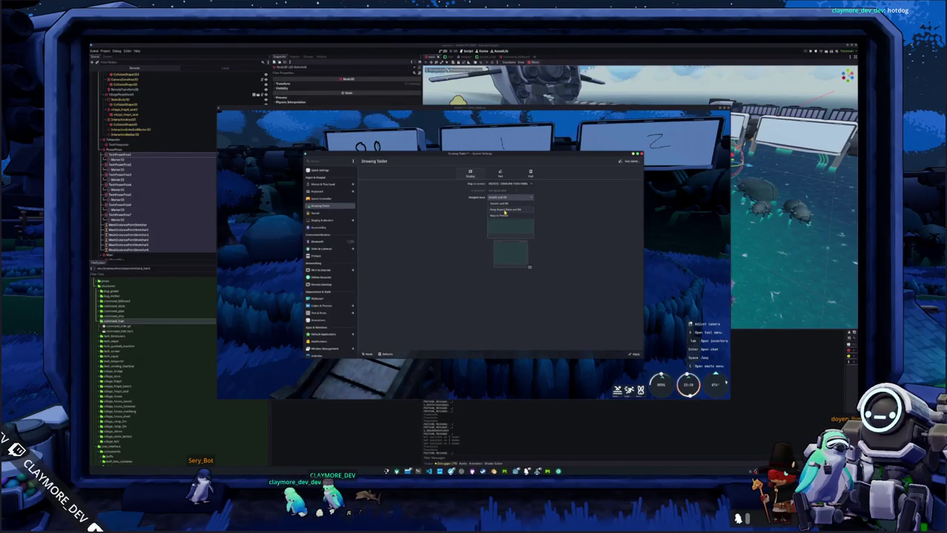
left_click(505, 211)
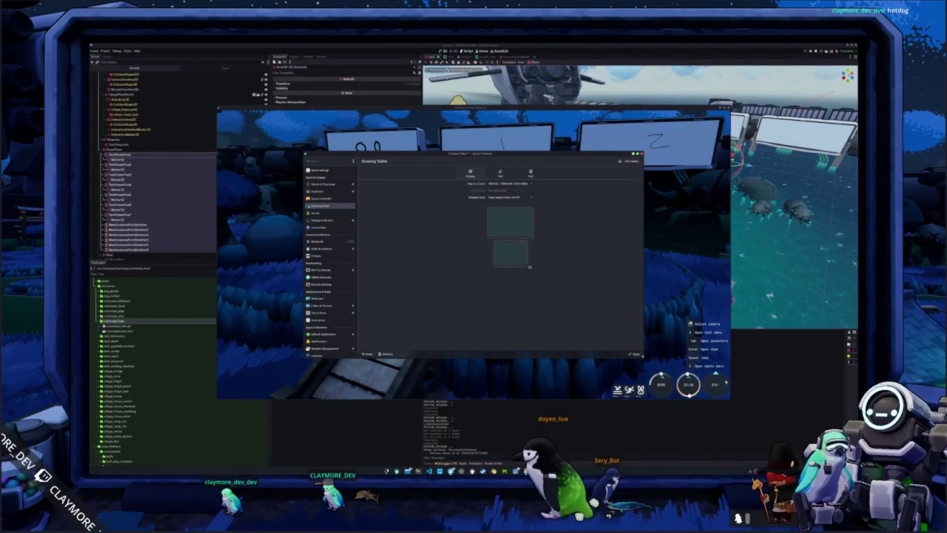
left_click(634, 353)
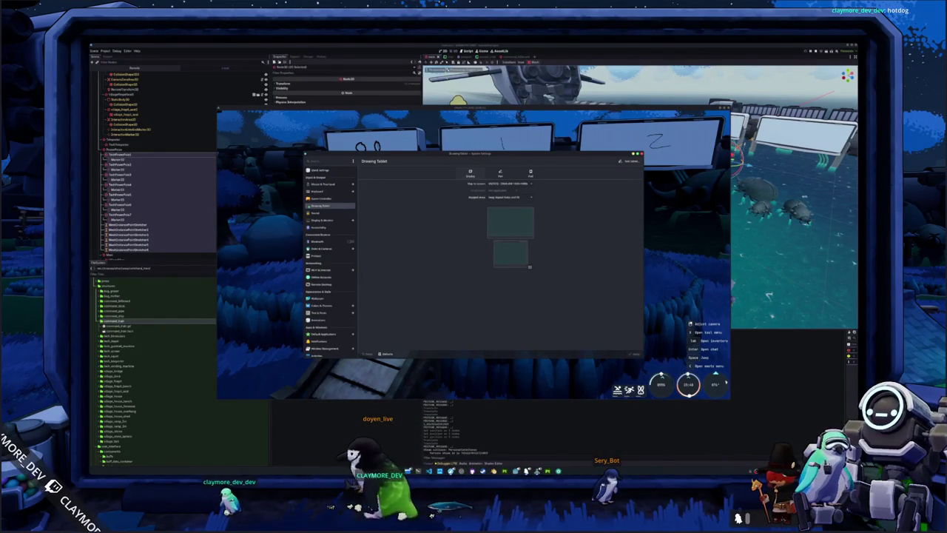
Step: Remap the tablet to a different screen using the last mapped-area option
left_click(504, 185)
left_click(516, 202)
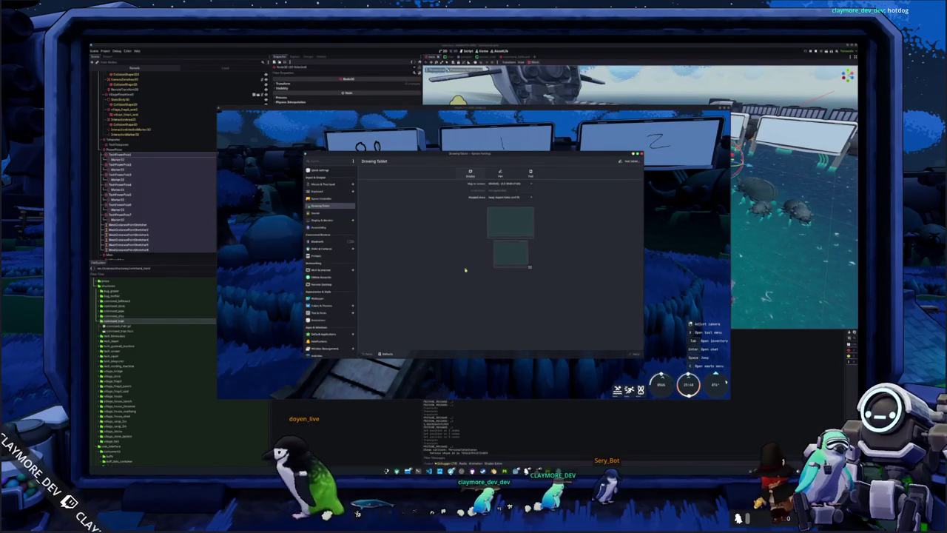
left_click(519, 197)
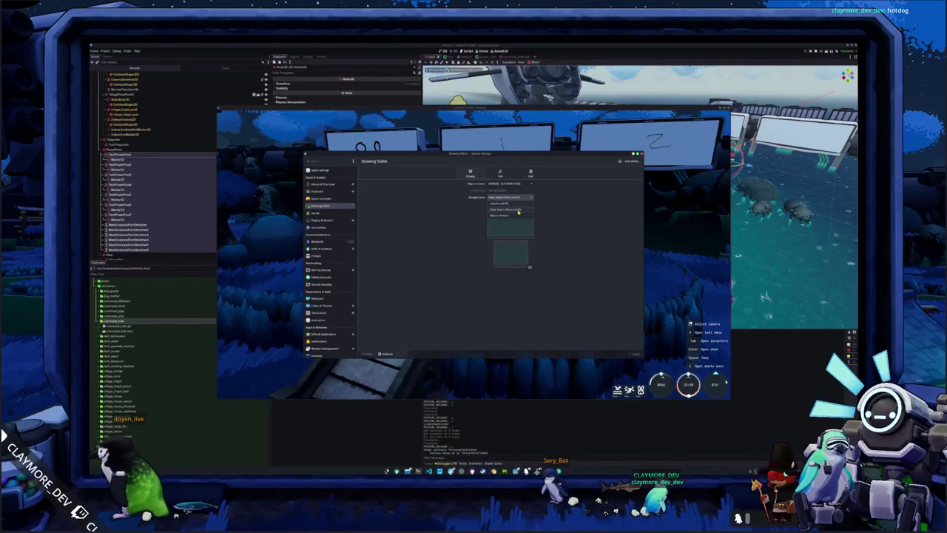
left_click(518, 215)
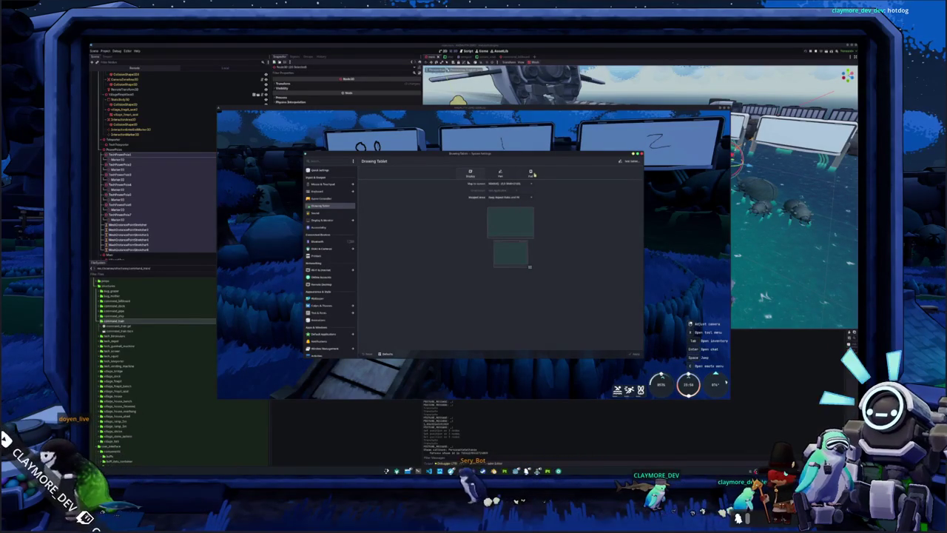
Step: Test the pen with a stroke in the Tablet tester, clear it, and close the settings
left_click(630, 162)
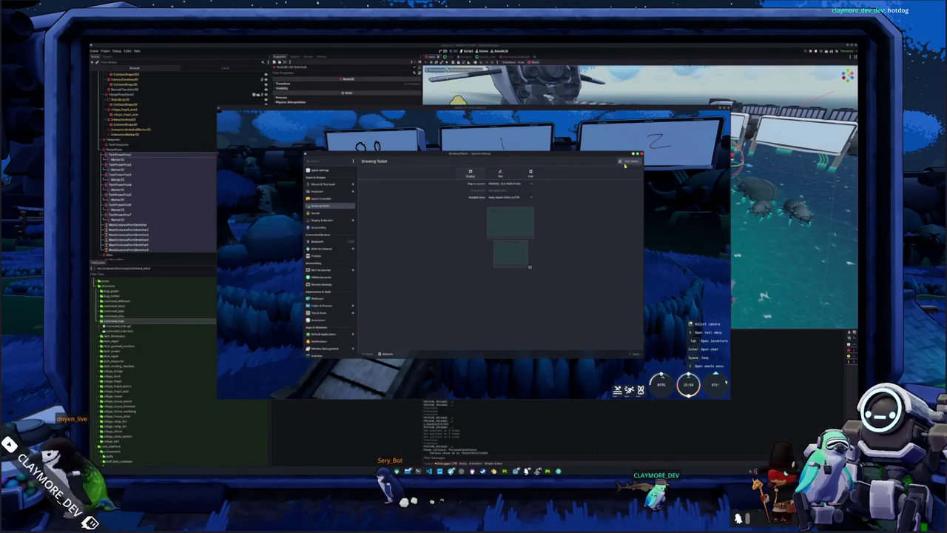
left_click_drag(423, 241, 420, 268)
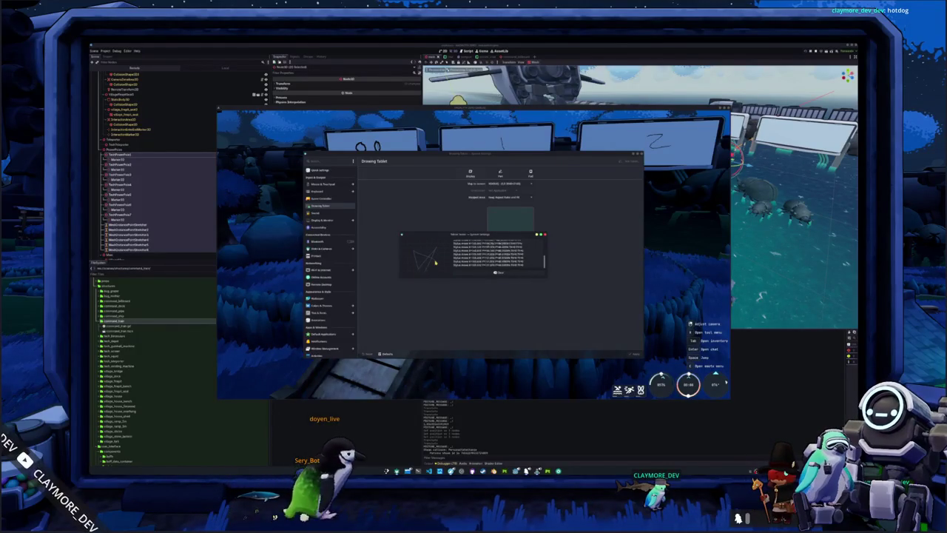
left_click(498, 273)
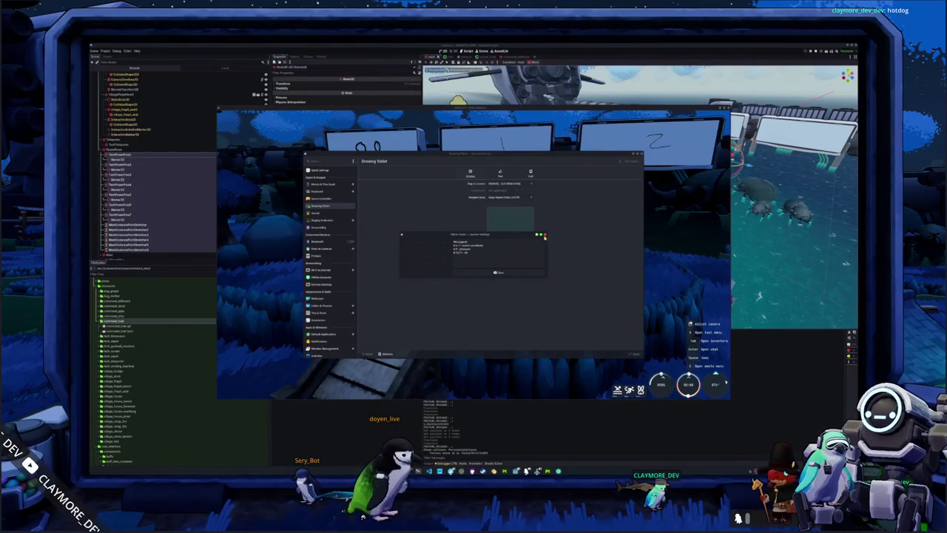
left_click(544, 236)
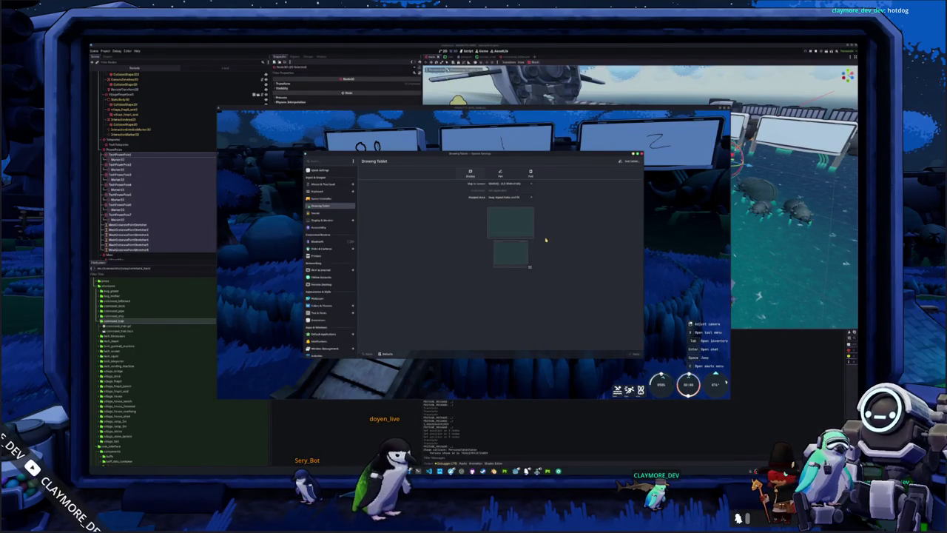
left_click(644, 154)
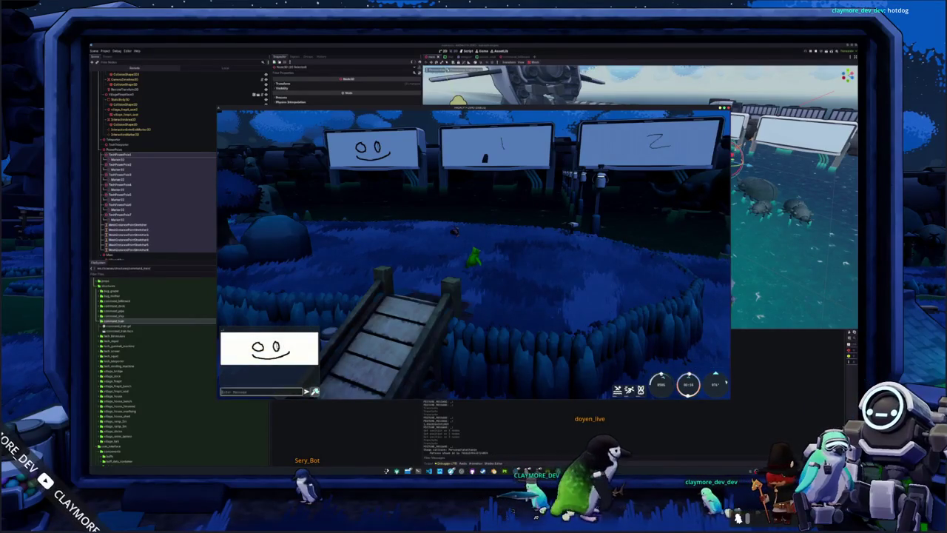
left_click(322, 385)
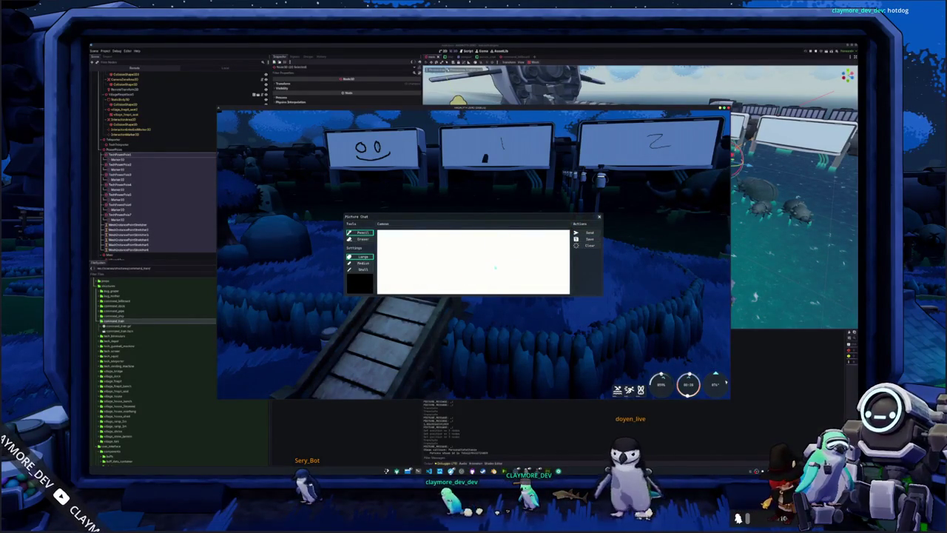
Step: Sketch an ellipse on the Picture Chat canvas, clear it, and draw an oval with the small brush
mouse_move(494, 267)
left_mouse_down()
mouse_move(468, 261)
mouse_move(438, 274)
mouse_move(447, 285)
left_mouse_up()
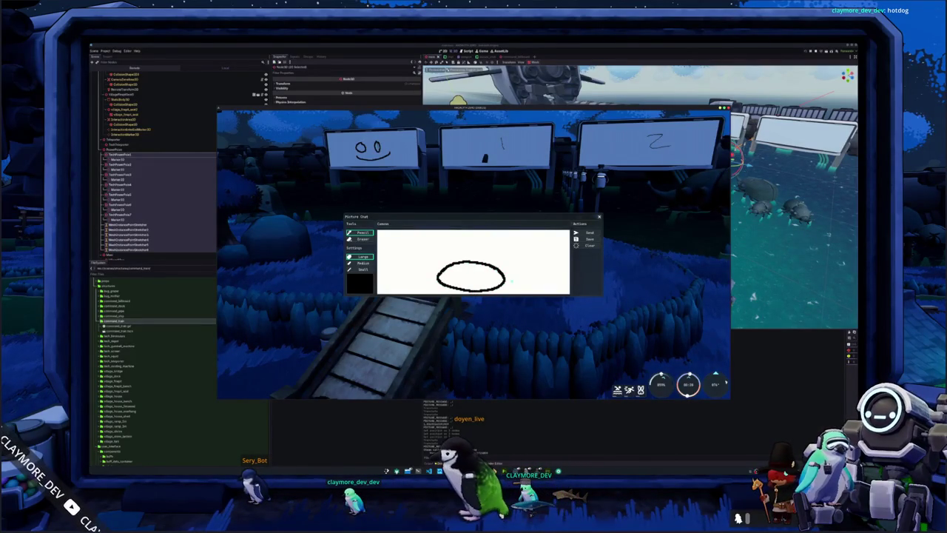
mouse_move(511, 263)
left_mouse_down()
mouse_move(525, 281)
mouse_move(506, 271)
left_mouse_up()
left_click(578, 246)
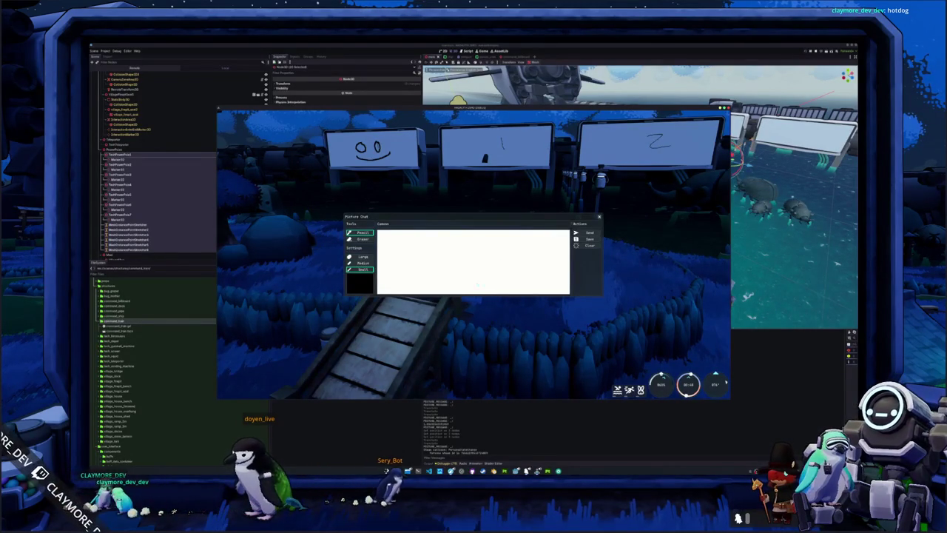
mouse_move(494, 253)
left_mouse_down()
mouse_move(460, 259)
mouse_move(473, 278)
mouse_move(496, 256)
left_mouse_up()
Step: Clear the canvas, draw a many-legged bug from loops and strokes, and send it to the billboards
left_click(590, 245)
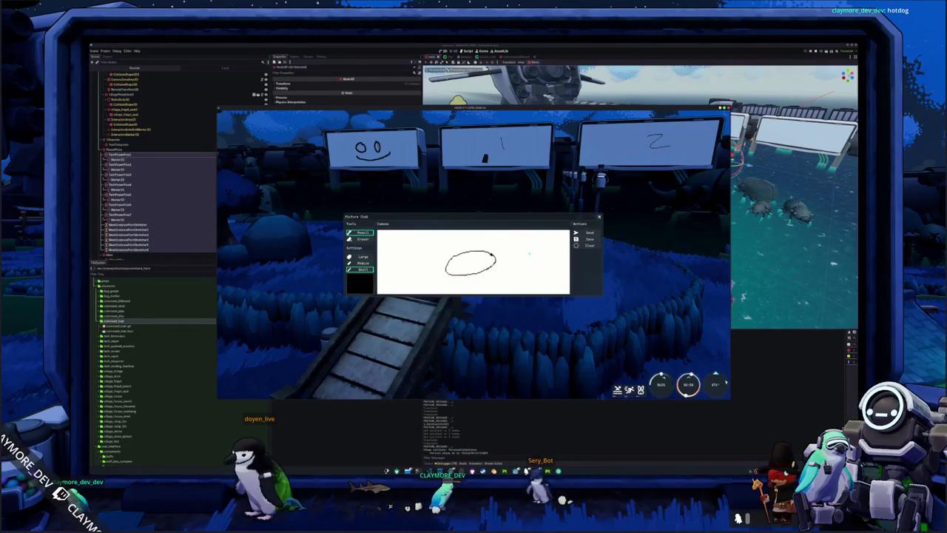
left_click(590, 245)
mouse_move(503, 259)
left_mouse_down()
mouse_move(452, 259)
mouse_move(461, 277)
mouse_move(497, 275)
mouse_move(504, 258)
left_mouse_up()
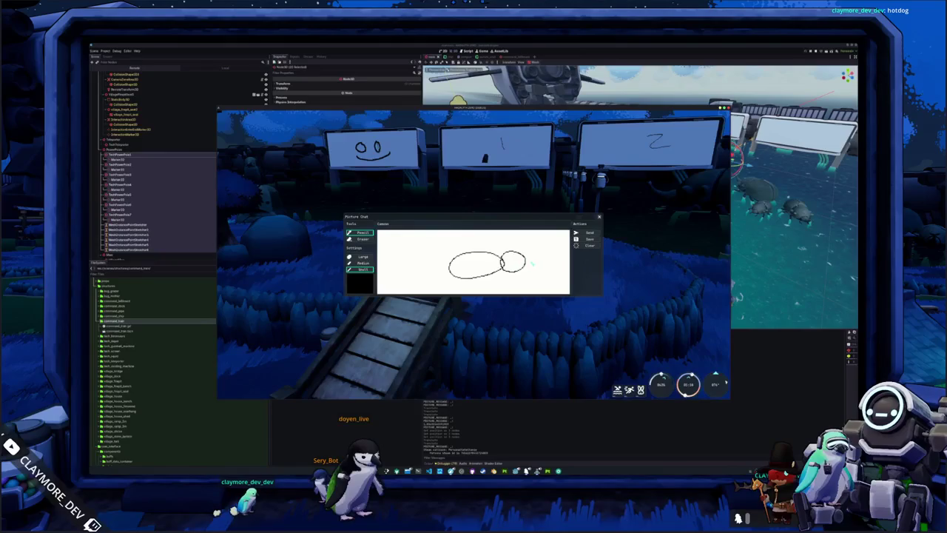
left_click_drag(542, 257, 543, 267)
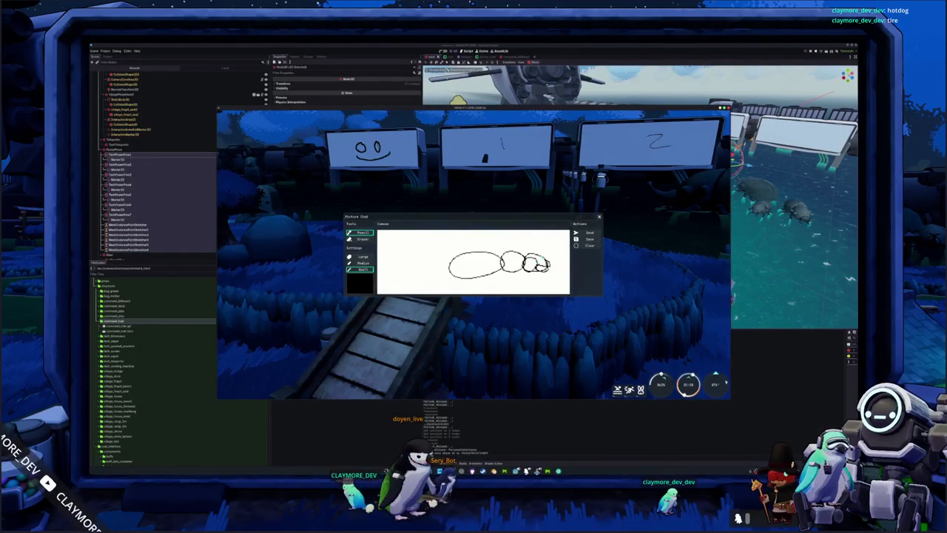
left_click_drag(544, 261, 546, 265)
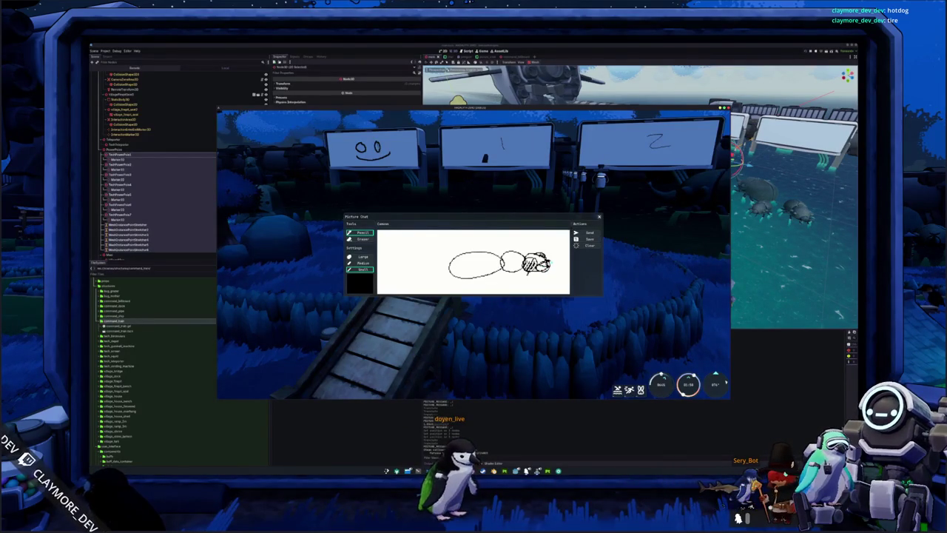
left_click_drag(549, 263, 567, 259)
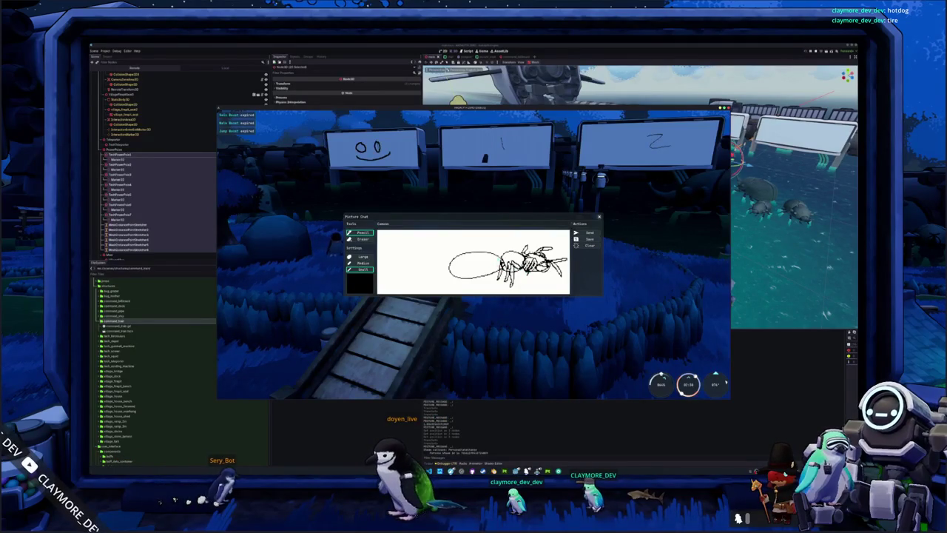
left_click(575, 240)
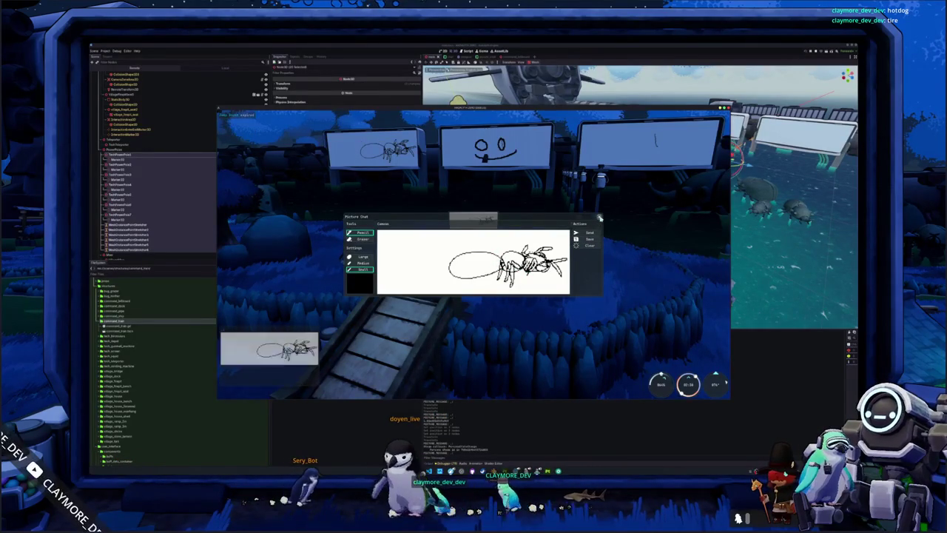
Step: Close the Picture Chat drawing window and stop the running game with F8
key("Escape")
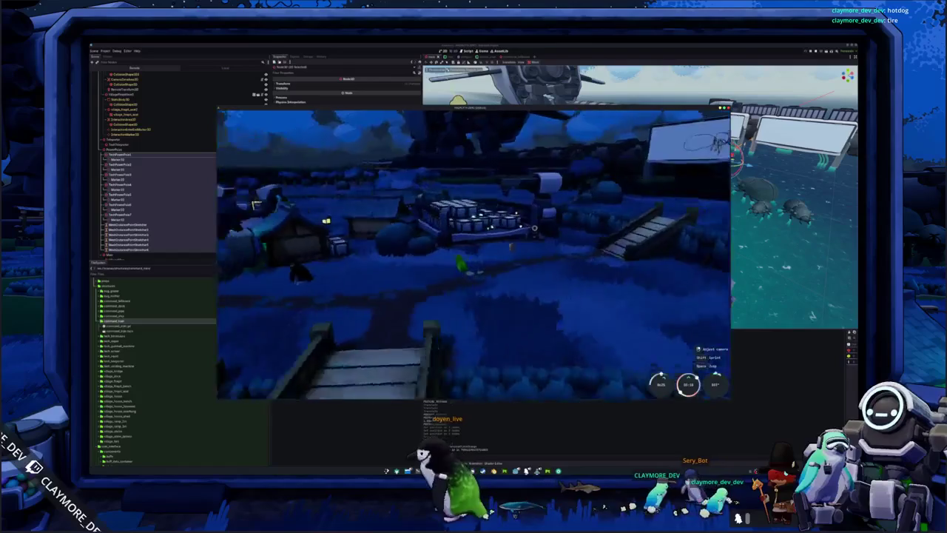
key("F8")
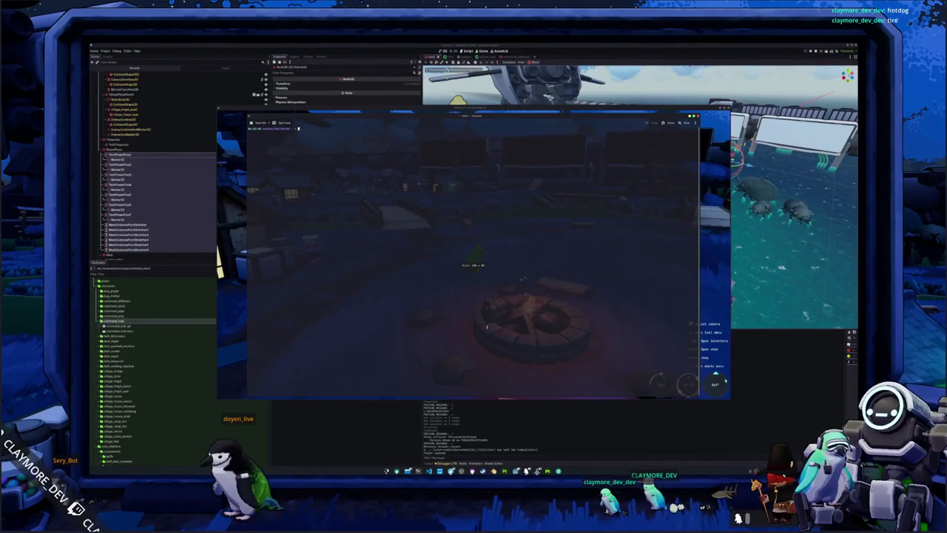
Step: Change directory into the game project folder under Documents
type("git status")
key("BackSpace")
key("BackSpace")
key("BackSpace")
type("cd Documents/")
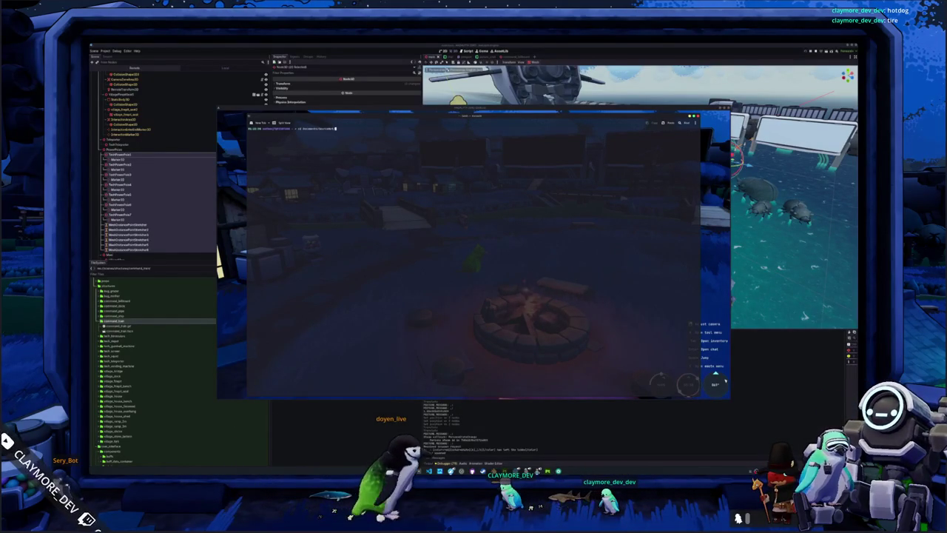
key("Return")
key("Up")
key("Return")
Step: Check git status and commit the billboard work as 'Added billboards that show the last 3 drawn images'
type("git status")
key("Return")
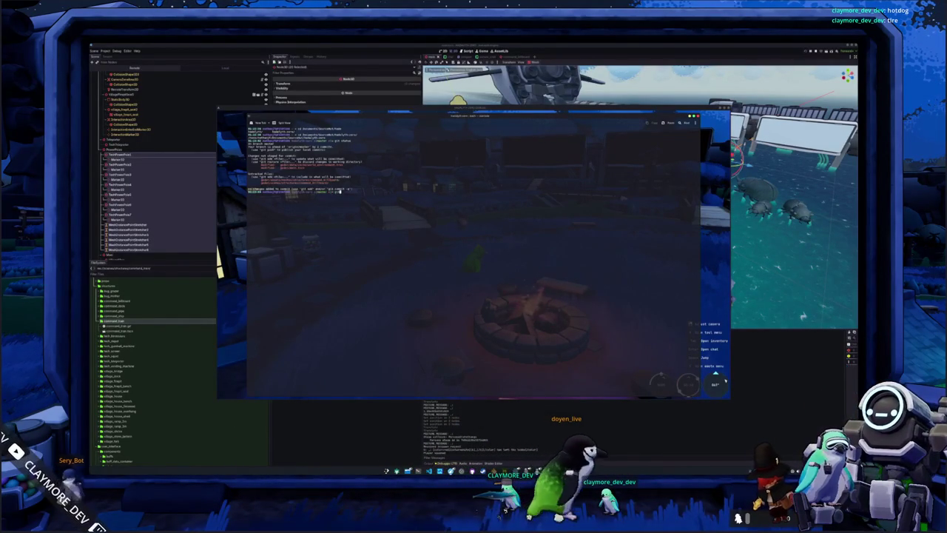
type("git")
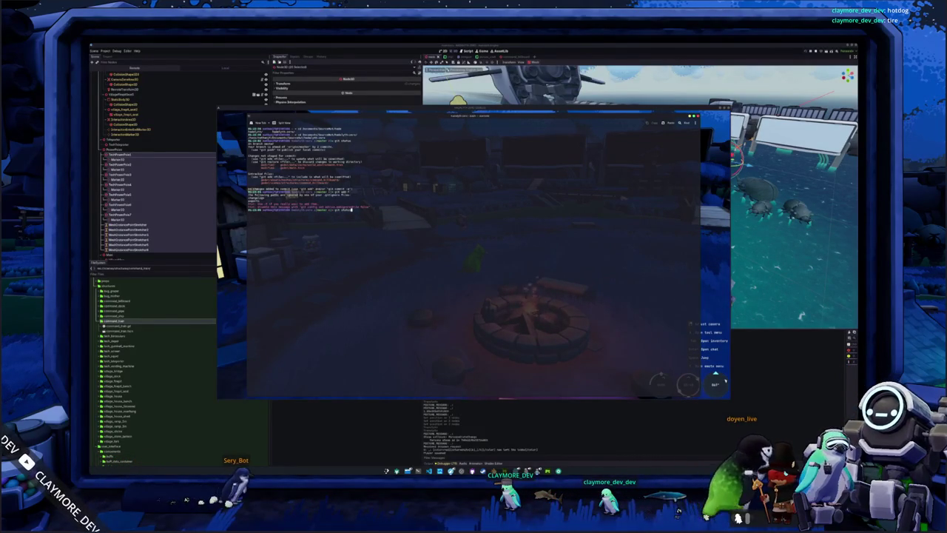
key("Return")
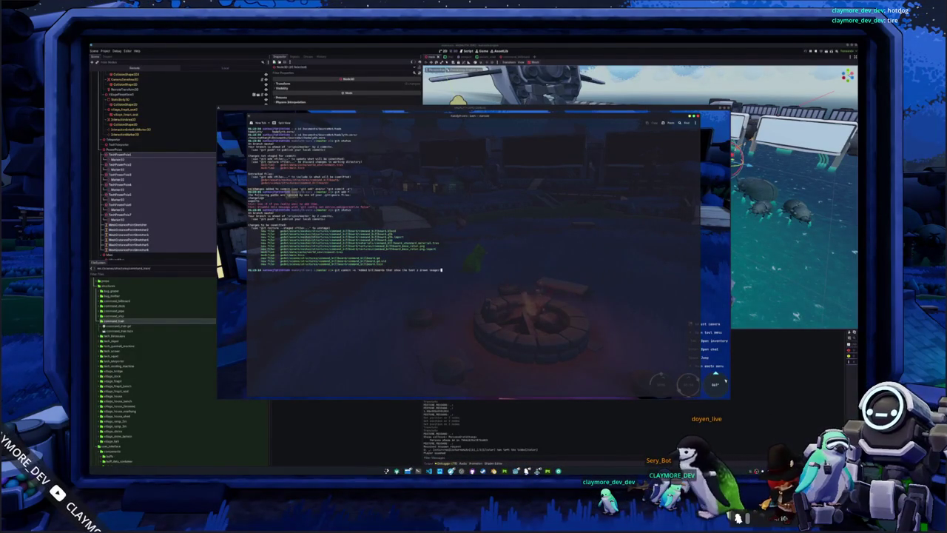
key("Return")
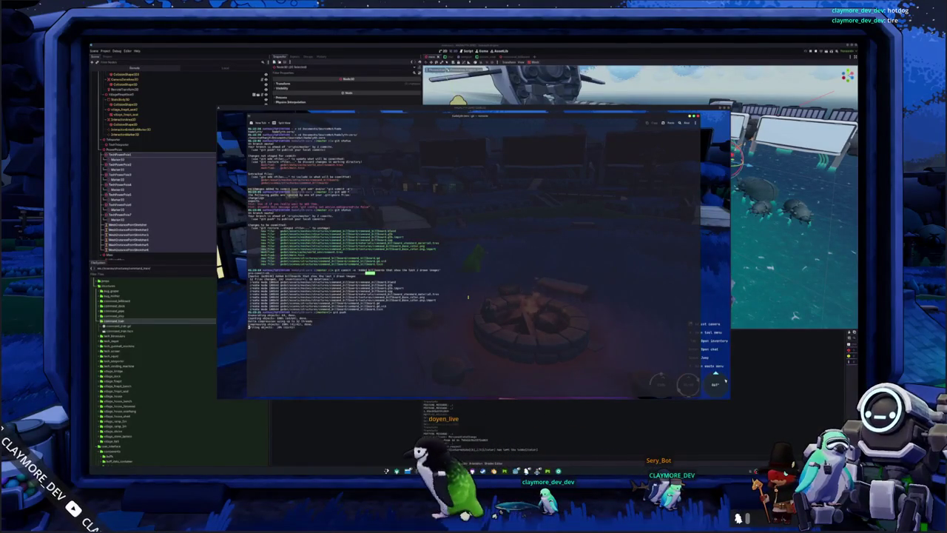
key("alt+Tab")
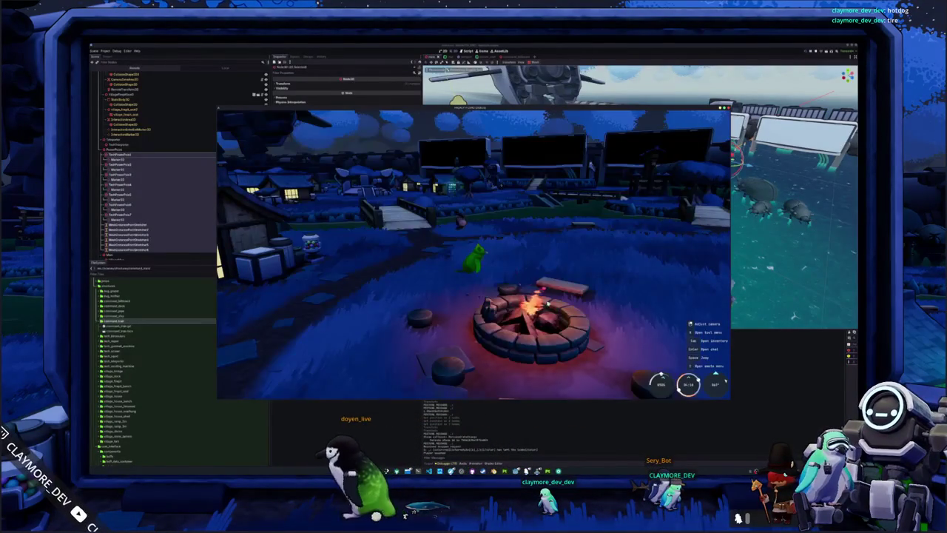
Step: Walk the character past the campfire toward the fence, orbit the camera, then stop the game
key("w")
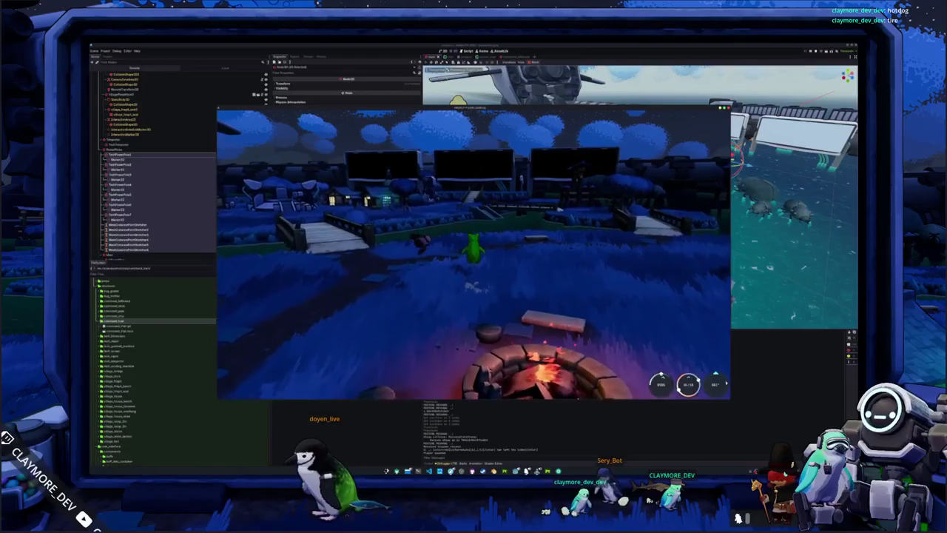
scroll(515, 315, "down", 3)
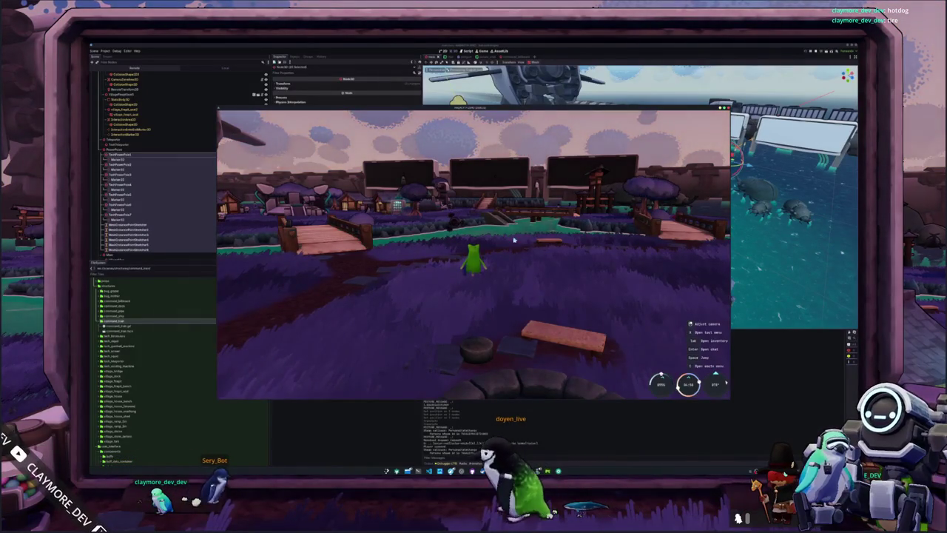
key("w")
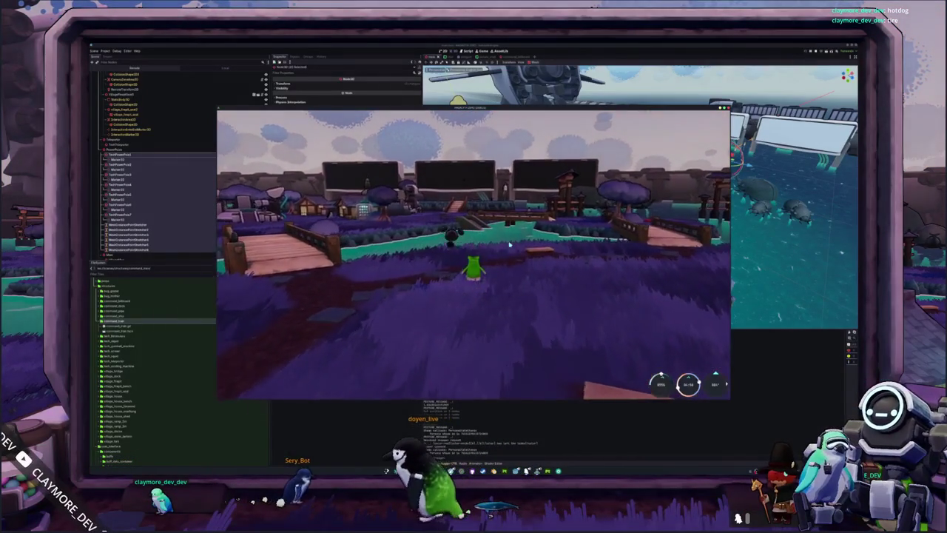
left_click_drag(592, 196, 540, 191)
key("F8")
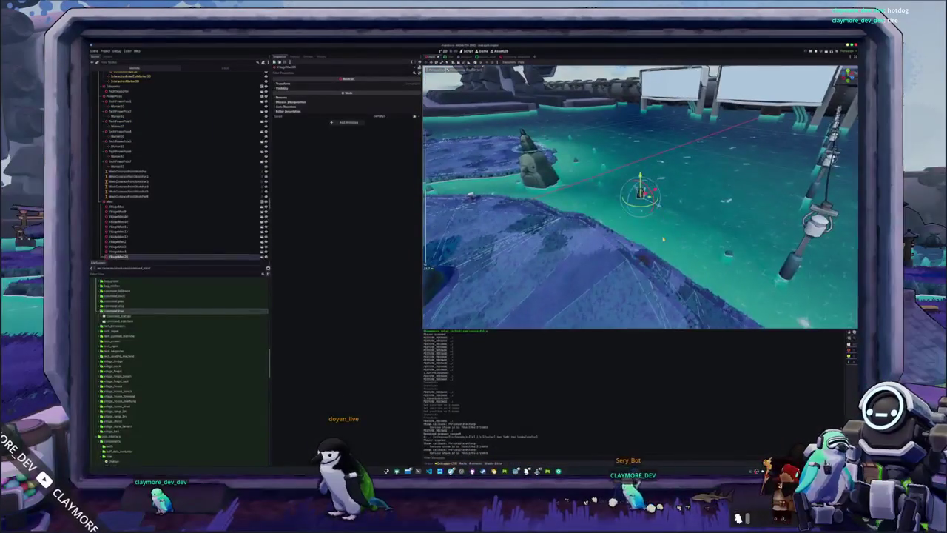
Step: In top view, nudge the island-edge marker down and right, then collapse the structures folder
key("KP_7")
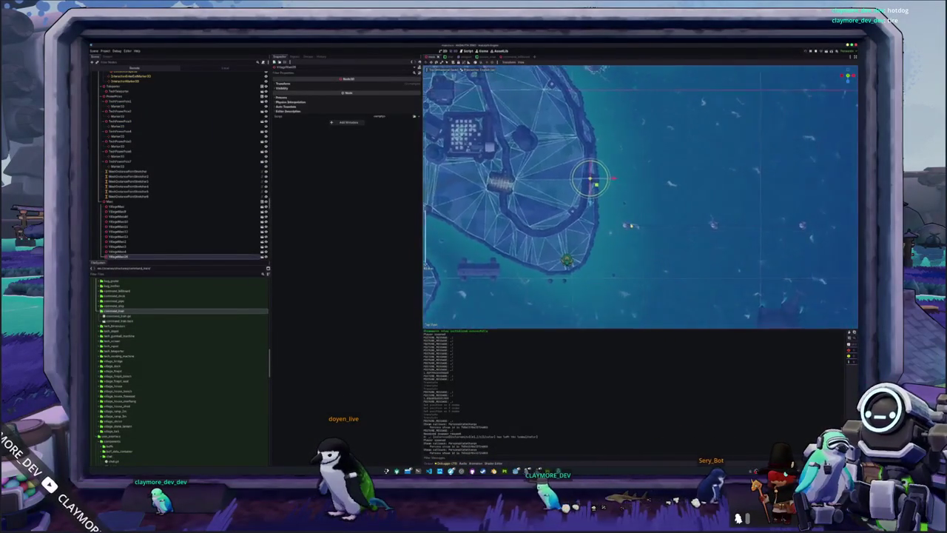
mouse_move(581, 209)
left_mouse_down()
mouse_move(619, 252)
mouse_move(607, 229)
mouse_move(621, 219)
mouse_move(668, 250)
mouse_move(652, 237)
mouse_move(679, 208)
mouse_move(644, 230)
mouse_move(614, 203)
left_mouse_up()
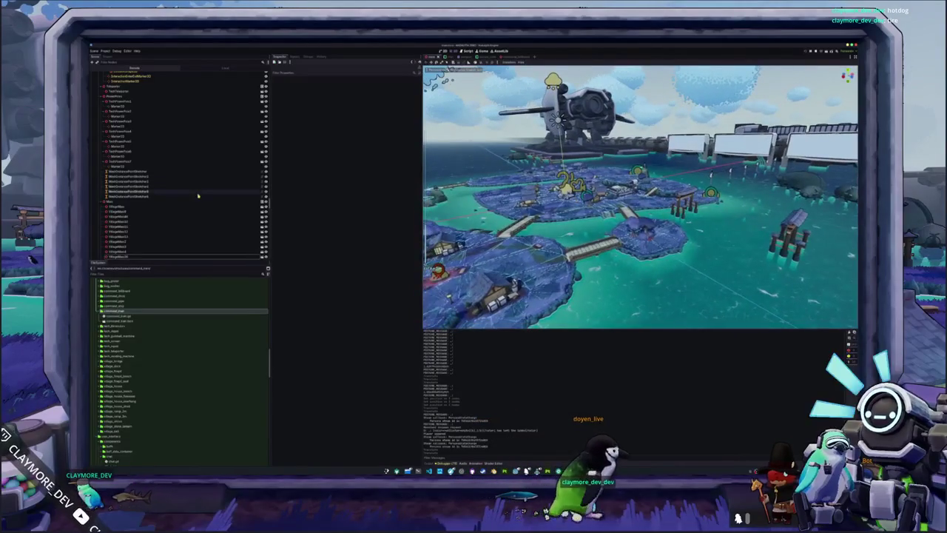
scroll(163, 194, "down", 10)
scroll(132, 192, "up", 5)
scroll(135, 185, "up", 10)
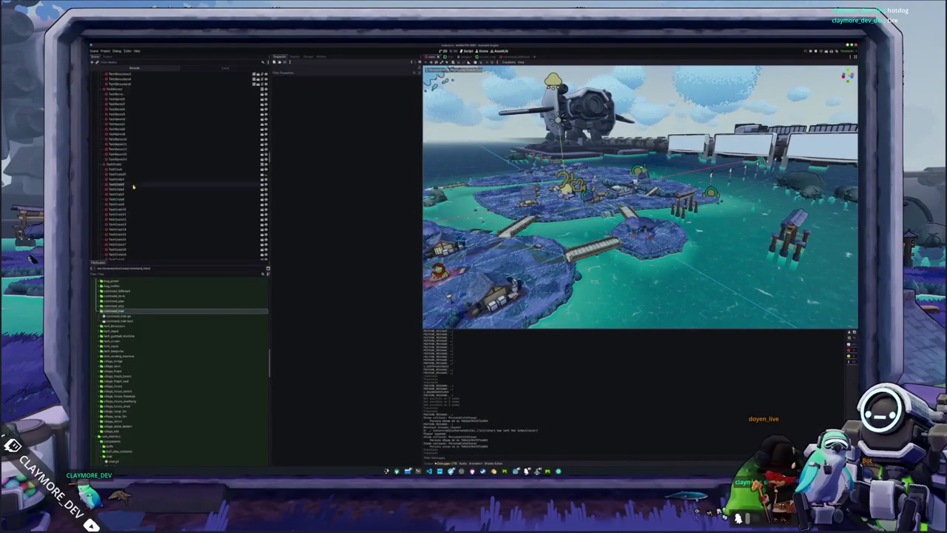
scroll(136, 170, "up", 5)
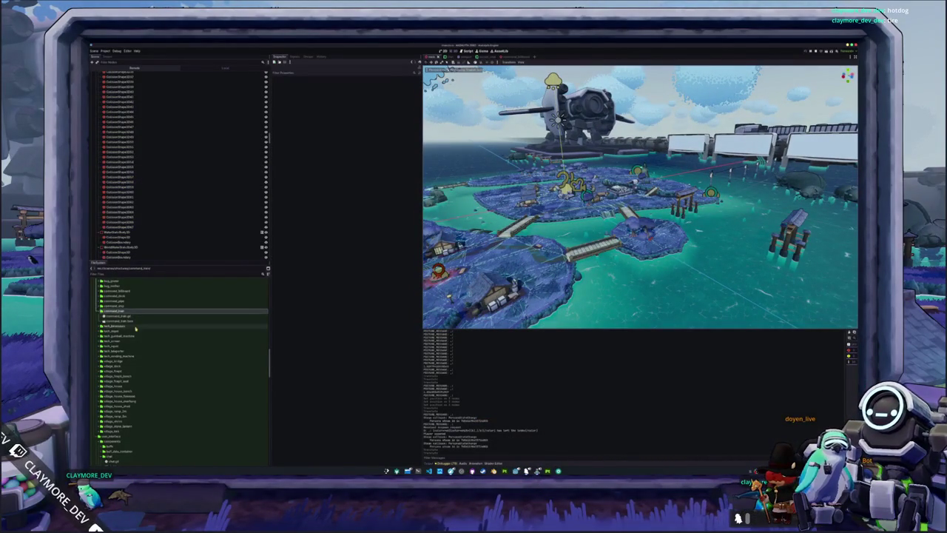
scroll(121, 312, "up", 5)
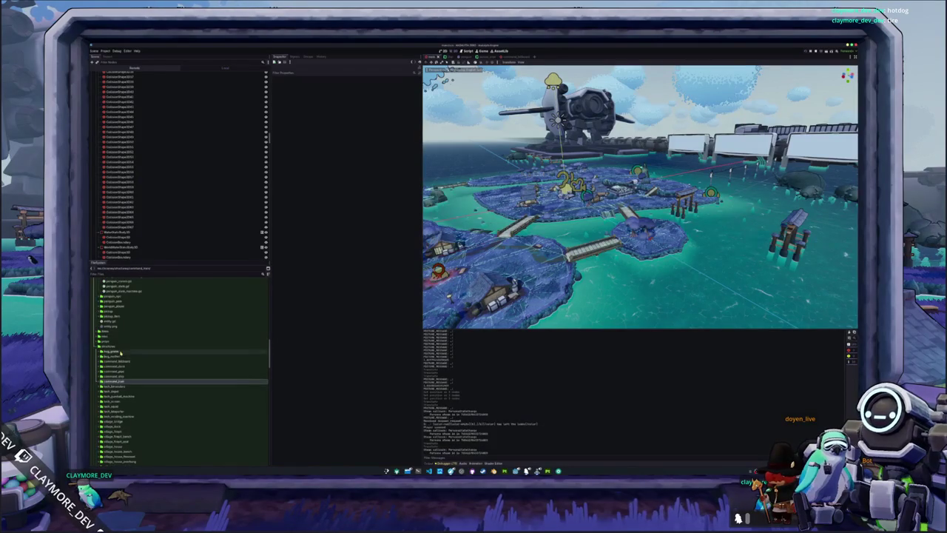
double_click(117, 345)
Step: Open the tech barrel and tech crate scenes, tilting the view to see the crate from above
double_click(117, 346)
double_click(116, 350)
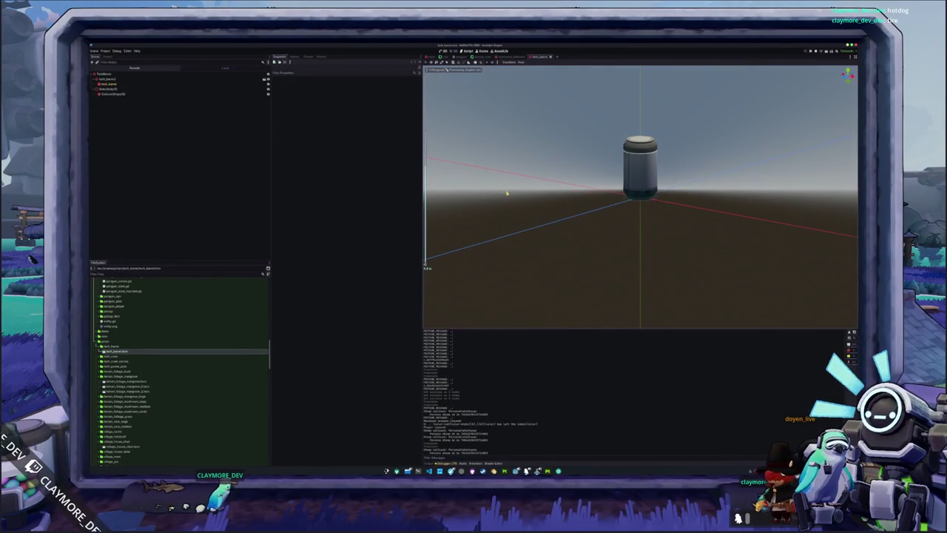
scroll(509, 204, "down", 3)
double_click(152, 356)
double_click(152, 362)
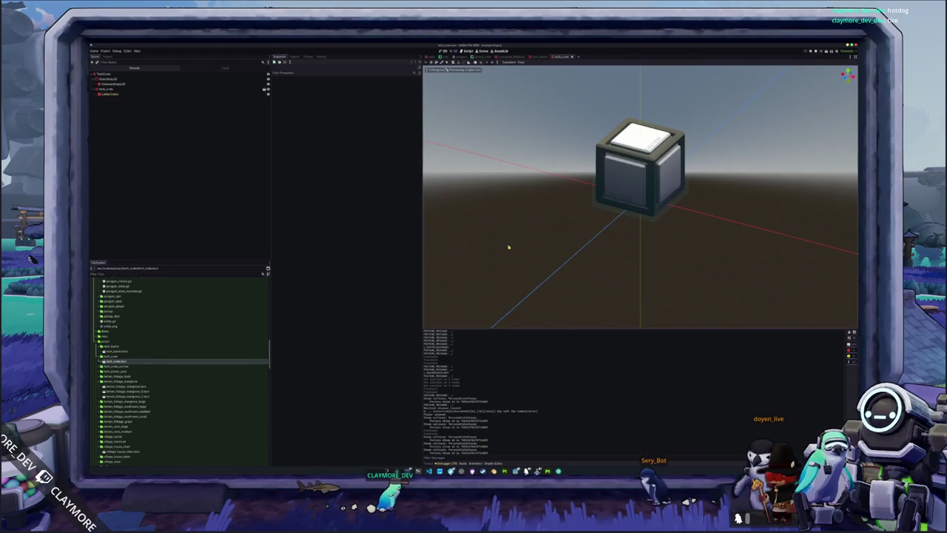
scroll(505, 250, "down", 3)
scroll(508, 222, "down", 2)
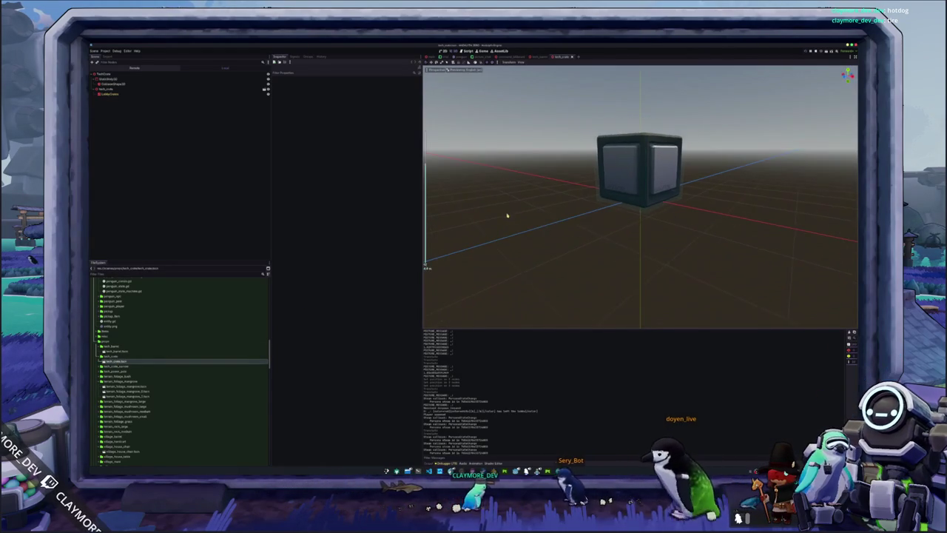
left_click_drag(508, 214, 511, 254)
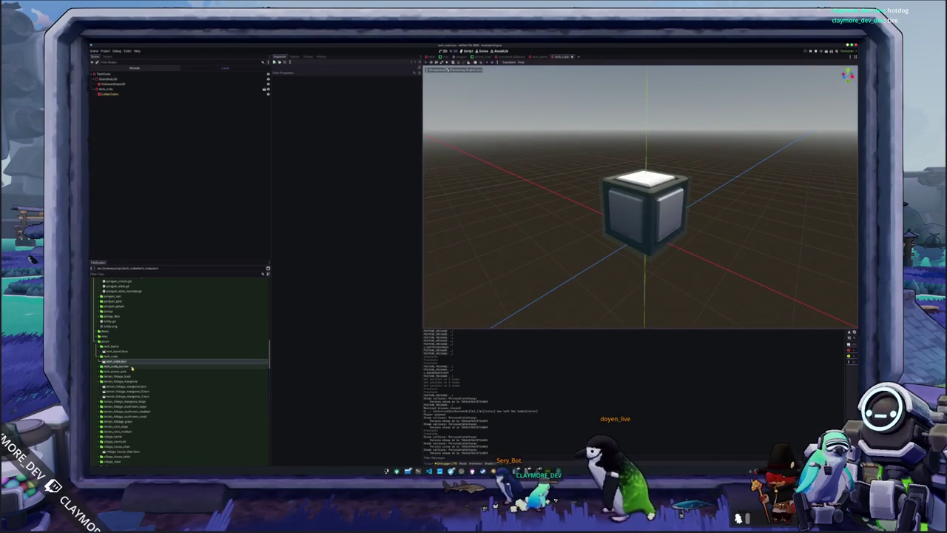
Step: Open the narrow crate and tech power pole scenes, focusing the view on the pole's CollisionShape3D
double_click(133, 368)
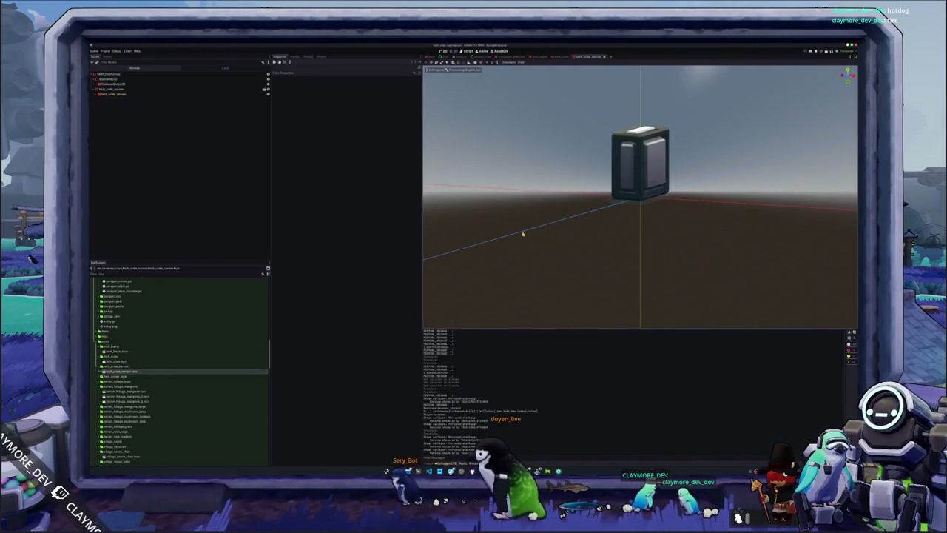
double_click(122, 376)
double_click(135, 381)
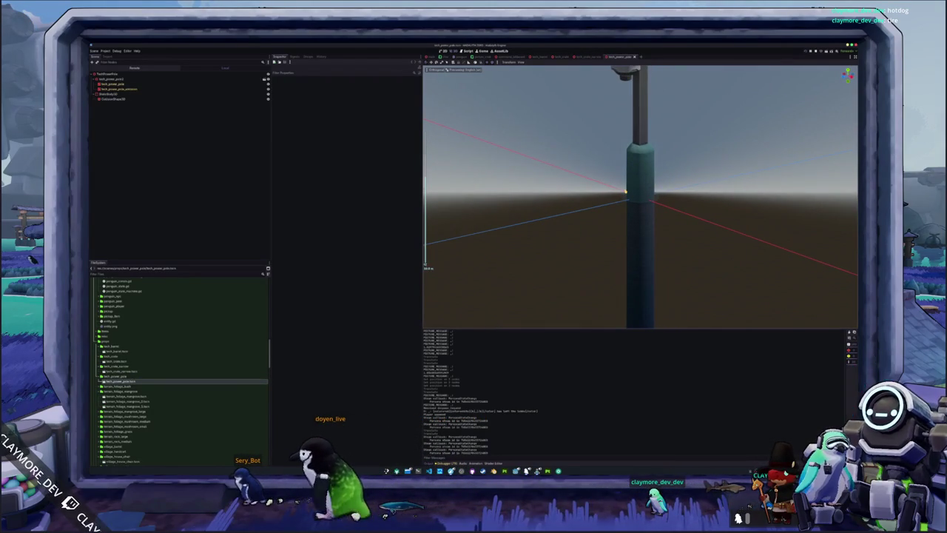
left_click(112, 98)
key("f")
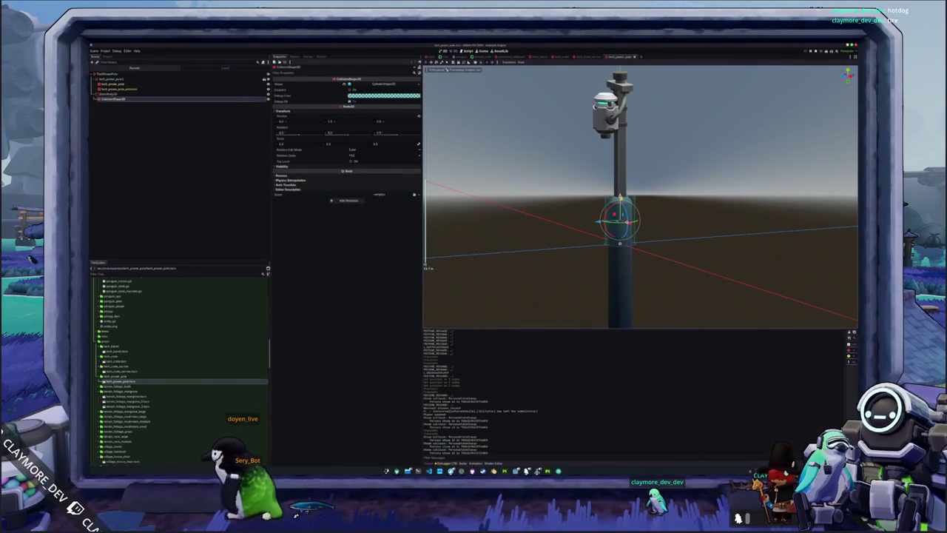